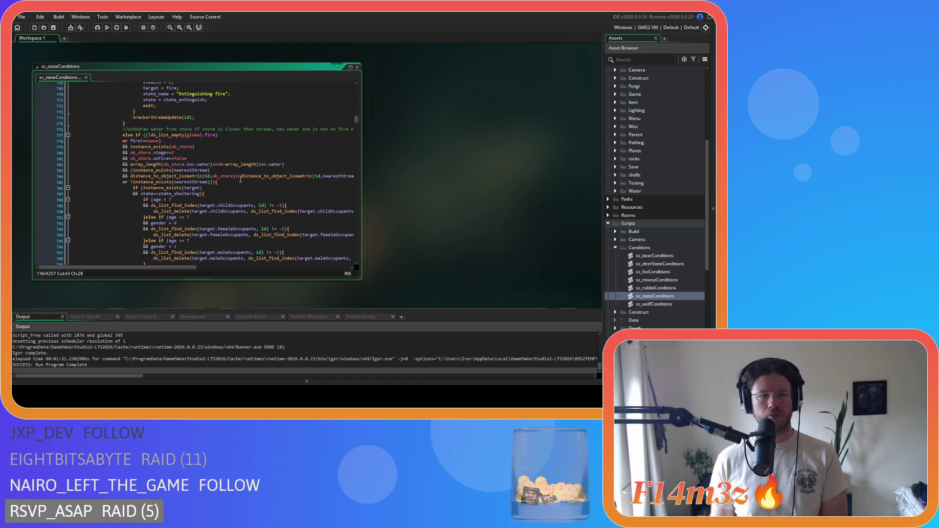
- Scroll through sc_stateConditions to the state_sheltering check on line 1479 and mark it
scroll(240, 180, down, 20)
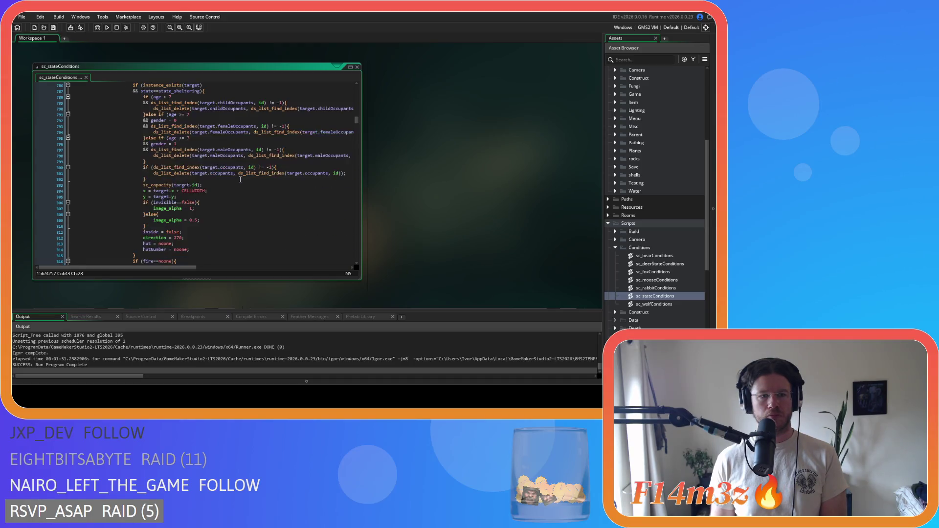
scroll(240, 179, down, 20)
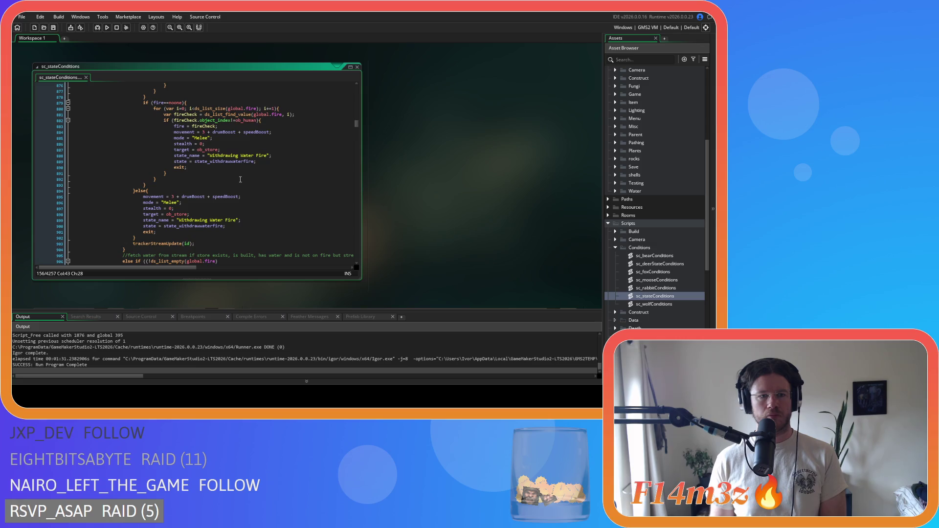
scroll(240, 180, up, 7)
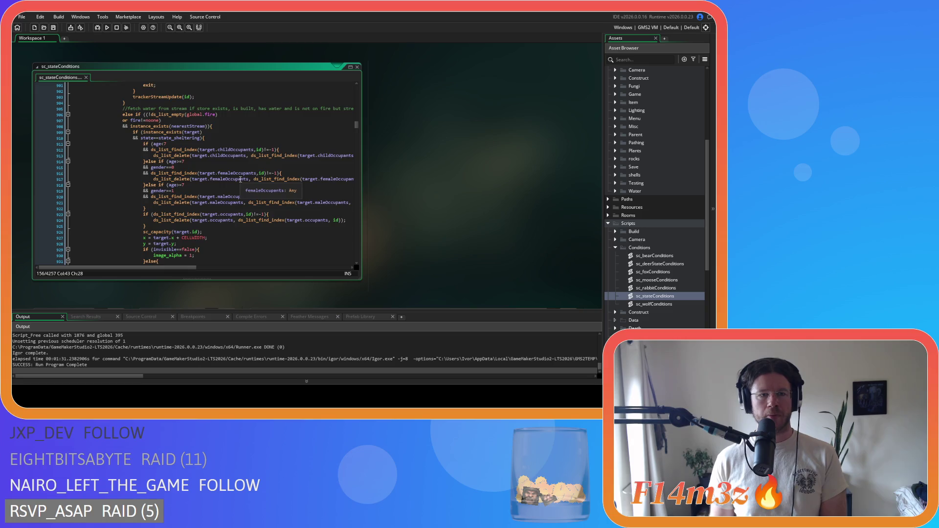
scroll(240, 180, down, 20)
scroll(240, 180, down, 12)
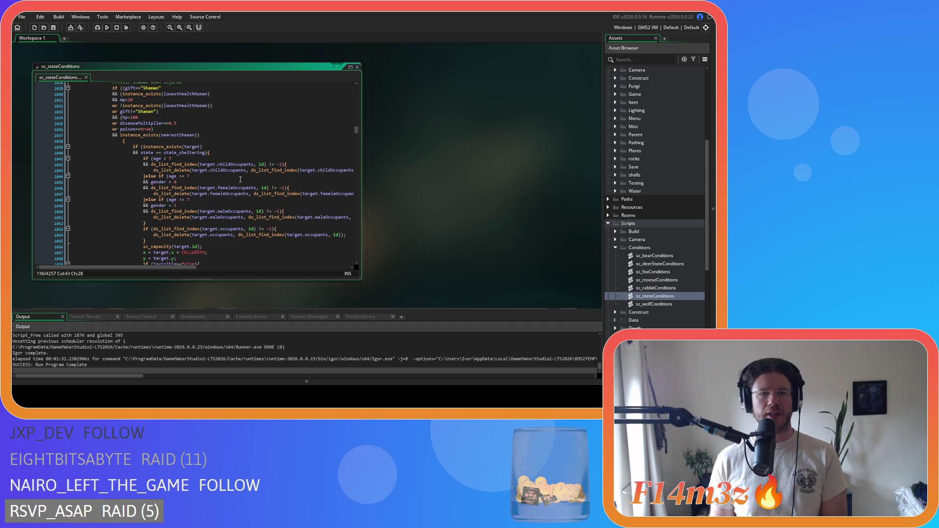
scroll(240, 179, down, 2)
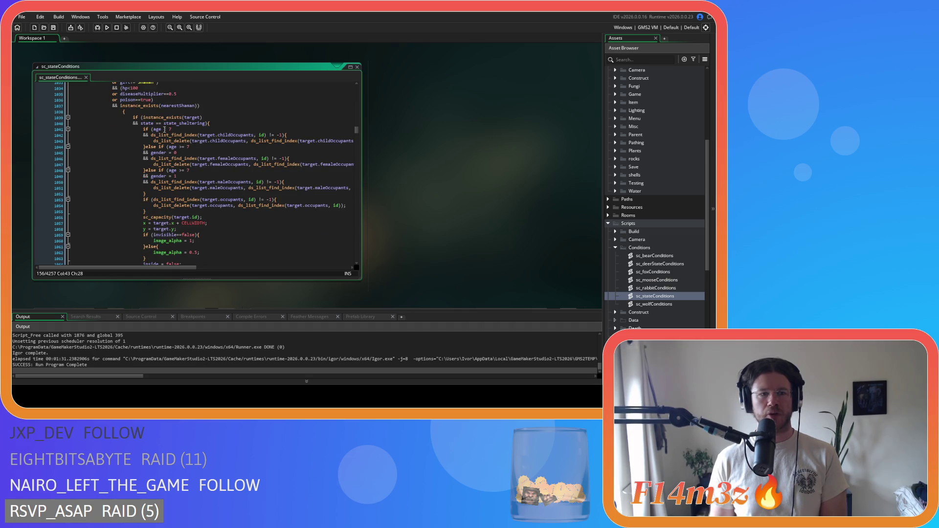
scroll(194, 161, down, 15)
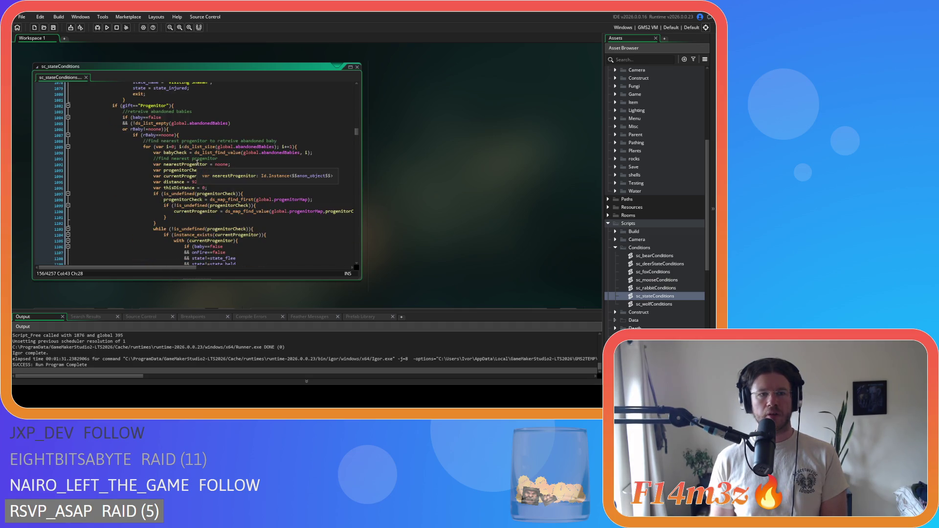
scroll(239, 167, down, 2)
scroll(238, 167, down, 11)
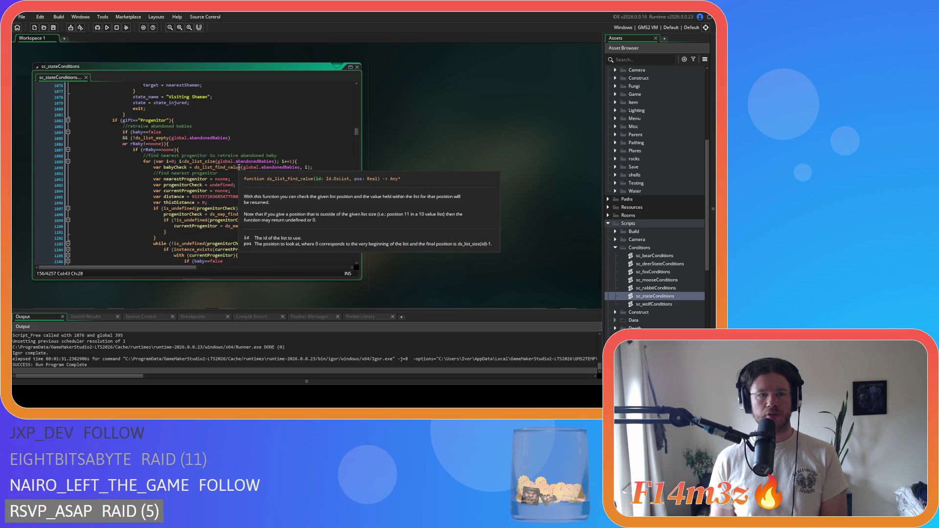
scroll(239, 168, up, 2)
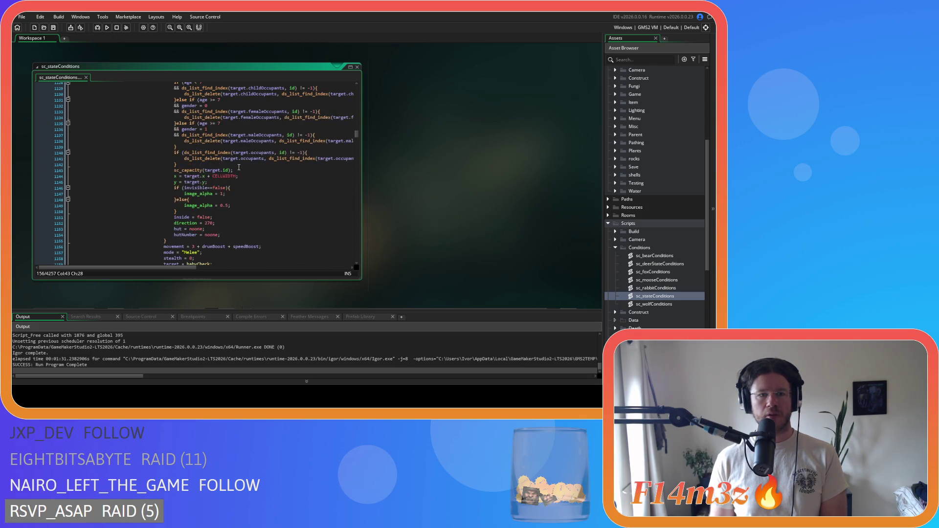
scroll(239, 168, down, 20)
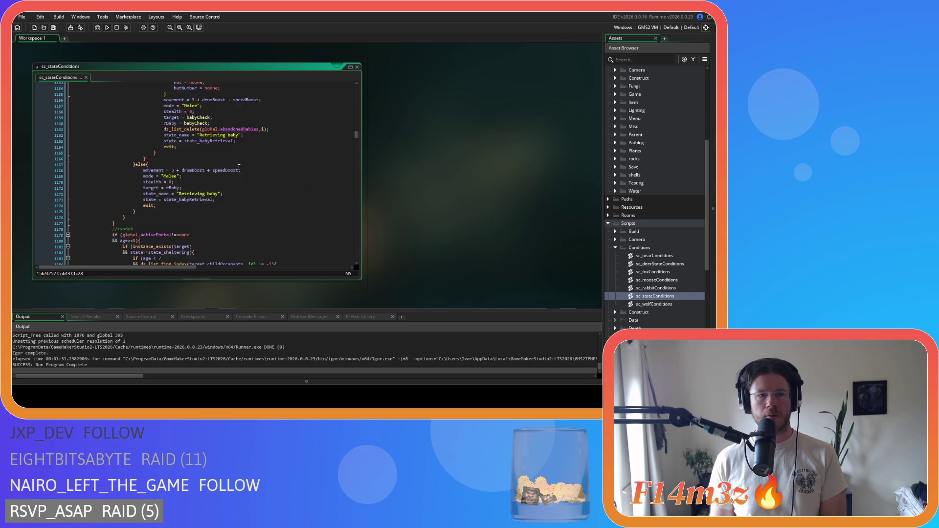
scroll(239, 167, down, 16)
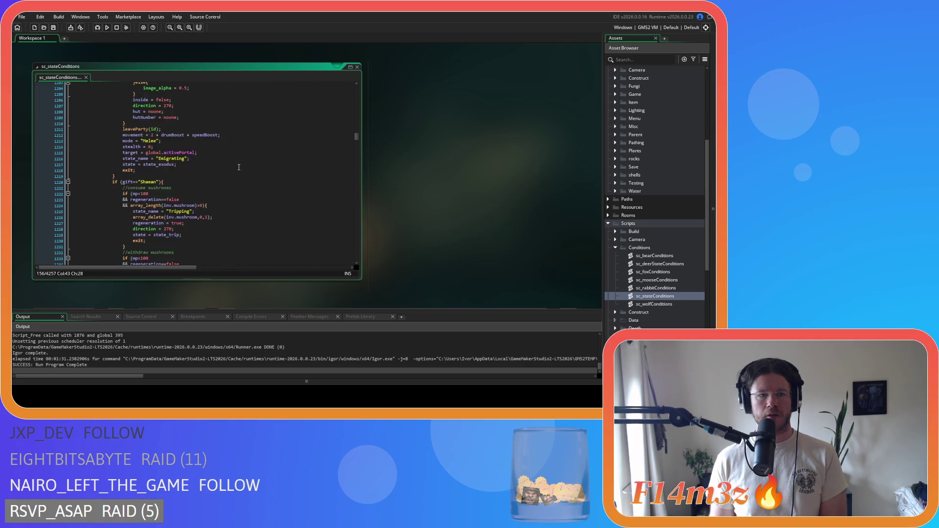
scroll(239, 167, down, 3)
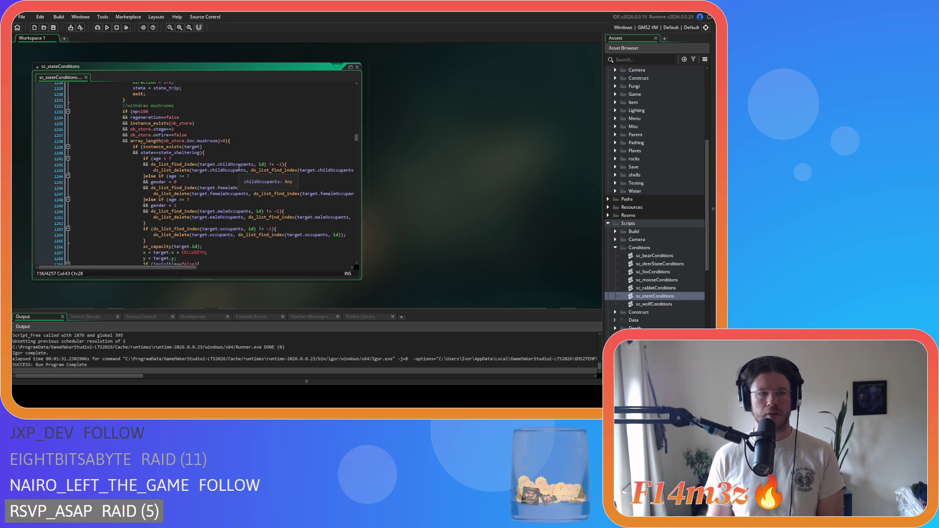
scroll(238, 168, down, 10)
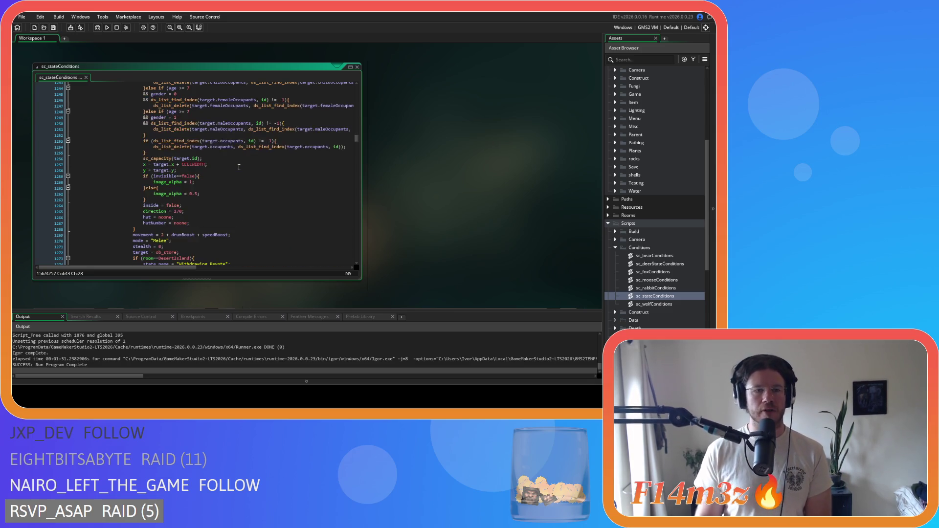
scroll(239, 167, down, 5)
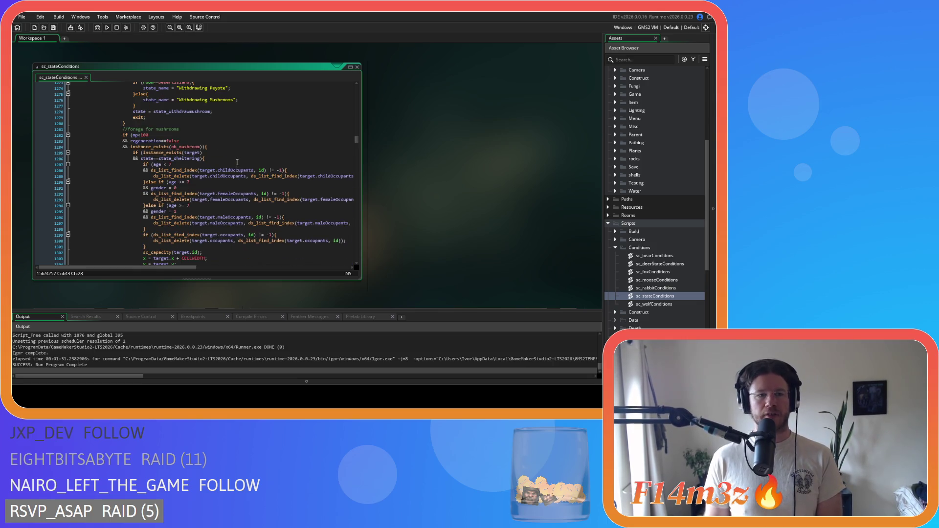
scroll(236, 162, down, 14)
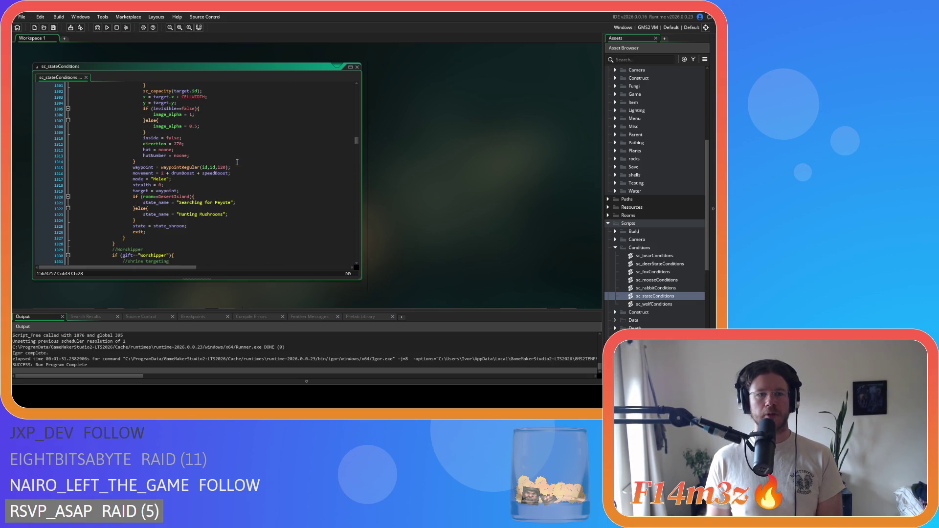
scroll(237, 162, down, 7)
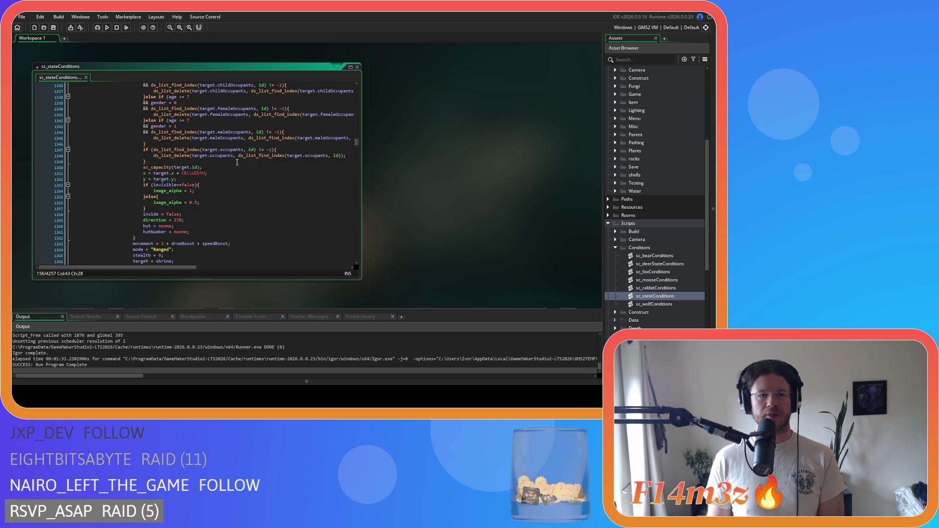
scroll(236, 162, up, 6)
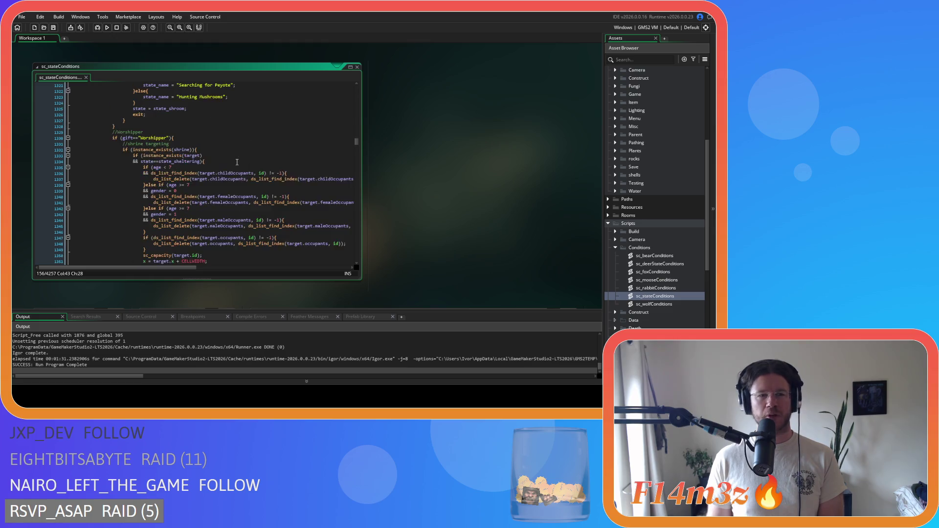
scroll(237, 162, down, 6)
scroll(237, 162, down, 11)
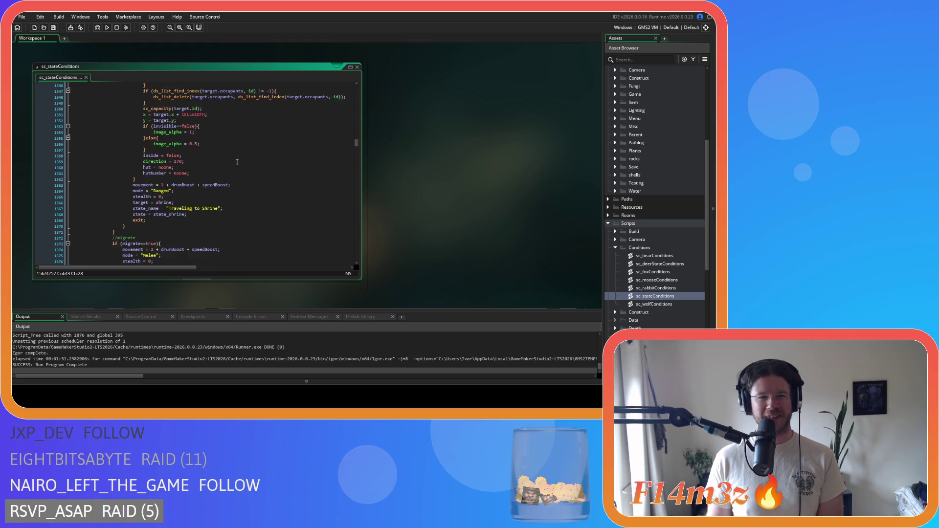
scroll(237, 162, down, 1)
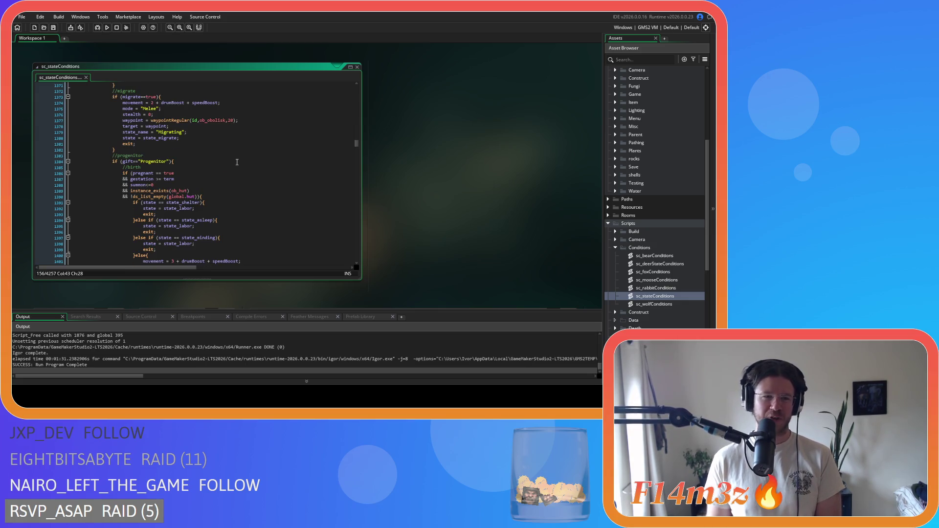
scroll(236, 162, down, 4)
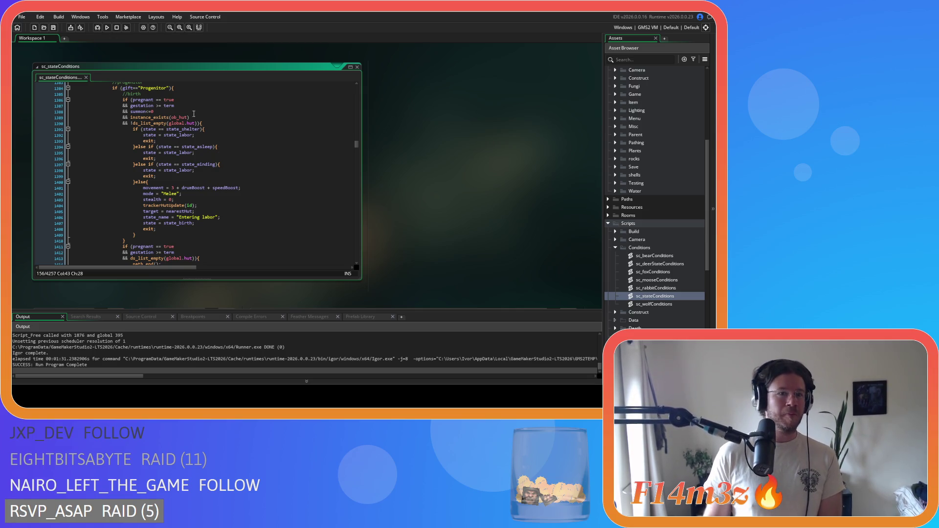
scroll(184, 131, up, 2)
scroll(200, 141, down, 3)
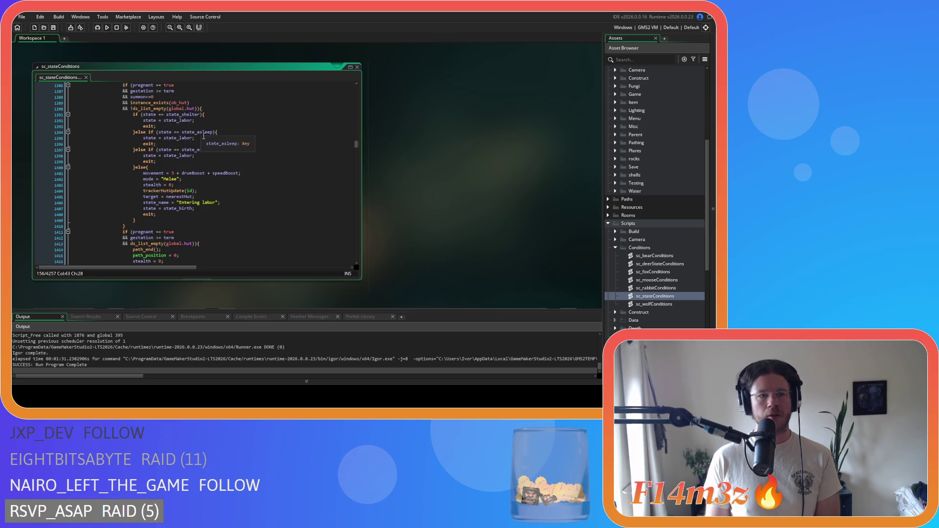
scroll(206, 141, down, 10)
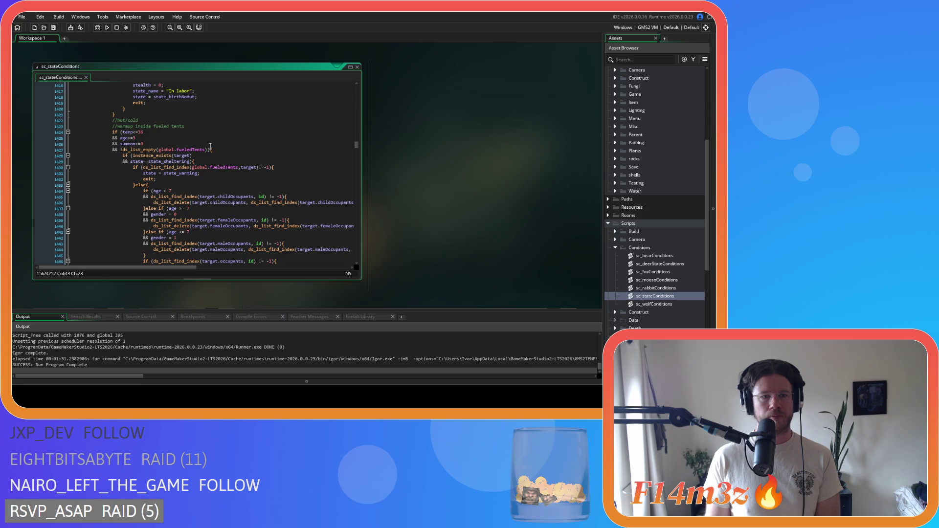
scroll(211, 147, down, 4)
scroll(214, 147, down, 4)
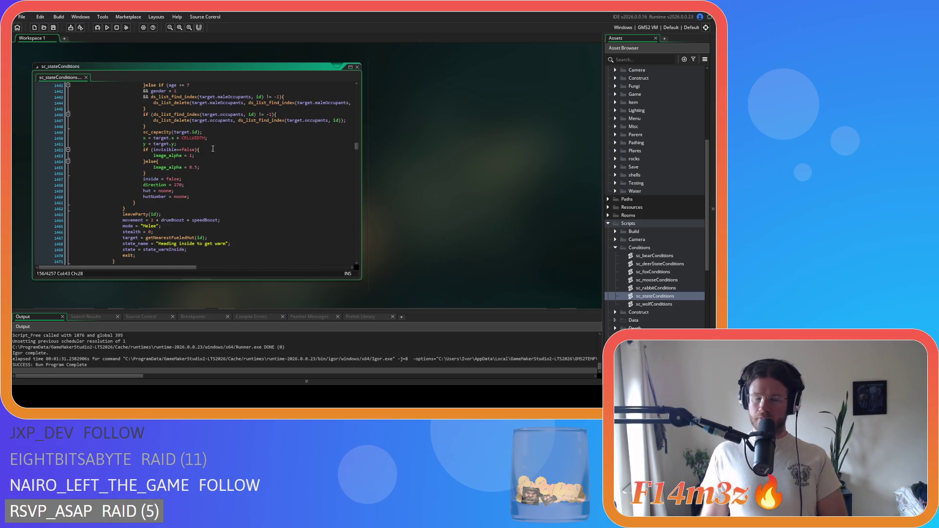
scroll(224, 158, down, 7)
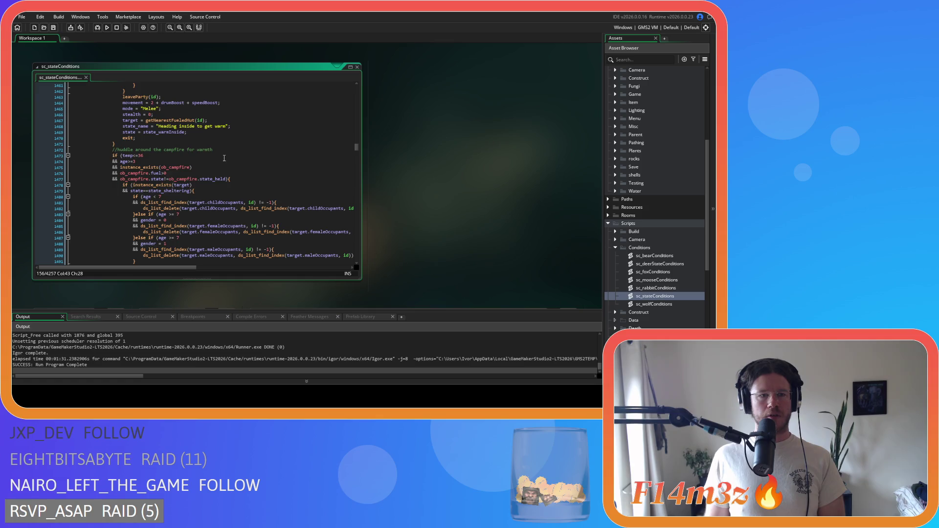
scroll(224, 158, down, 3)
scroll(221, 147, down, 1)
click(222, 116)
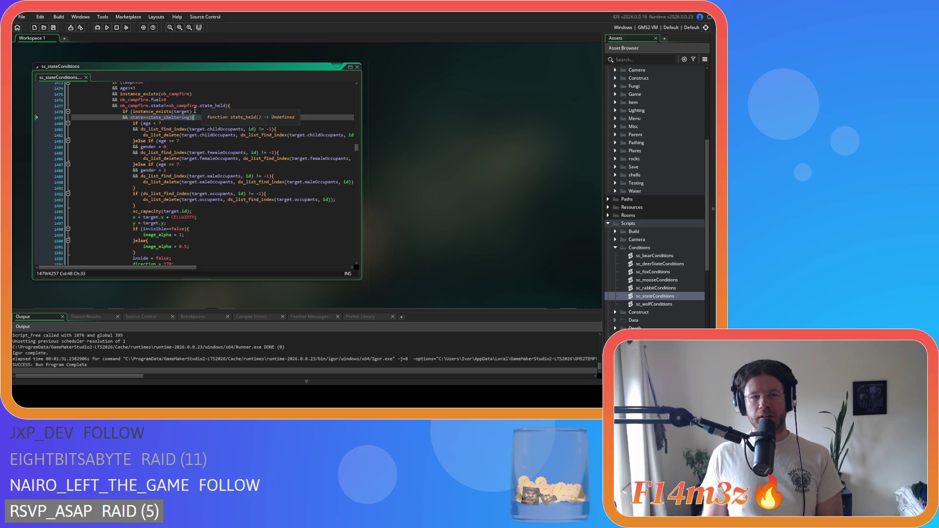
- Inspect the state_sheltering checks in the cooldown block and on lines 1604, 1656, 1709, 1754 and 1811
scroll(168, 127, down, 3)
scroll(168, 126, down, 10)
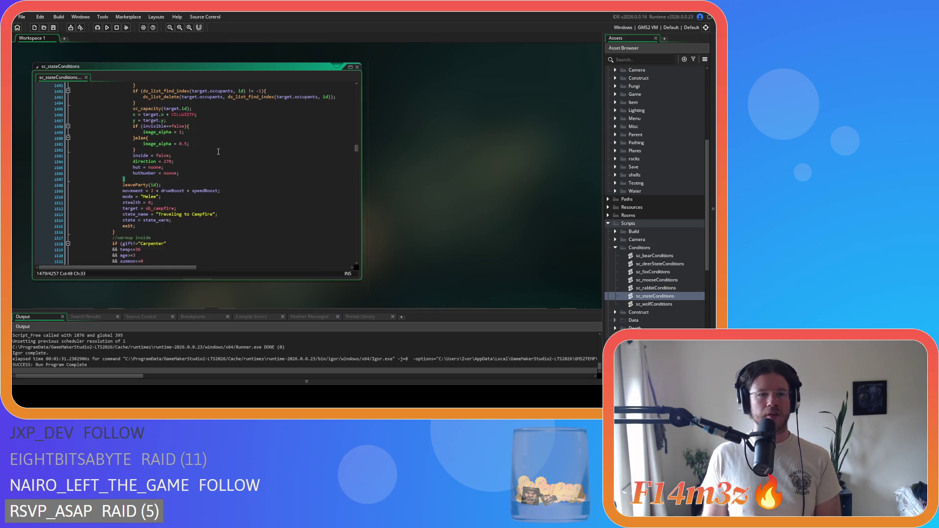
scroll(193, 142, down, 2)
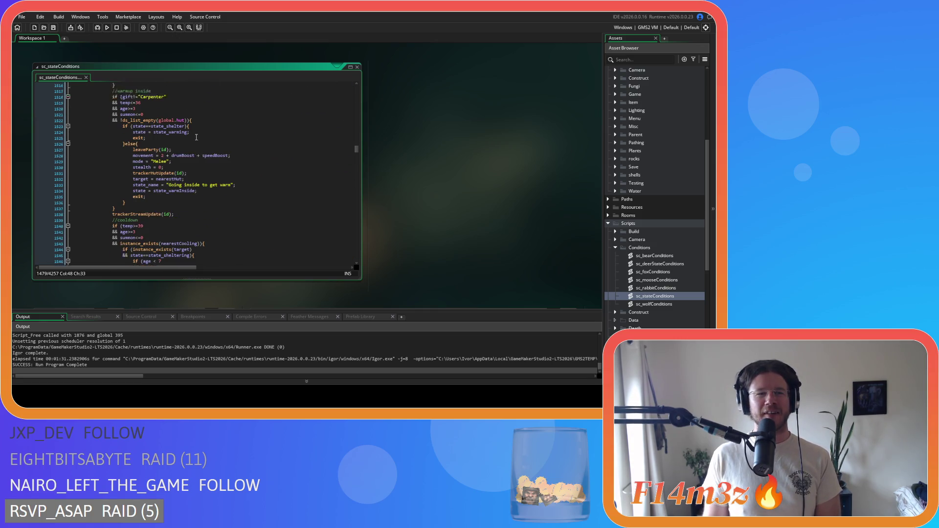
scroll(196, 138, down, 1)
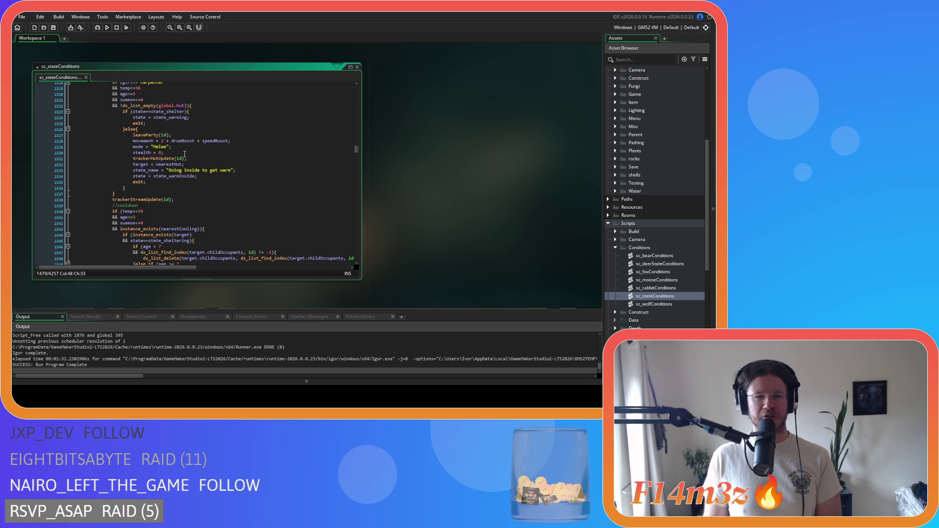
scroll(184, 154, down, 3)
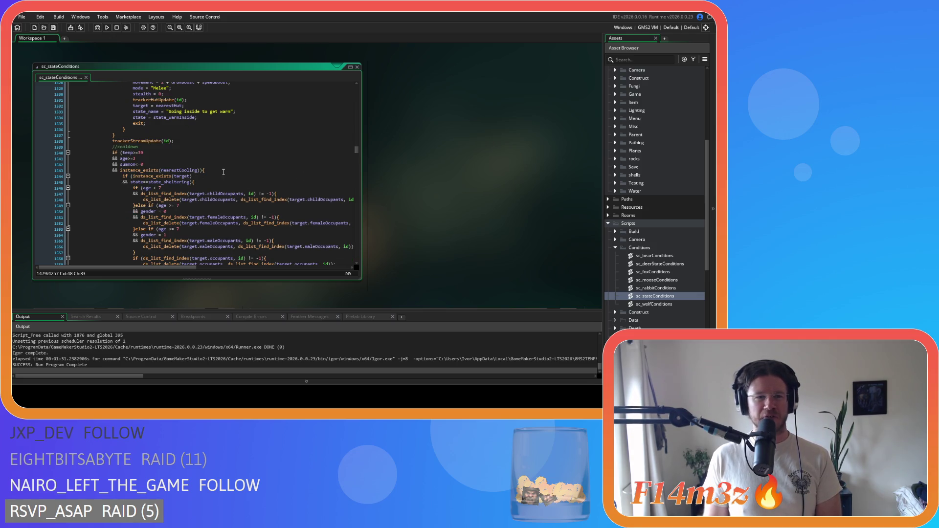
click(199, 179)
scroll(210, 179, down, 4)
scroll(223, 149, up, 2)
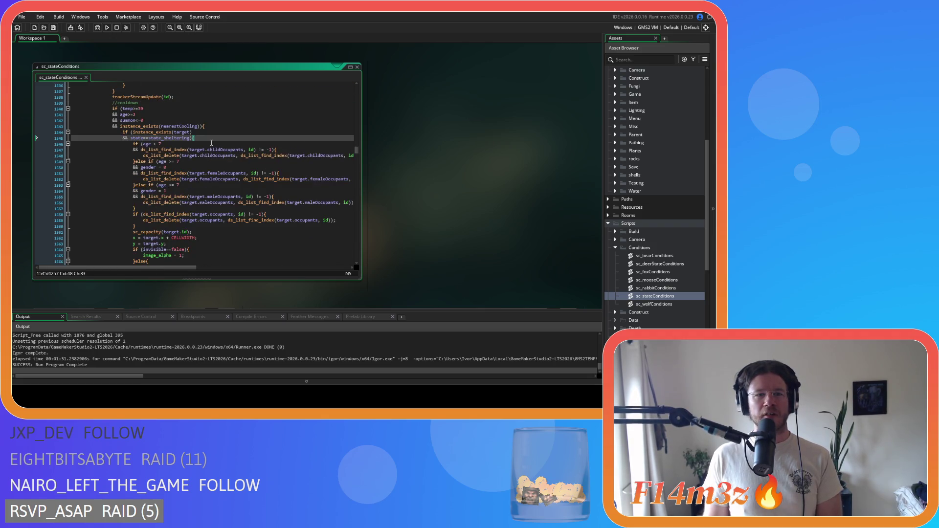
scroll(204, 142, down, 14)
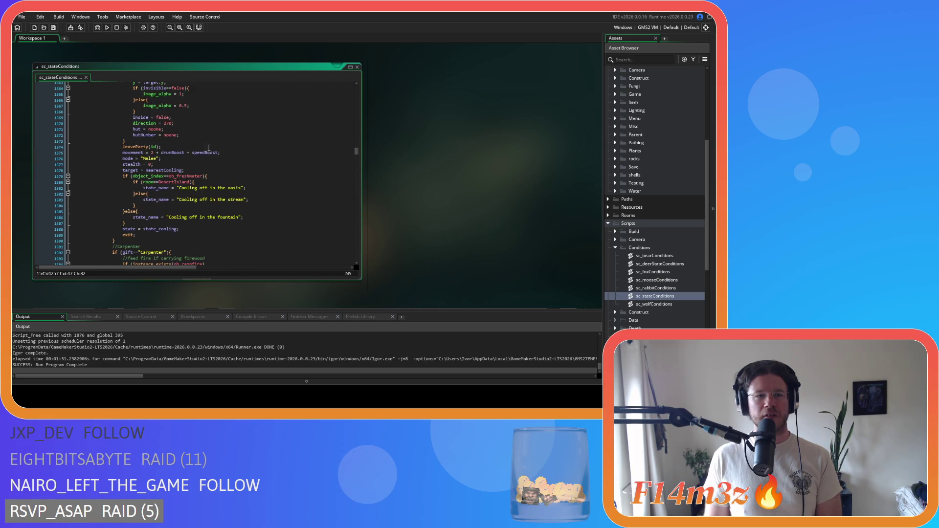
scroll(205, 152, down, 3)
click(235, 162)
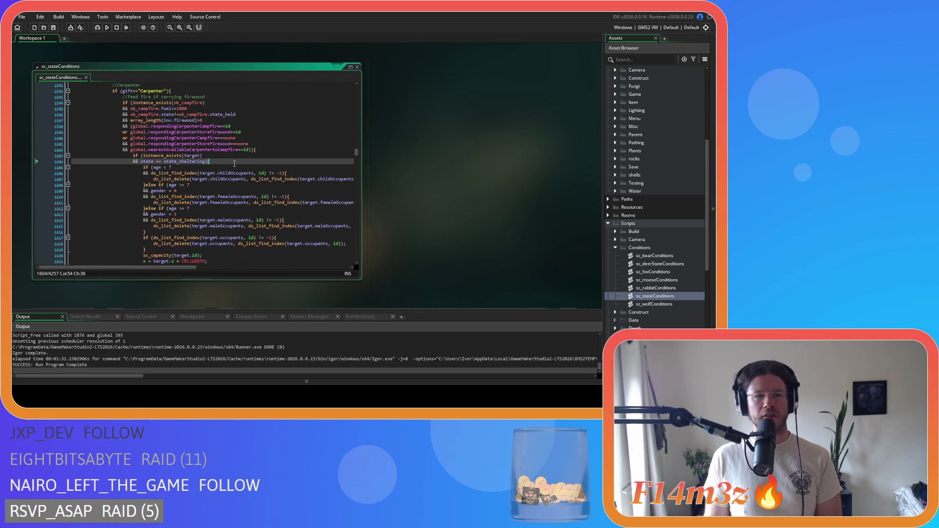
scroll(178, 163, down, 7)
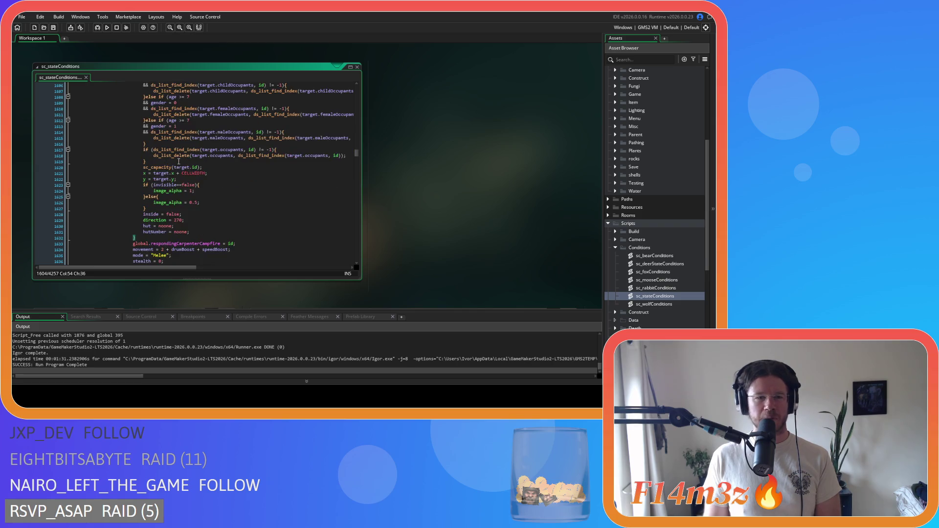
scroll(179, 160, down, 11)
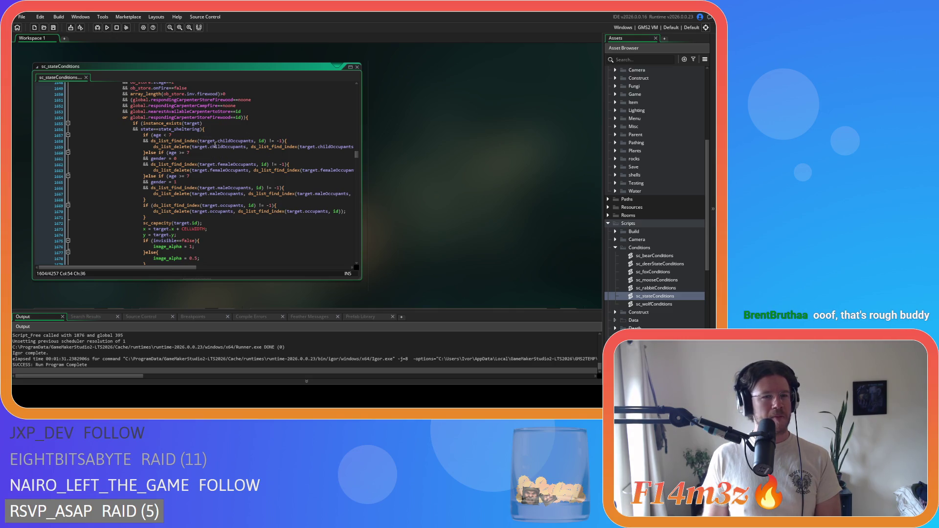
click(213, 129)
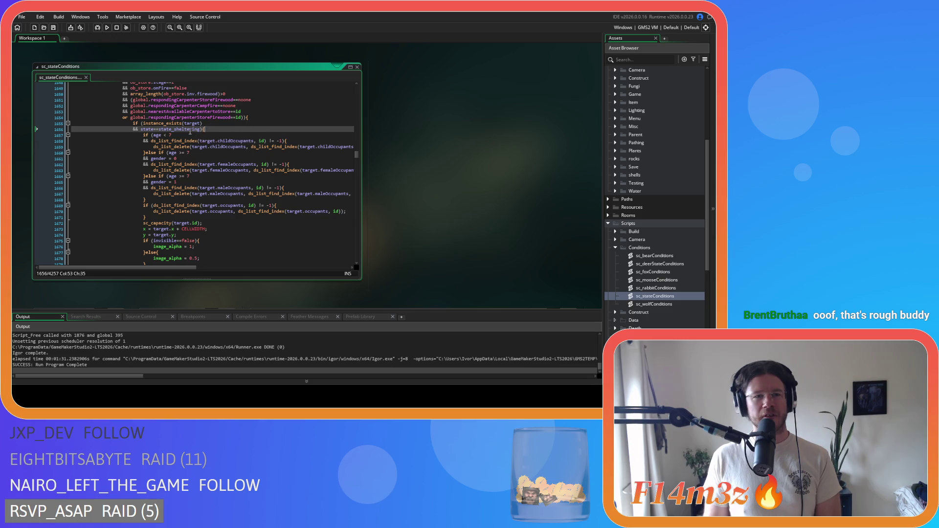
scroll(193, 130, down, 12)
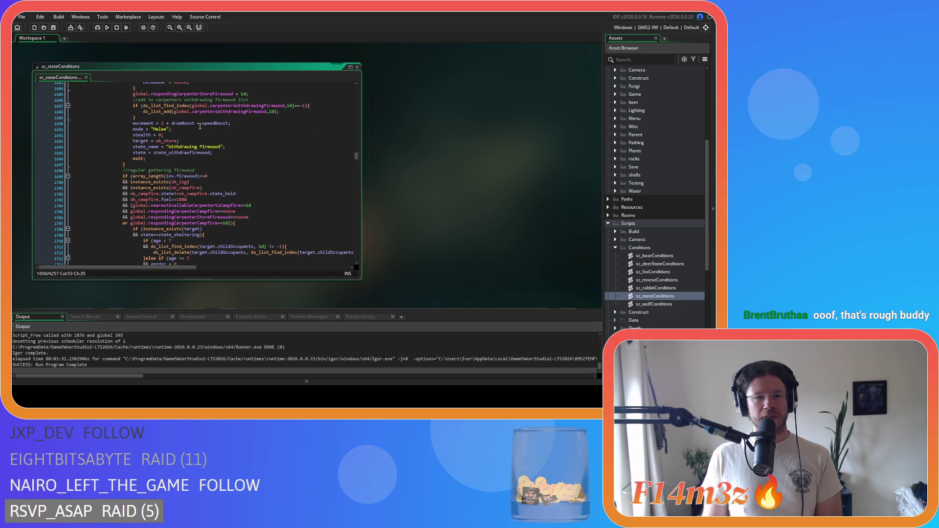
scroll(200, 126, down, 2)
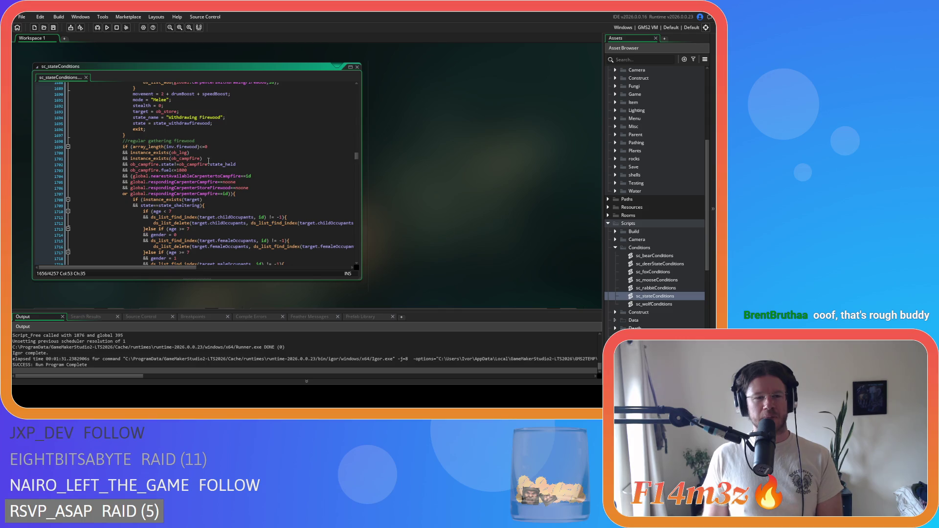
click(210, 203)
scroll(211, 204, down, 13)
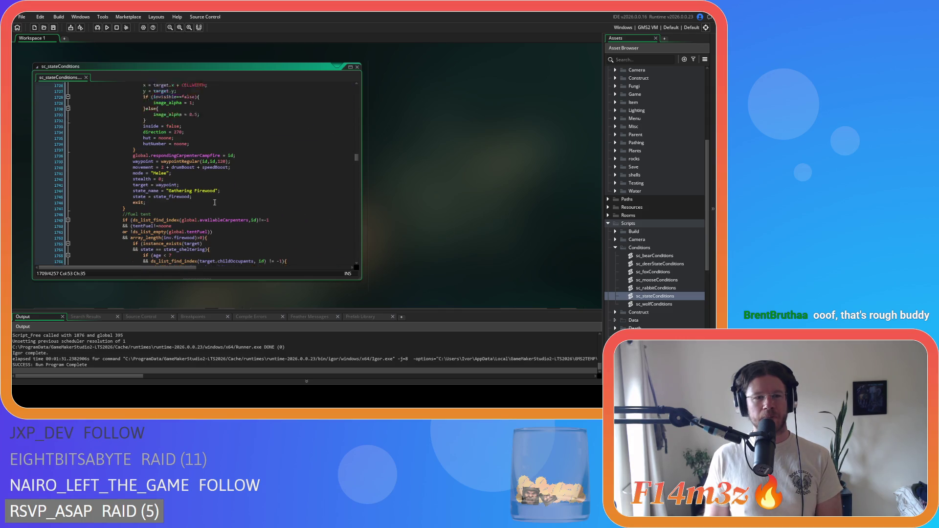
scroll(215, 202, down, 3)
click(215, 177)
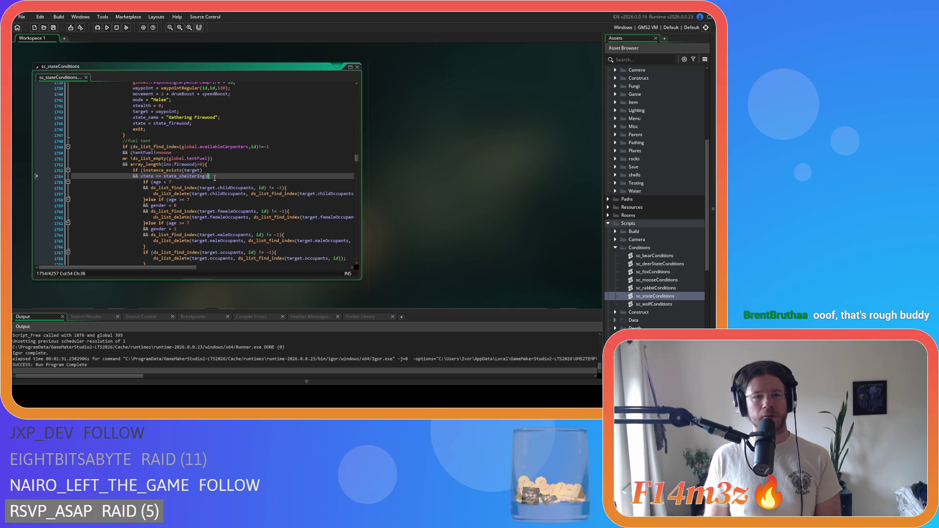
scroll(217, 178, down, 13)
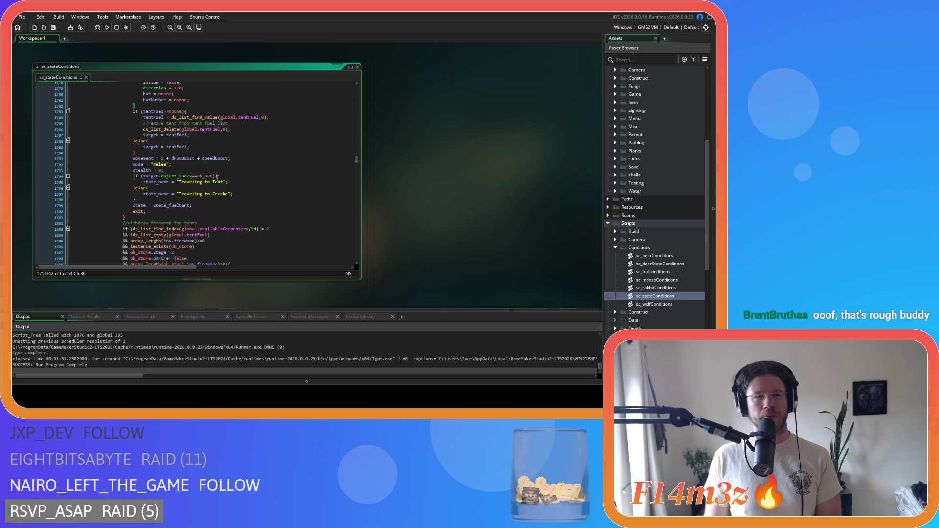
scroll(218, 177, down, 6)
click(224, 173)
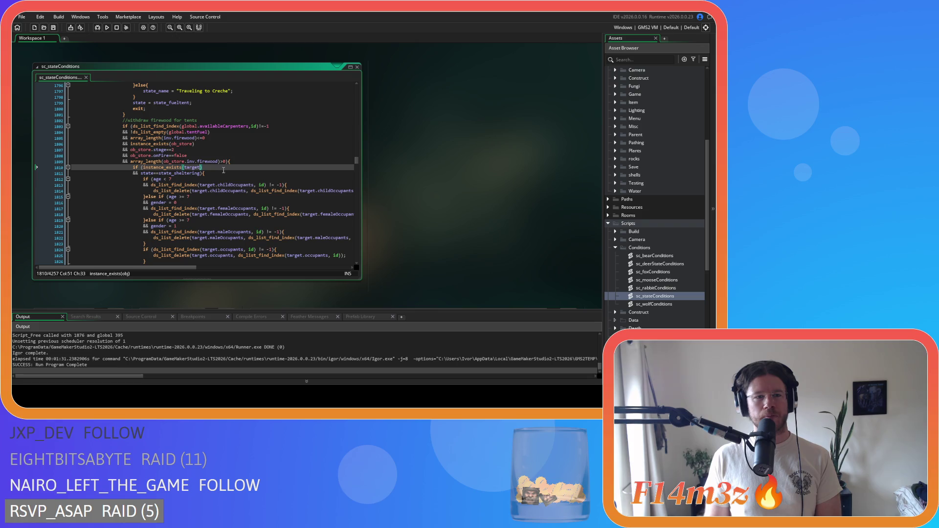
- Scroll further down to the state_idle / state_wander condition line and mark it
scroll(222, 171, down, 8)
scroll(221, 172, down, 8)
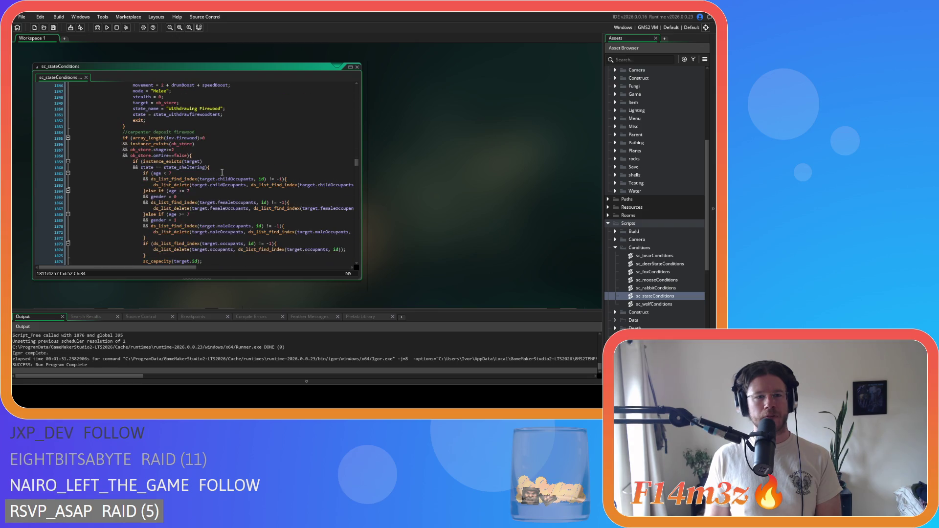
scroll(219, 167, down, 15)
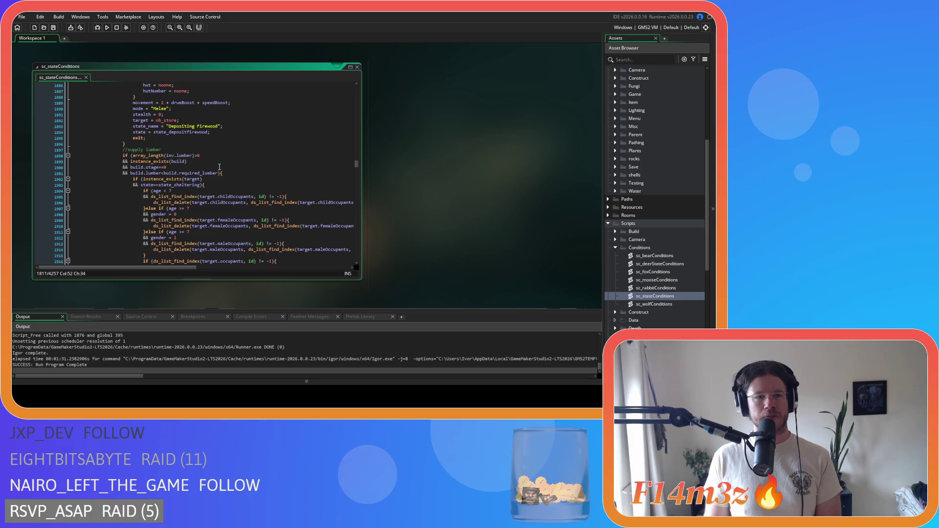
scroll(219, 159, down, 15)
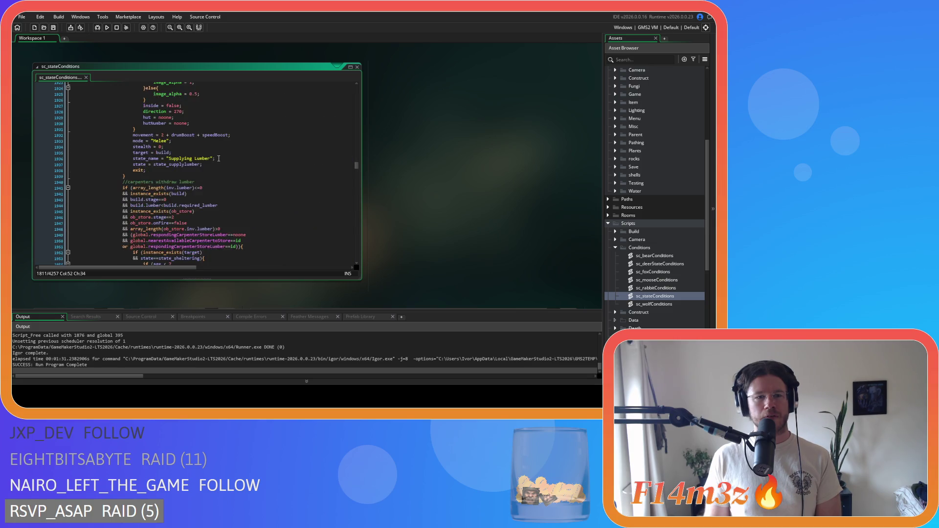
scroll(219, 159, down, 12)
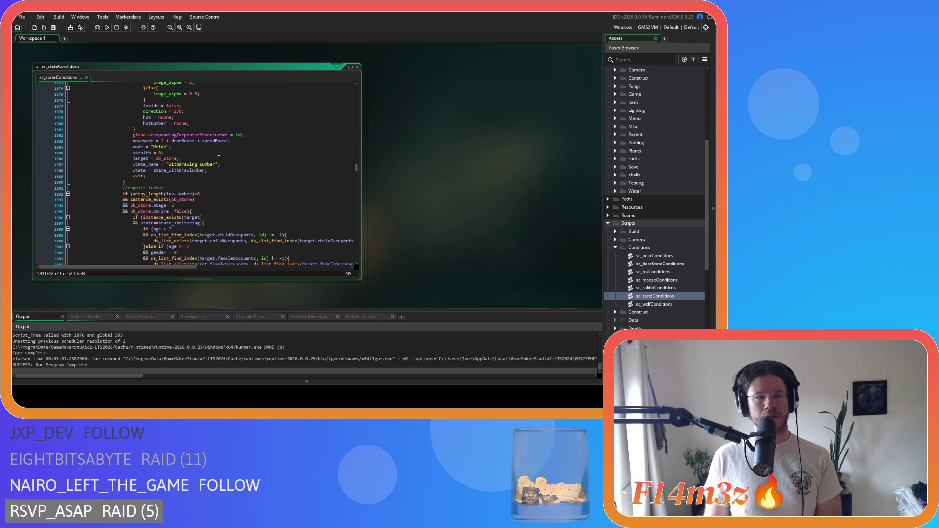
scroll(218, 159, down, 18)
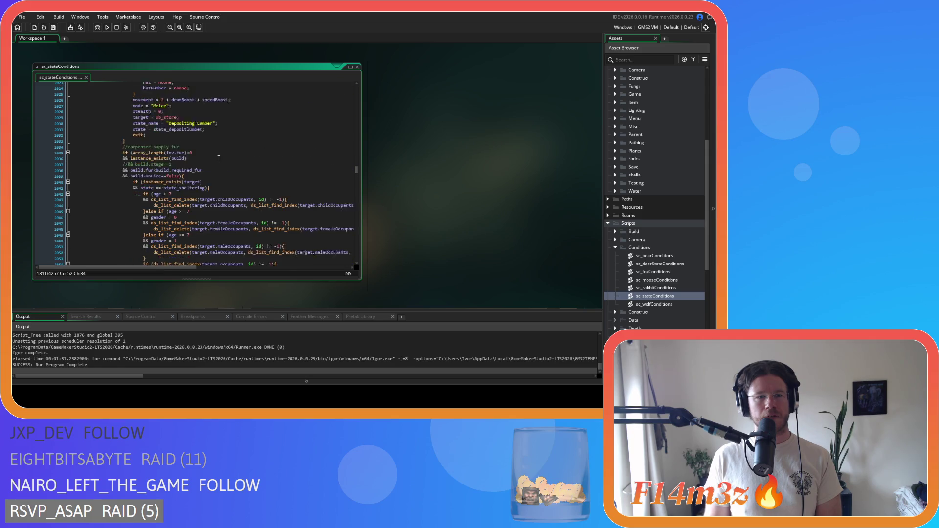
scroll(219, 158, down, 14)
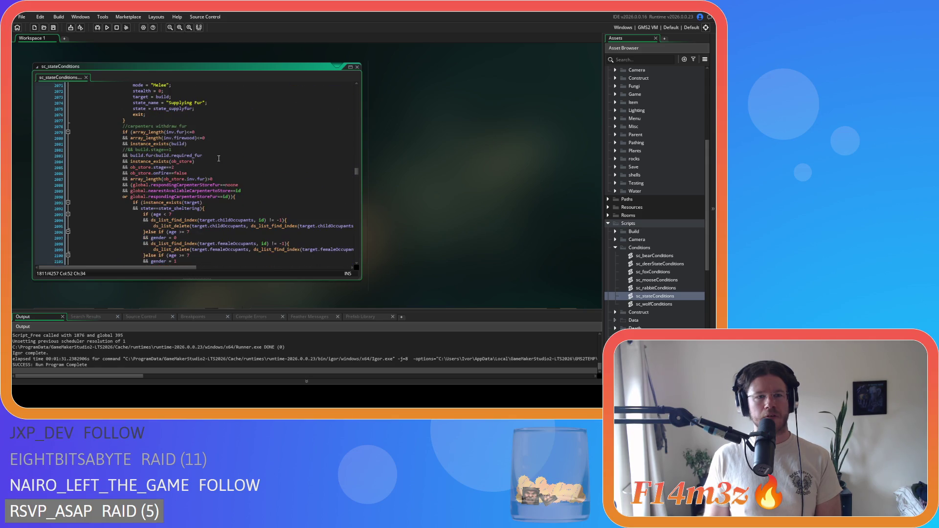
scroll(219, 158, down, 19)
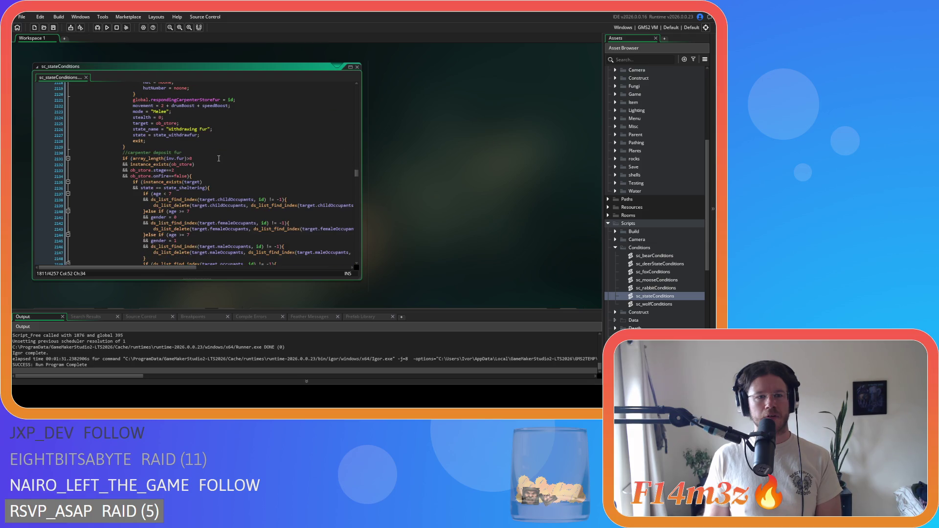
scroll(218, 158, down, 12)
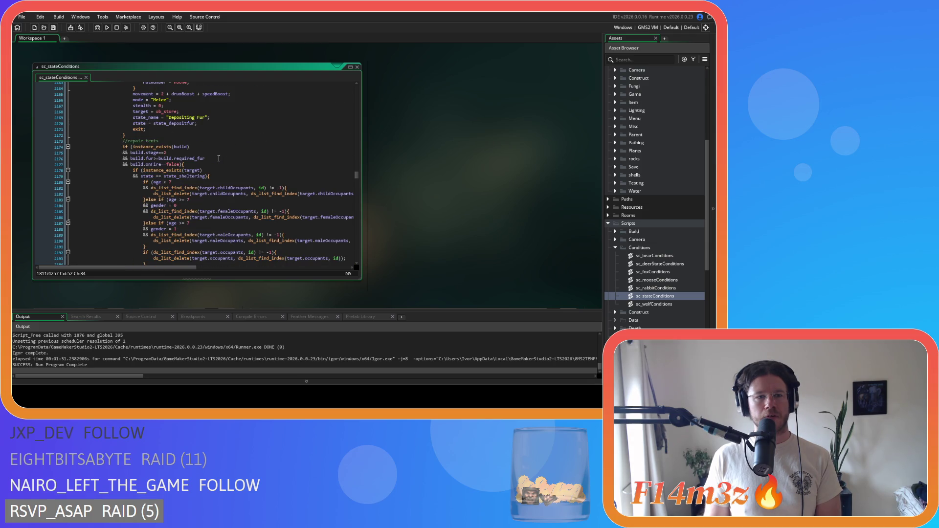
scroll(219, 159, down, 12)
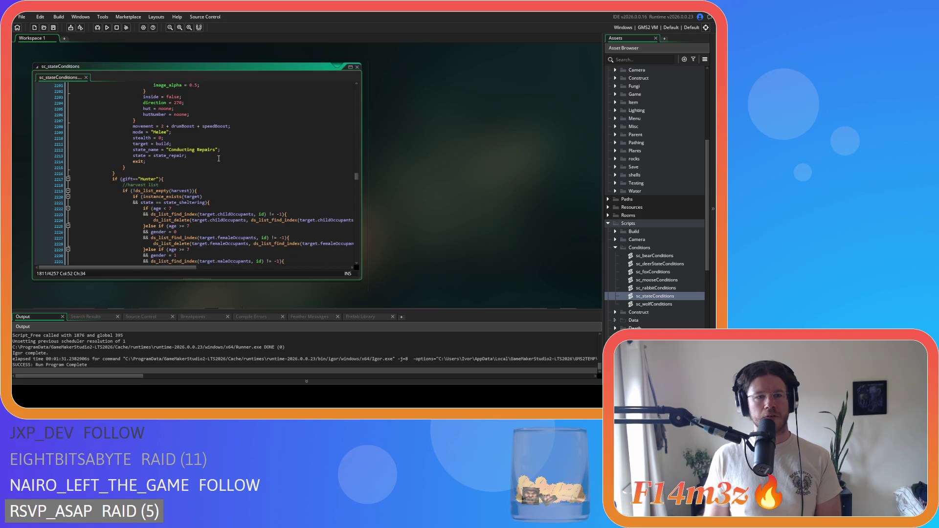
scroll(219, 159, down, 19)
scroll(219, 158, down, 13)
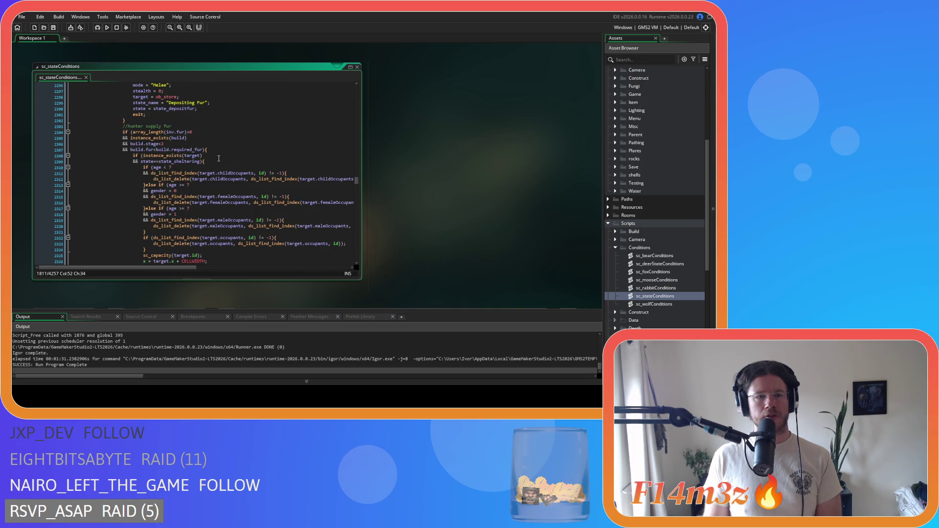
scroll(218, 159, down, 17)
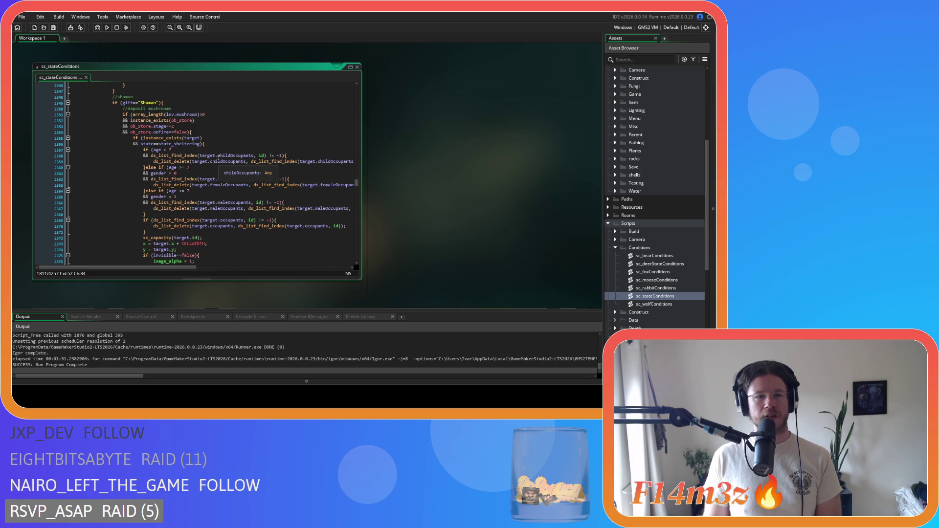
scroll(219, 158, down, 20)
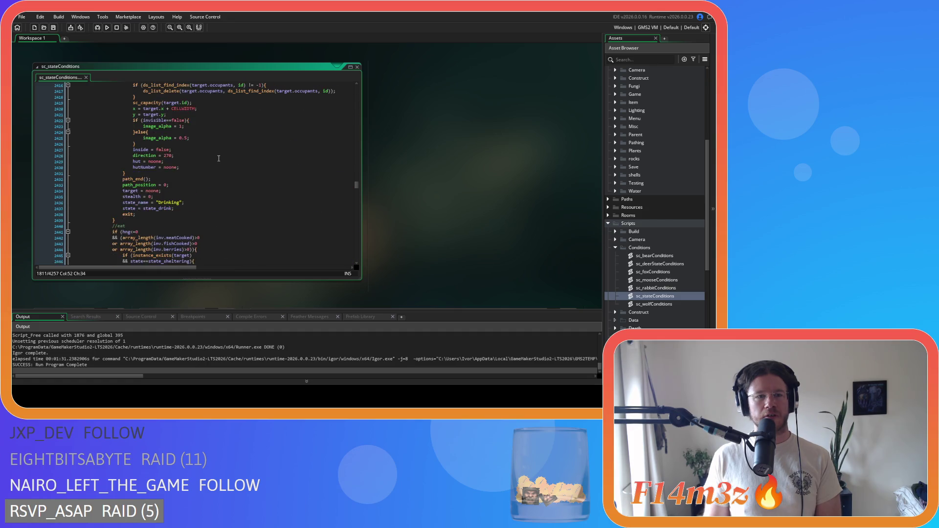
scroll(219, 159, down, 5)
scroll(219, 158, down, 18)
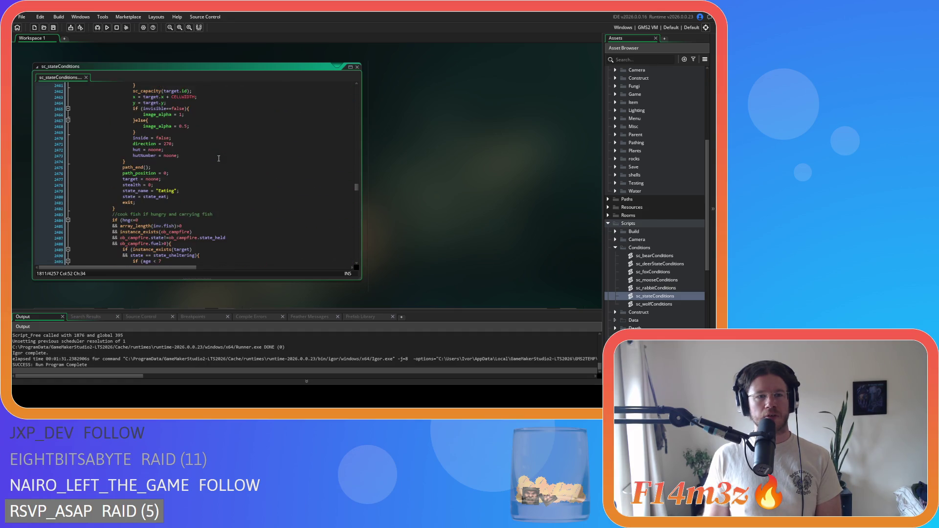
scroll(219, 159, down, 11)
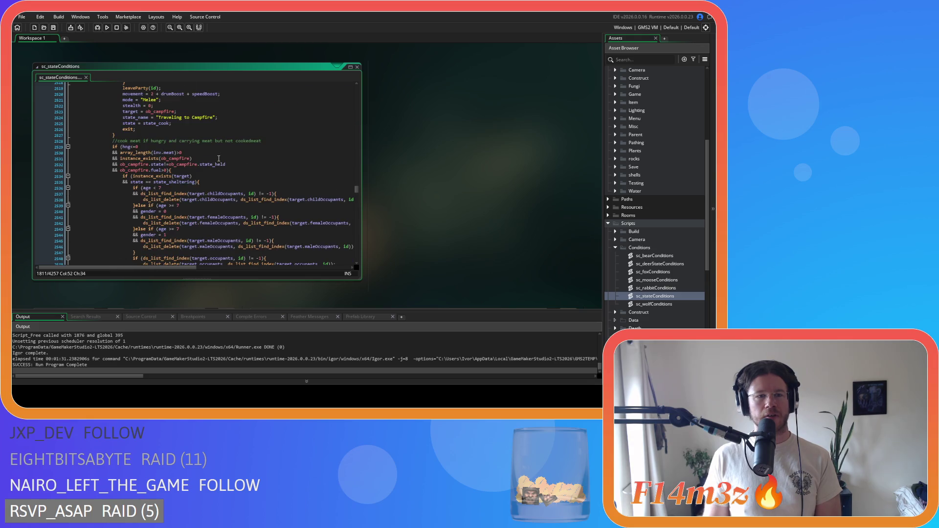
scroll(218, 158, down, 15)
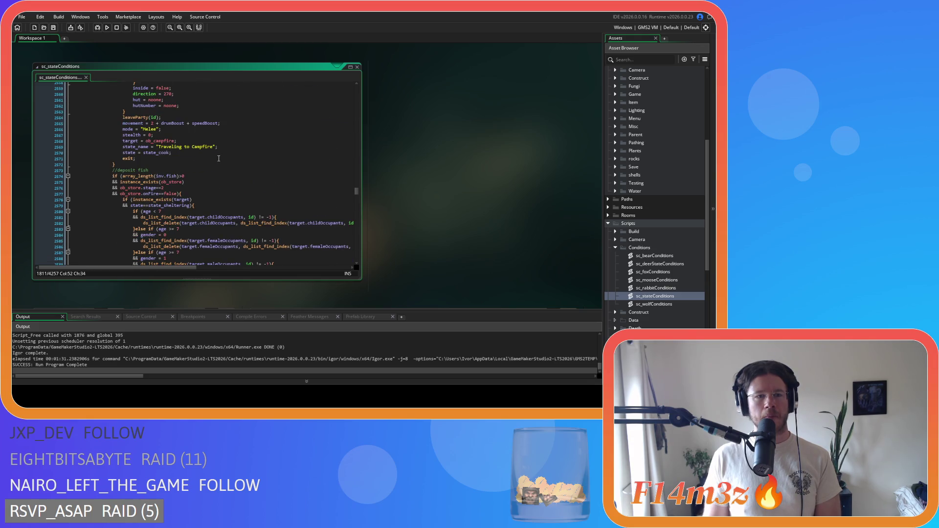
scroll(219, 159, down, 13)
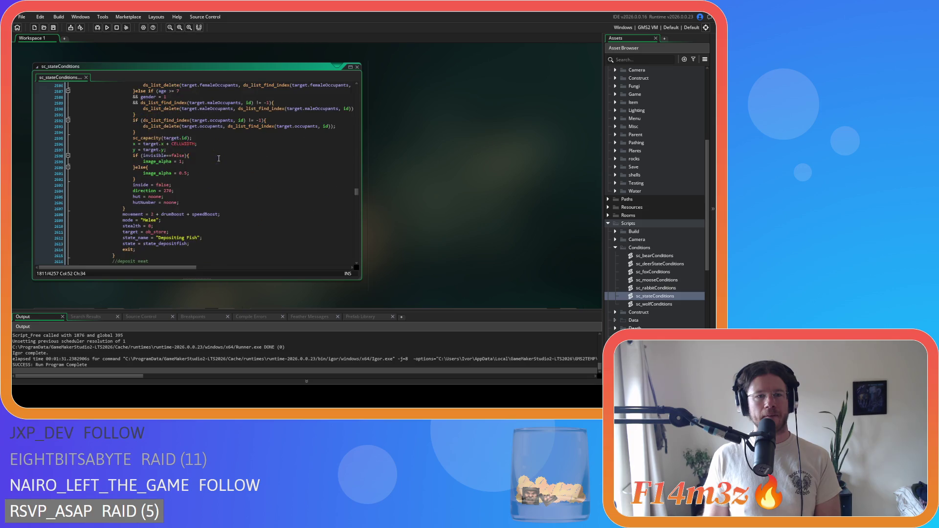
scroll(219, 158, down, 12)
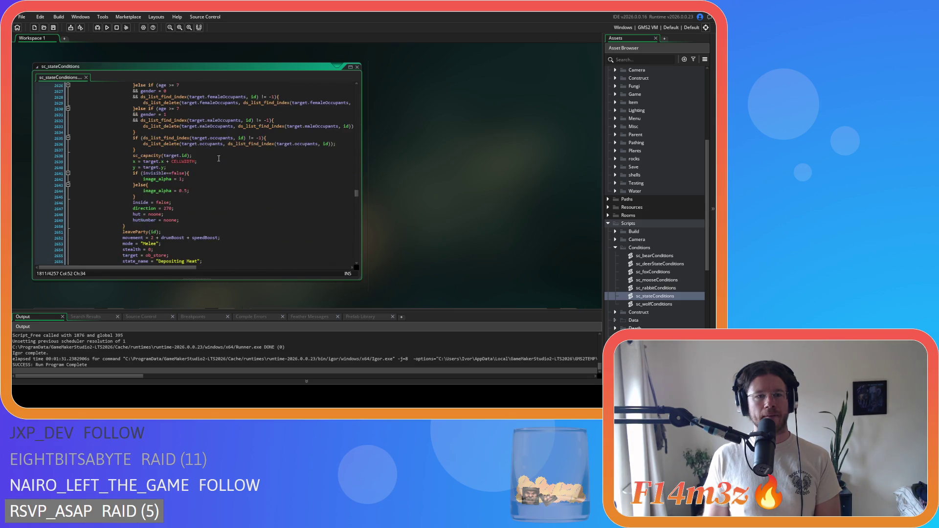
scroll(219, 158, down, 19)
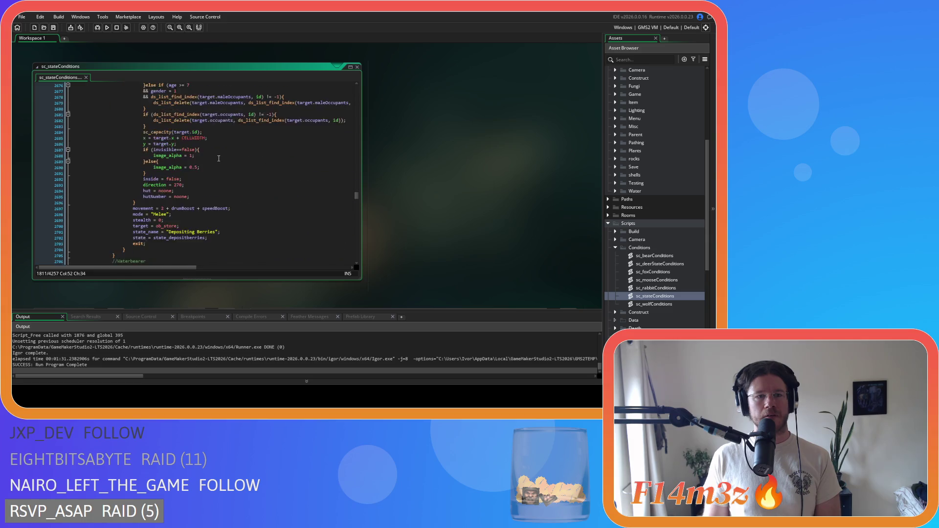
scroll(219, 158, down, 17)
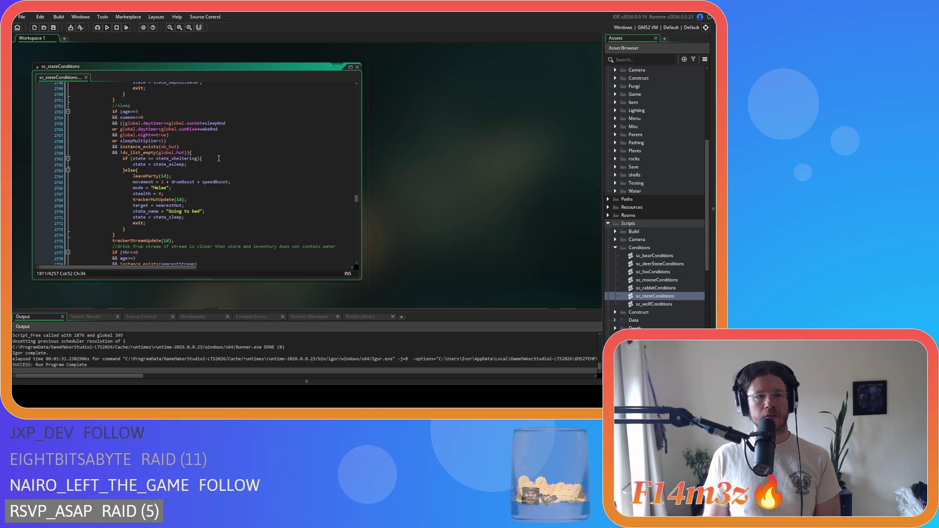
scroll(219, 158, down, 8)
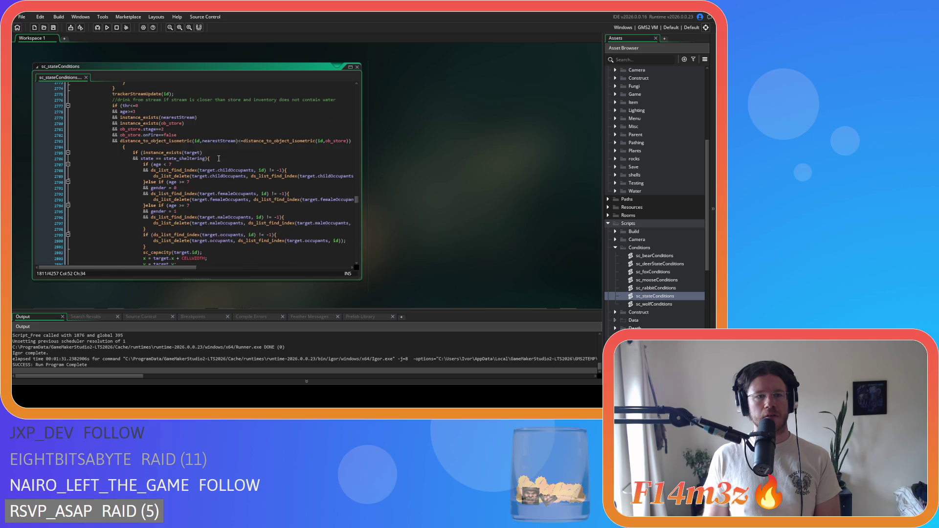
scroll(219, 159, up, 1)
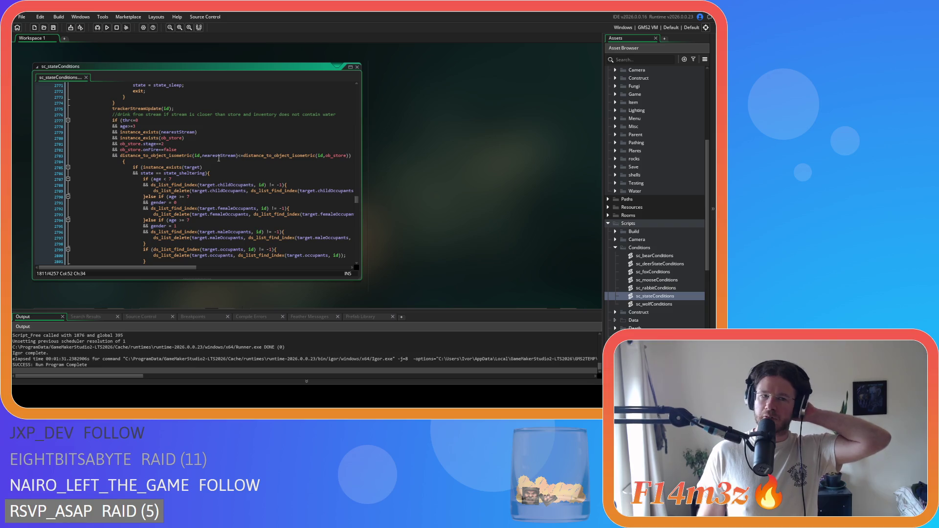
scroll(218, 159, down, 4)
scroll(219, 156, down, 12)
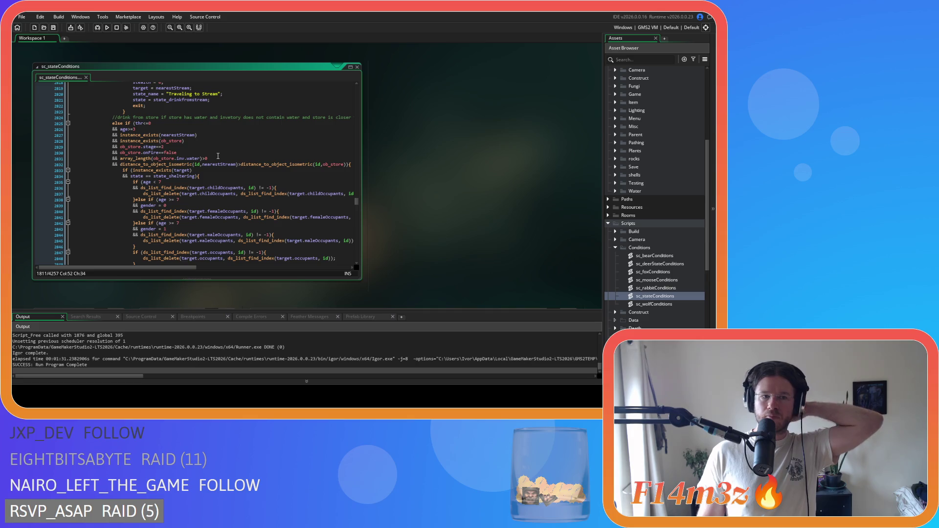
scroll(218, 156, down, 5)
scroll(218, 156, down, 18)
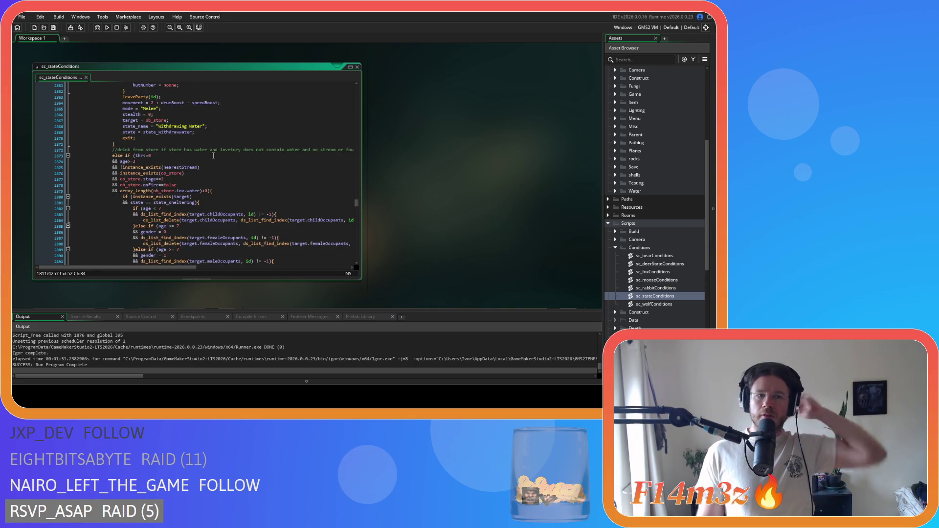
scroll(213, 156, down, 8)
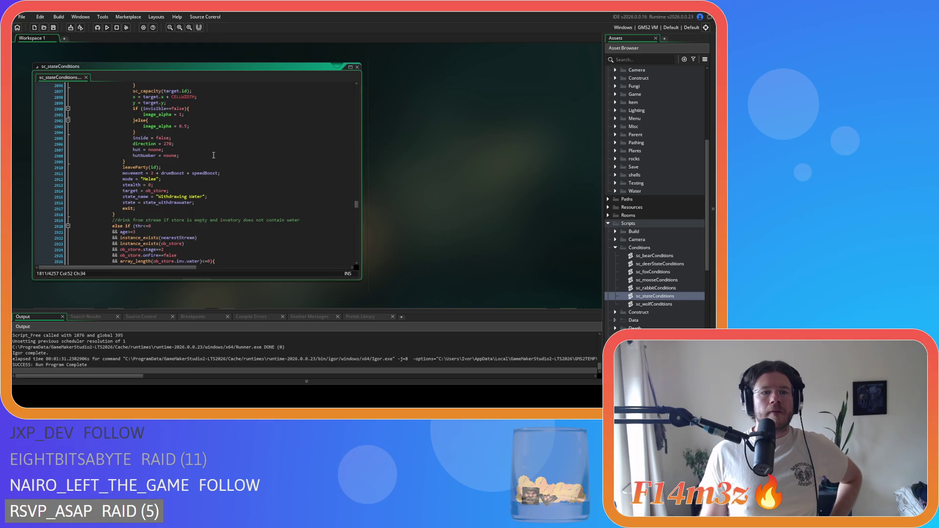
scroll(213, 156, down, 16)
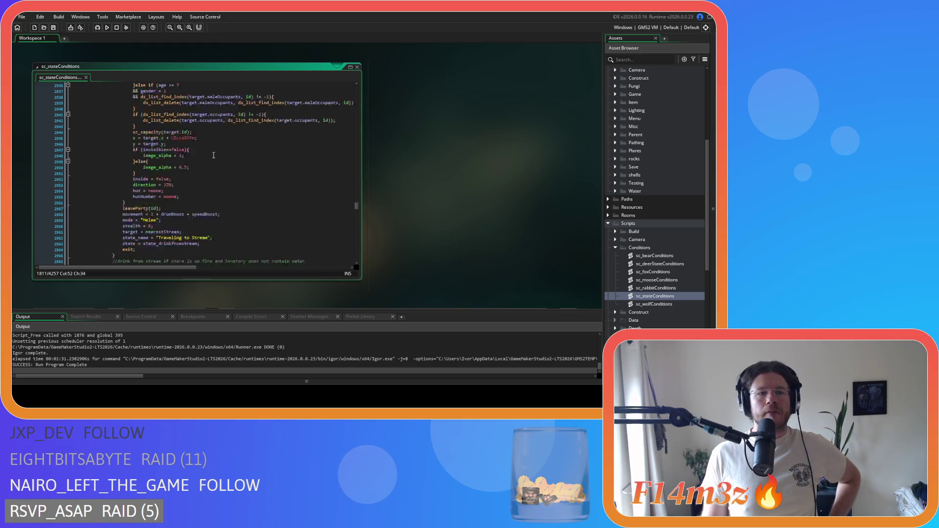
scroll(214, 155, down, 4)
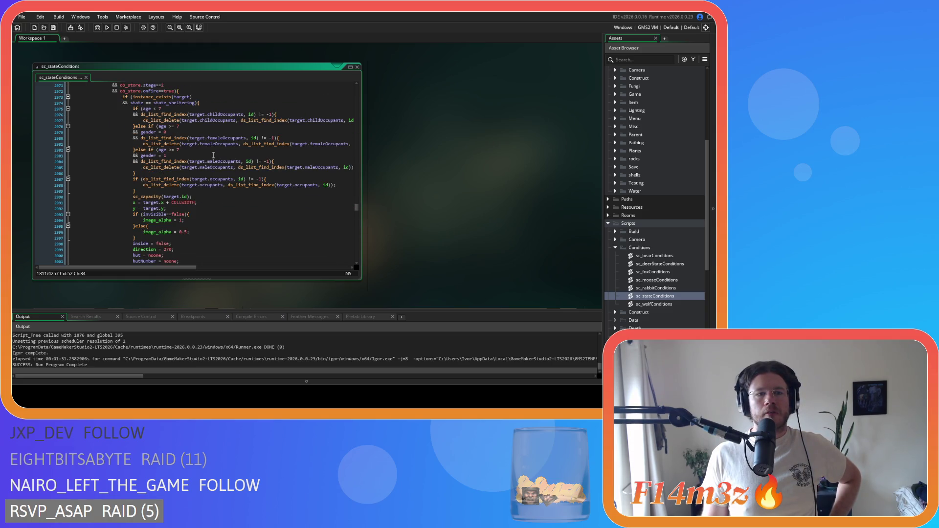
scroll(213, 156, down, 11)
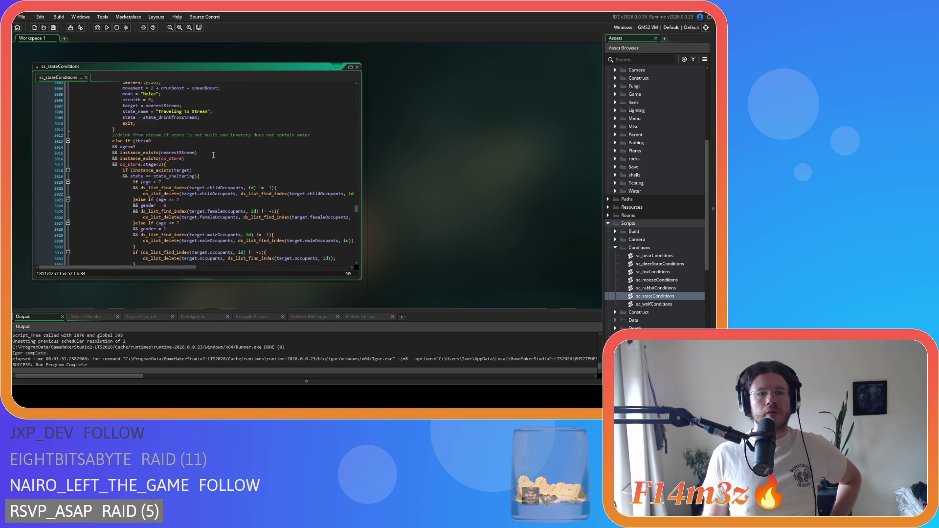
scroll(214, 155, down, 18)
scroll(213, 155, down, 13)
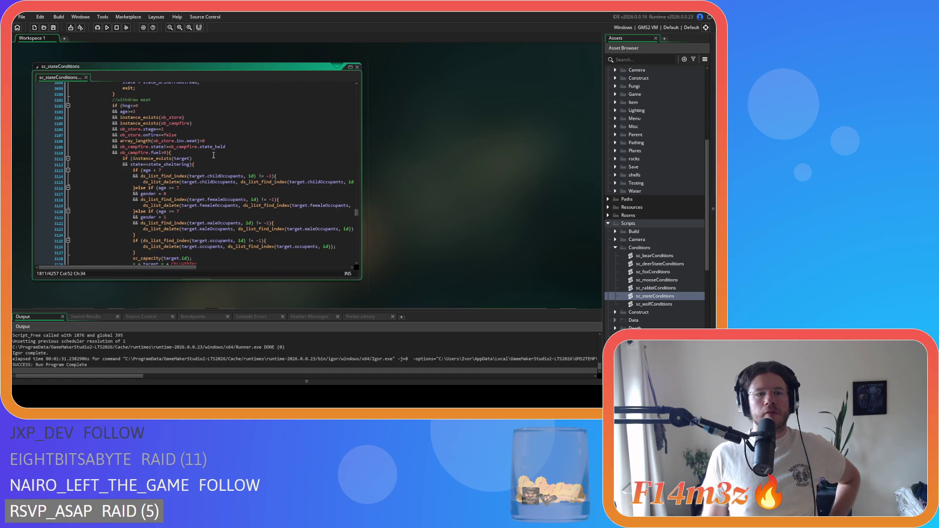
scroll(214, 155, down, 20)
scroll(213, 155, down, 20)
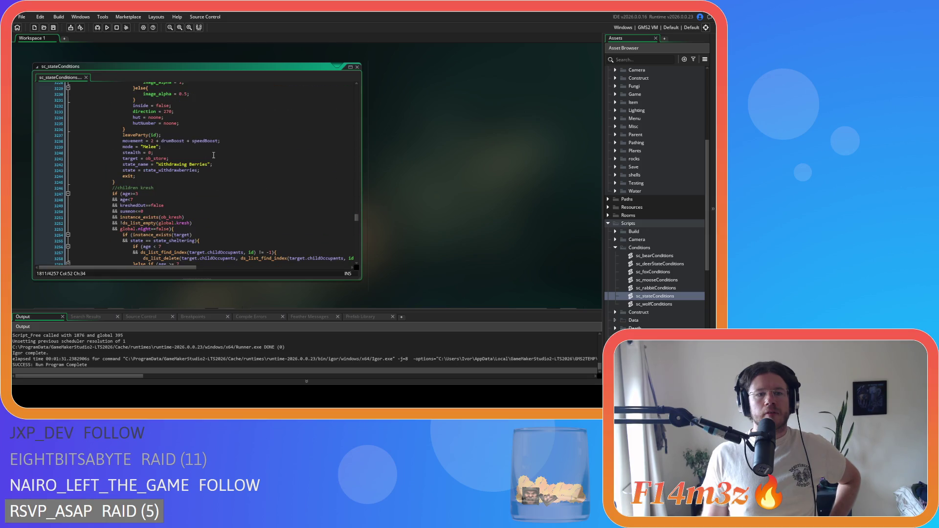
scroll(213, 155, down, 3)
scroll(213, 155, down, 20)
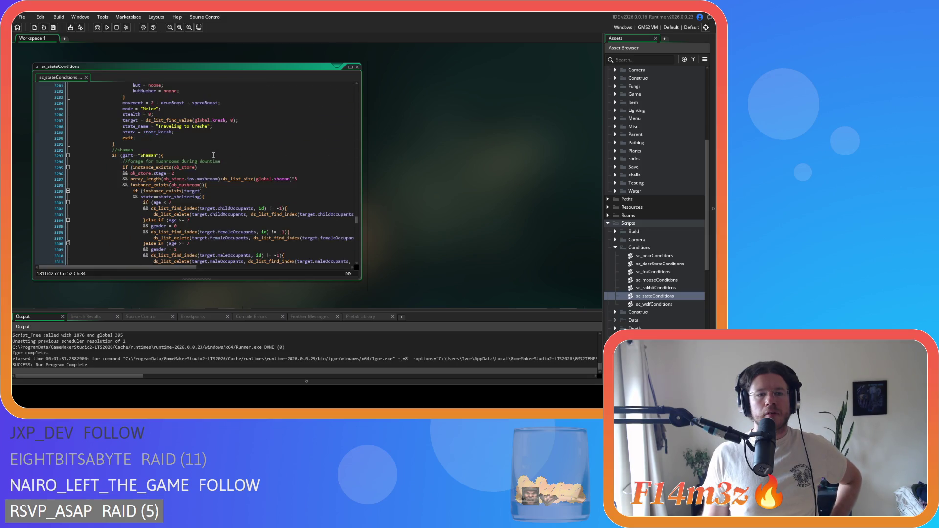
scroll(213, 156, down, 20)
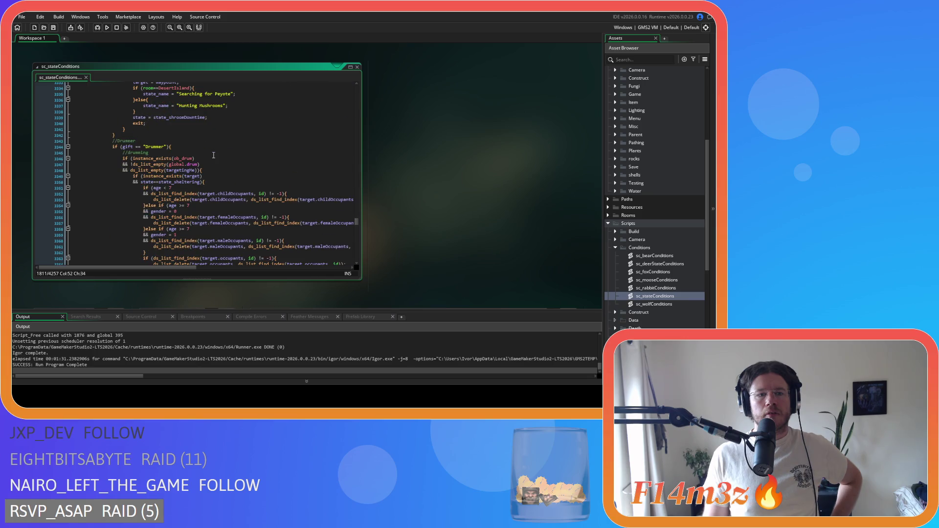
scroll(214, 155, down, 20)
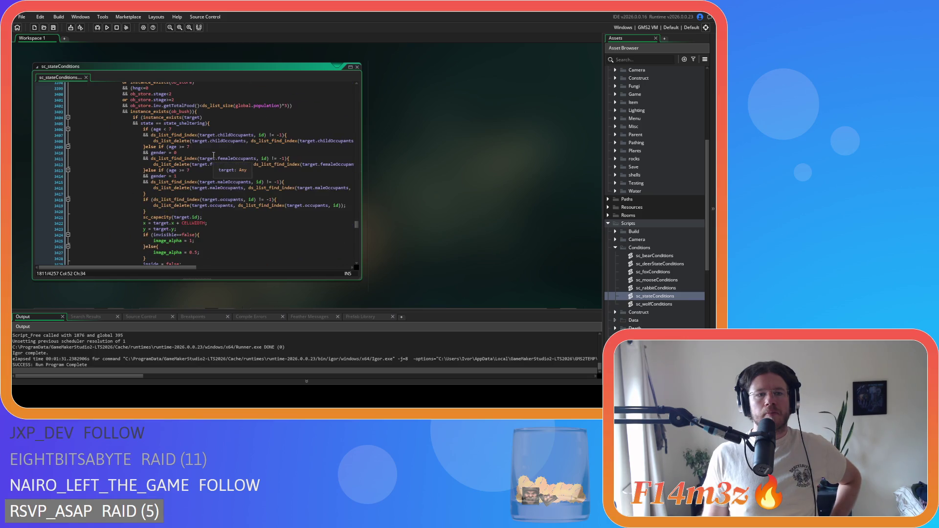
scroll(214, 155, down, 13)
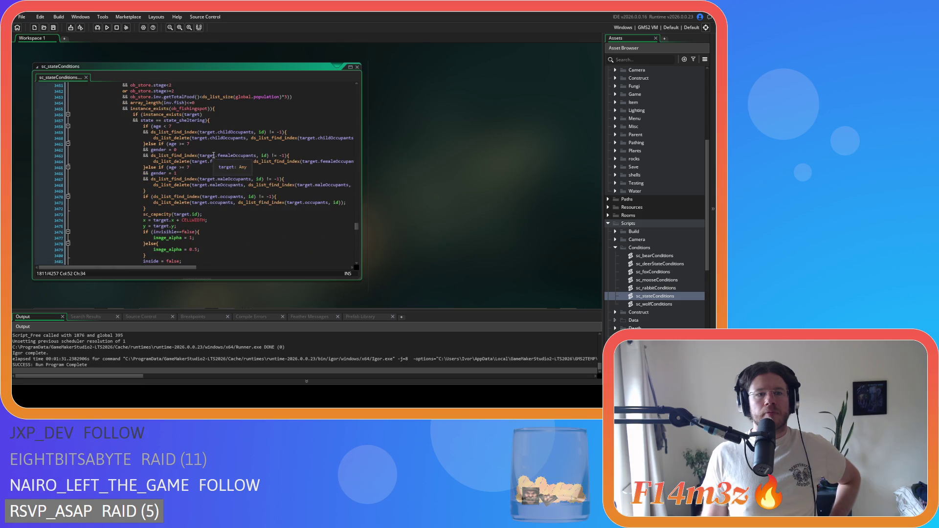
scroll(213, 155, down, 6)
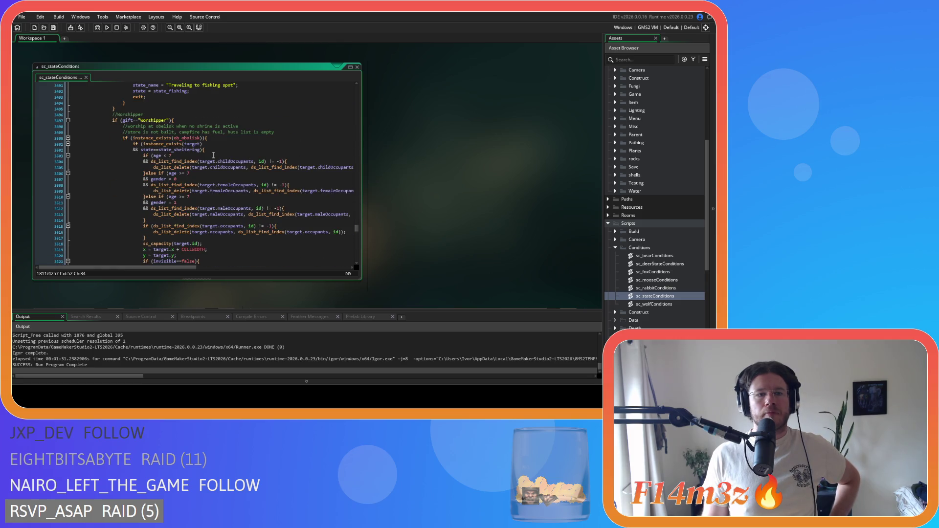
scroll(213, 155, down, 12)
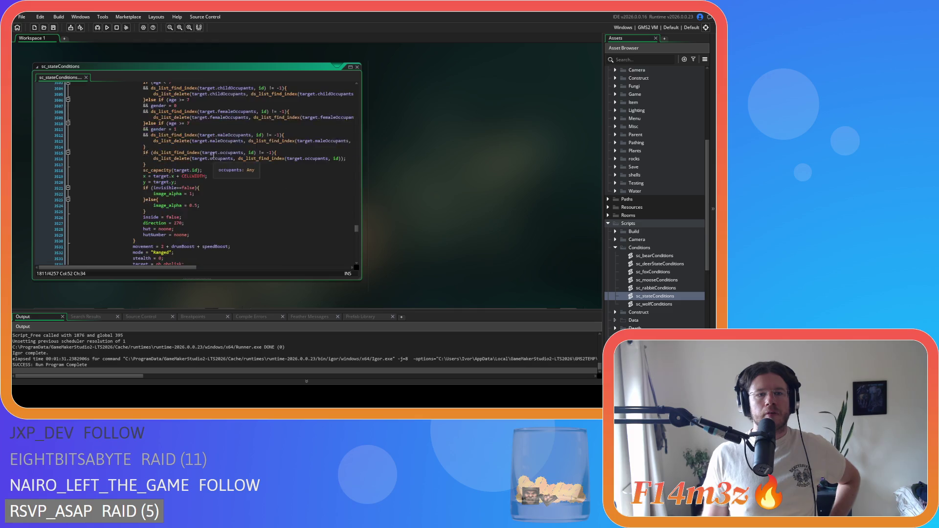
scroll(214, 155, down, 4)
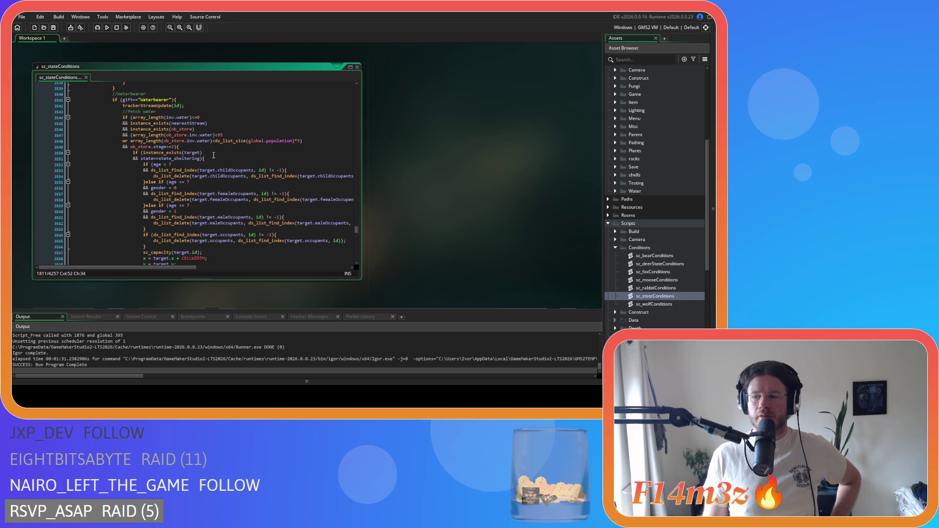
scroll(214, 156, down, 13)
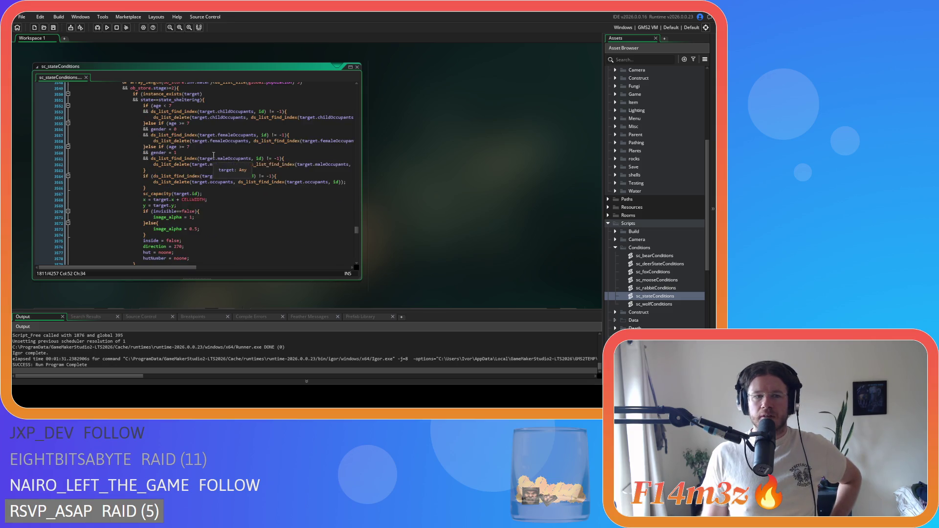
scroll(213, 155, down, 20)
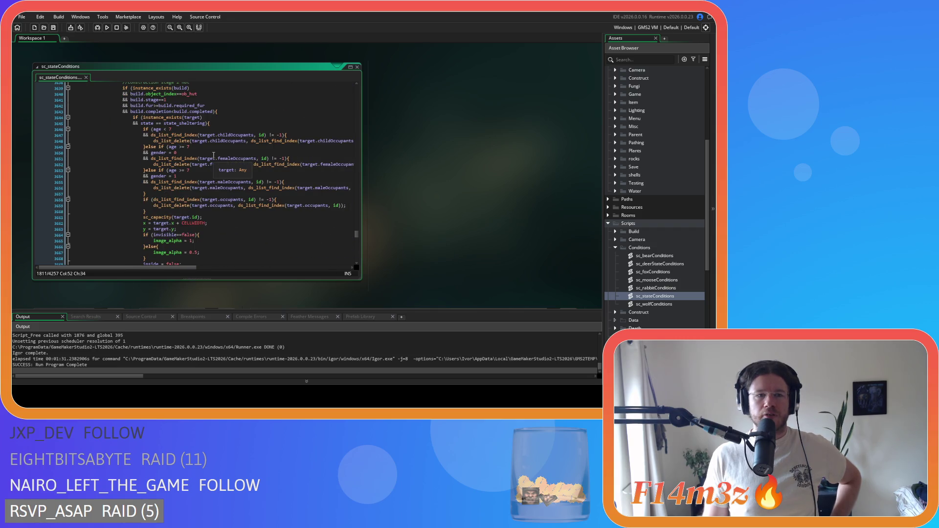
scroll(213, 155, down, 11)
scroll(214, 155, down, 10)
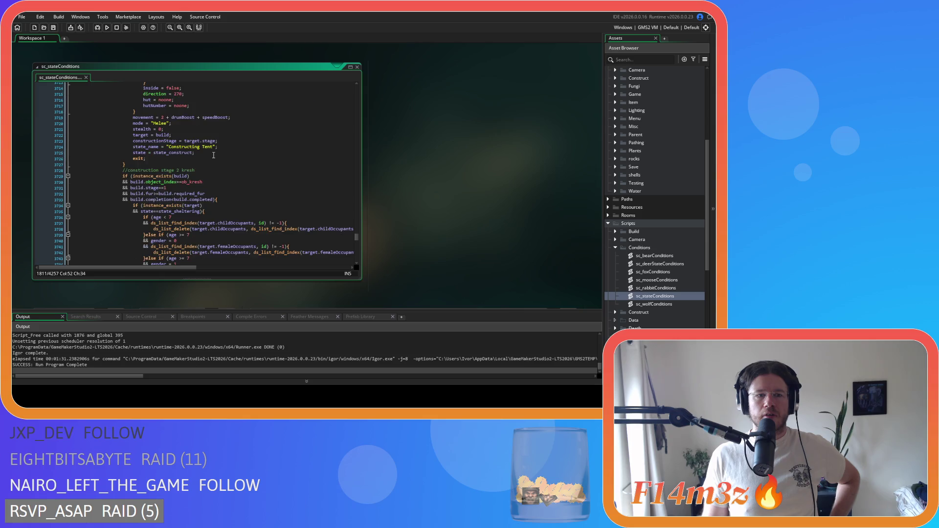
scroll(214, 155, down, 15)
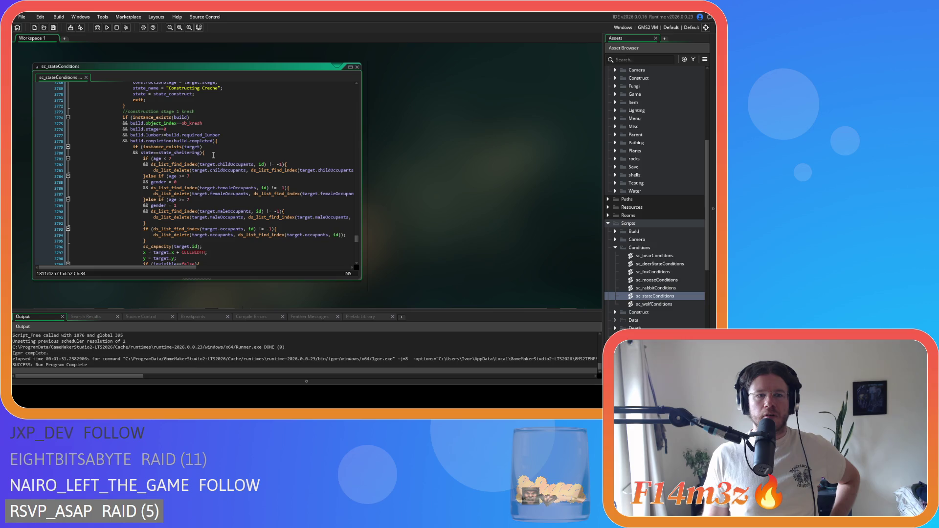
scroll(213, 155, down, 12)
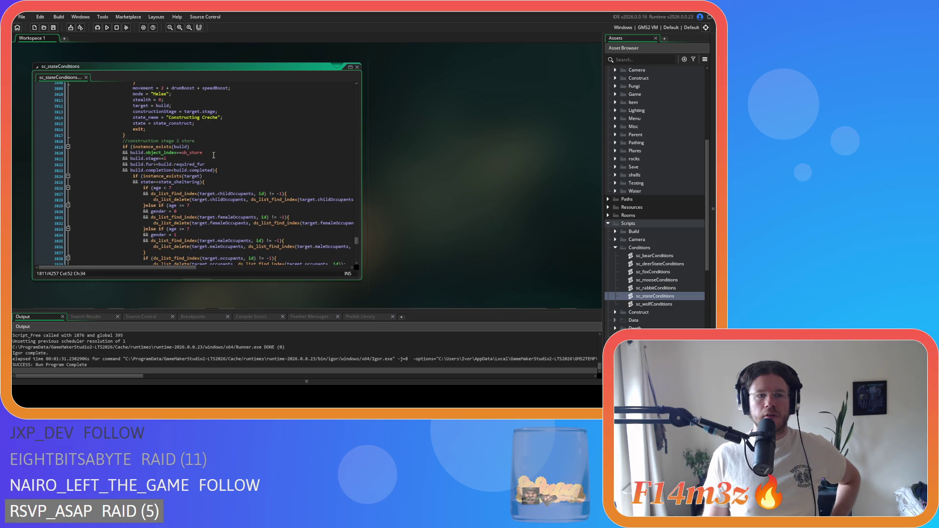
scroll(213, 155, down, 15)
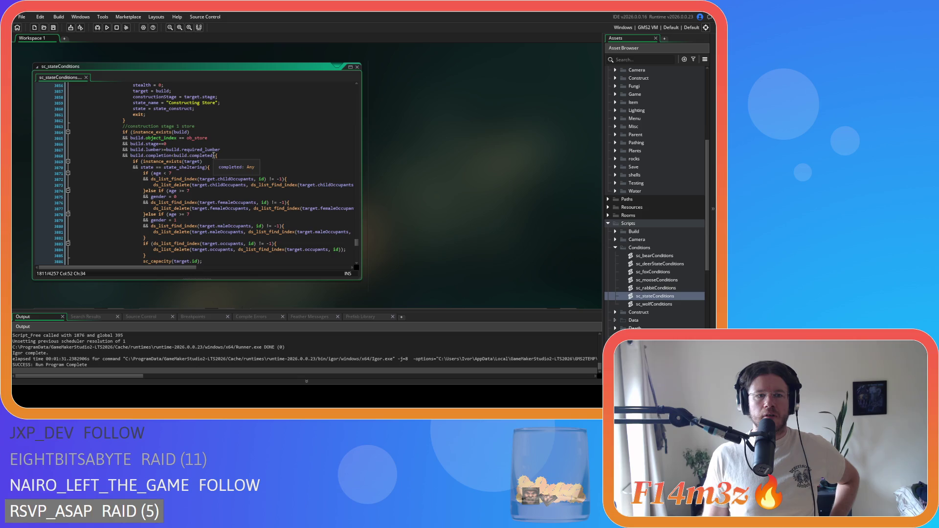
scroll(214, 155, down, 17)
scroll(214, 155, down, 15)
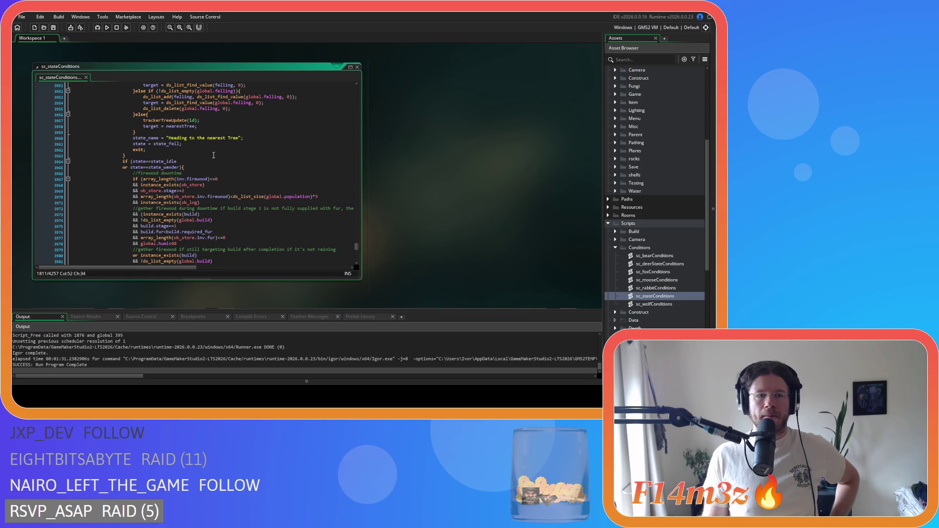
scroll(214, 155, up, 19)
scroll(213, 155, down, 20)
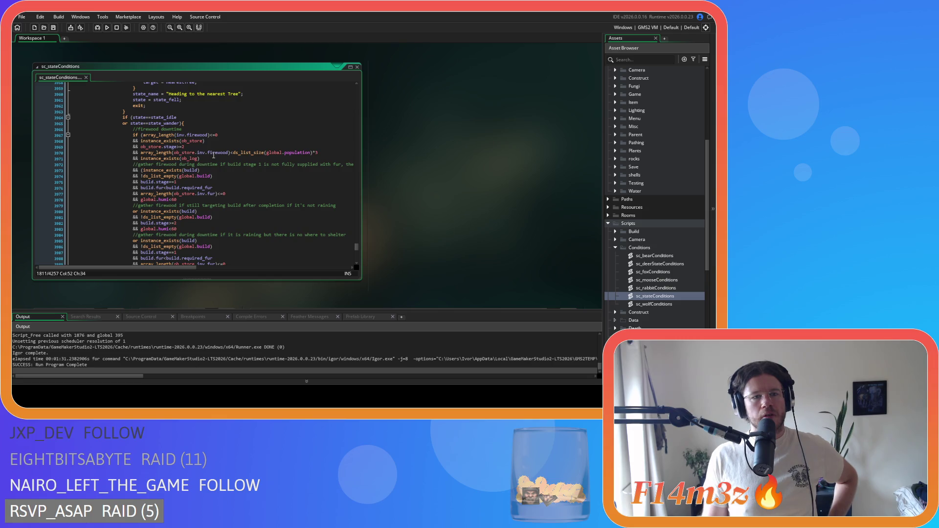
scroll(213, 155, up, 3)
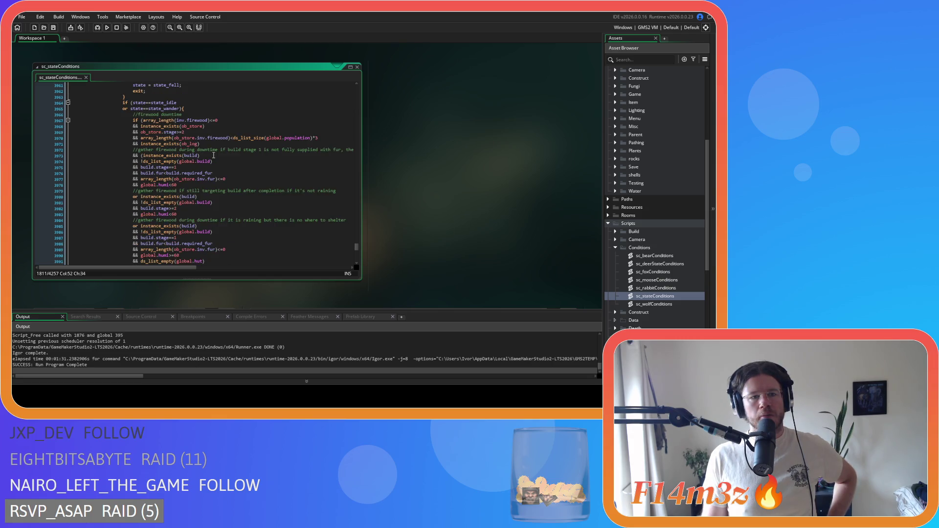
scroll(214, 158, up, 2)
scroll(214, 158, down, 2)
scroll(213, 158, up, 20)
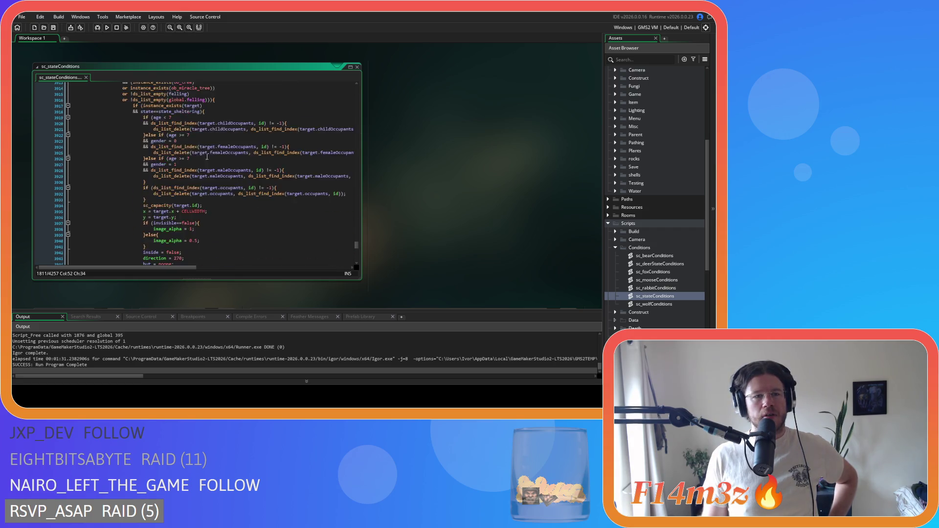
scroll(136, 168, up, 20)
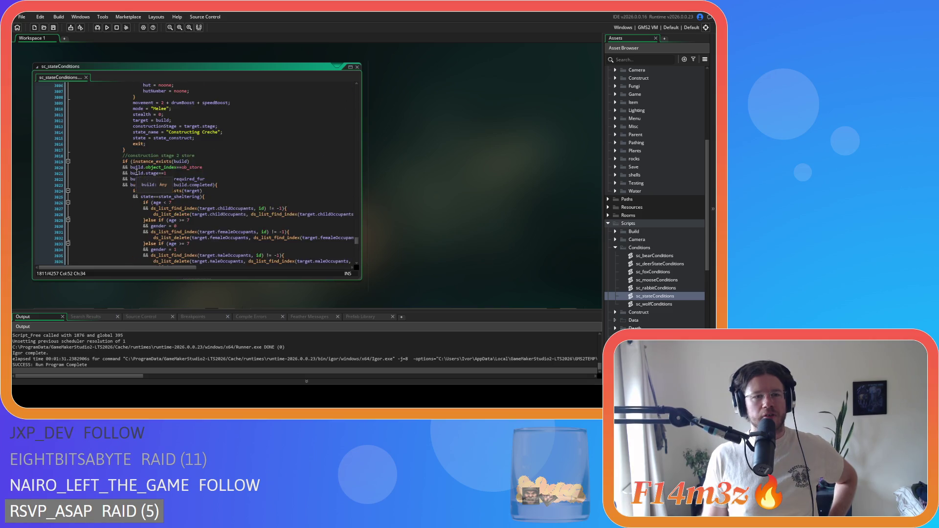
scroll(138, 169, down, 20)
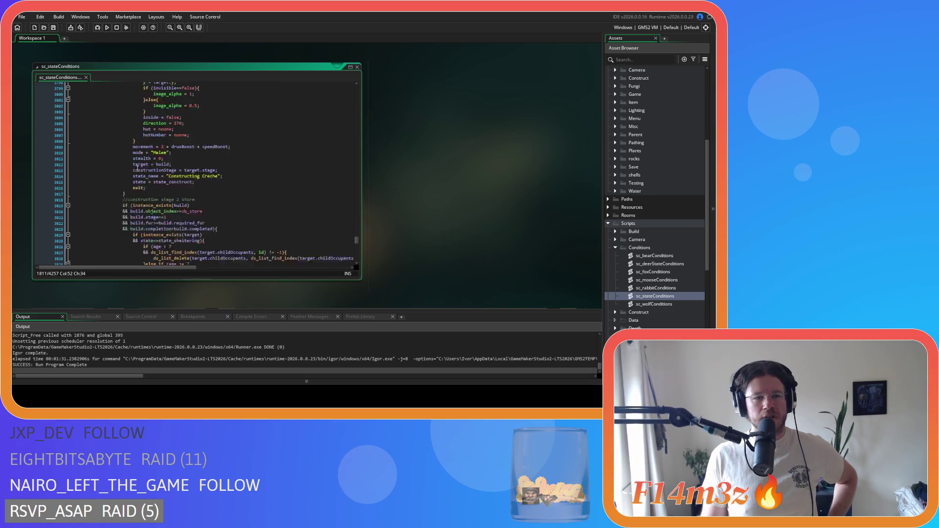
scroll(138, 168, down, 20)
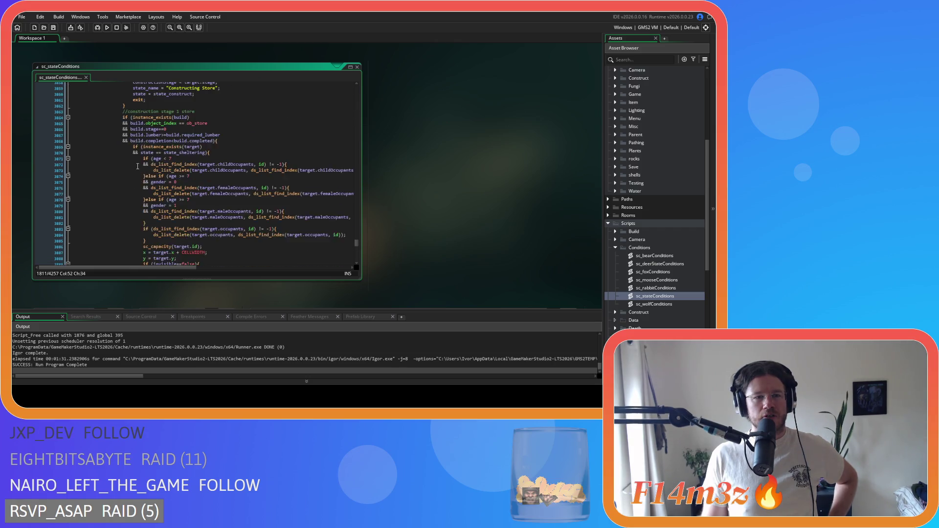
scroll(147, 156, down, 12)
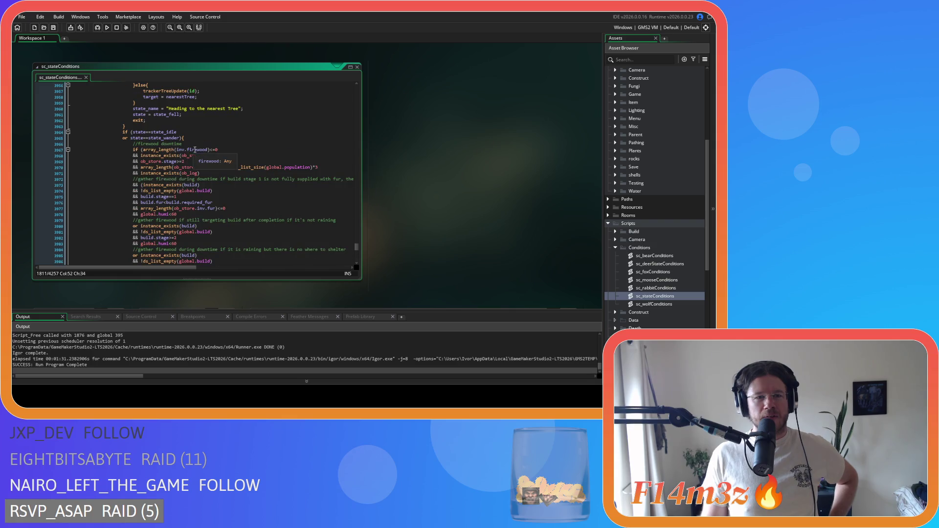
scroll(206, 143, down, 14)
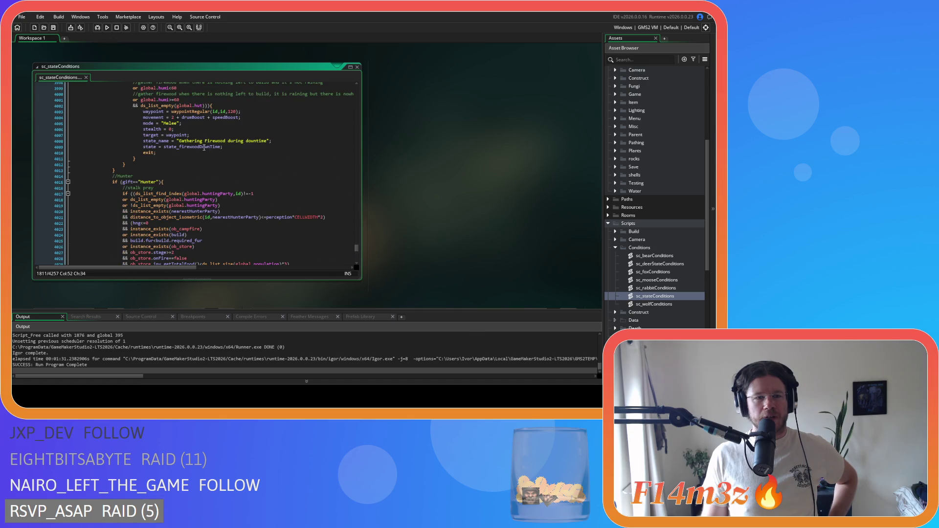
scroll(197, 162, up, 19)
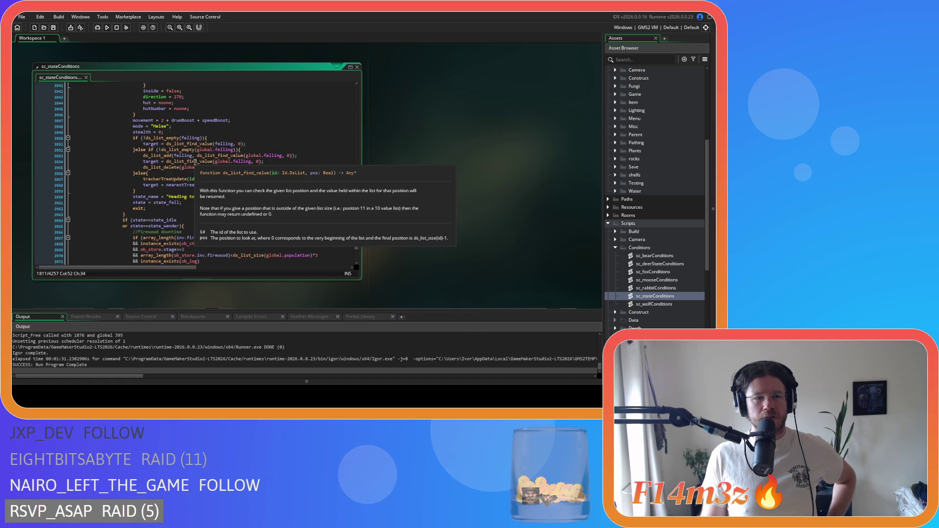
scroll(195, 162, down, 5)
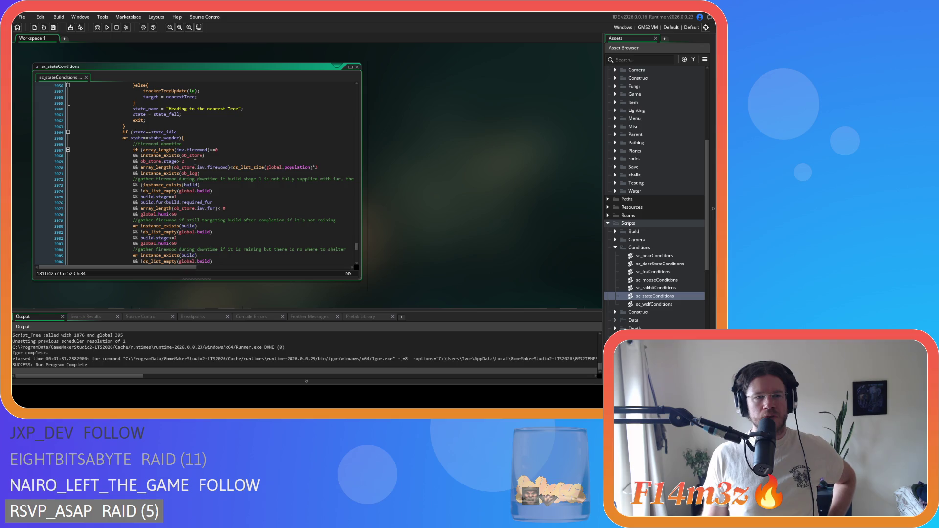
scroll(195, 162, down, 1)
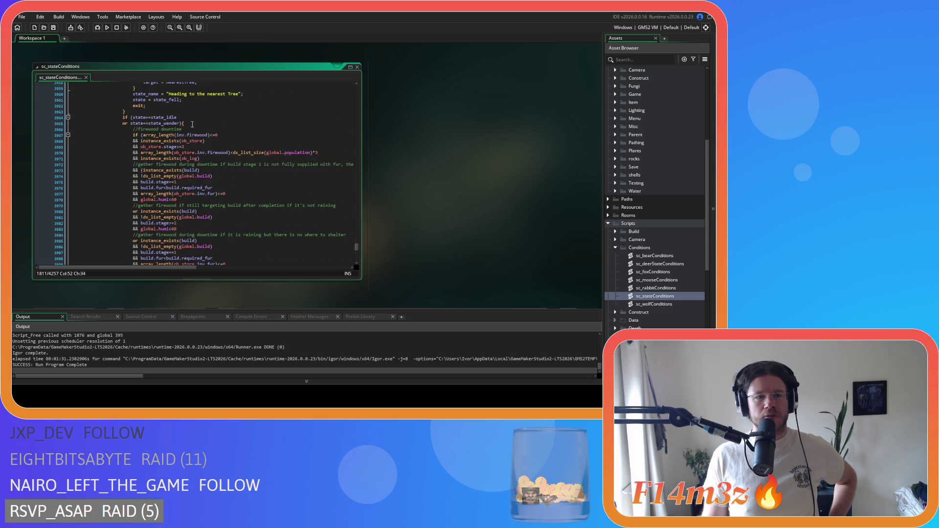
click(138, 119)
click(185, 123)
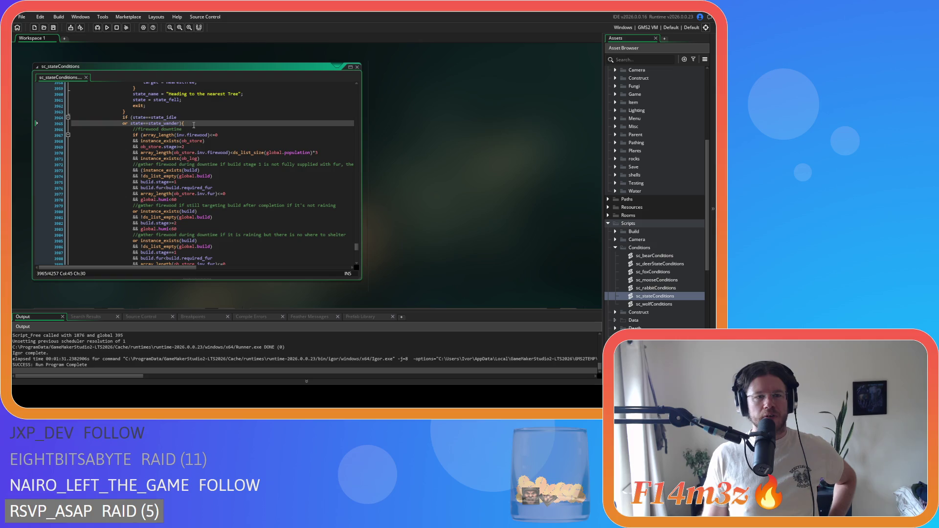
mouse_move(182, 159)
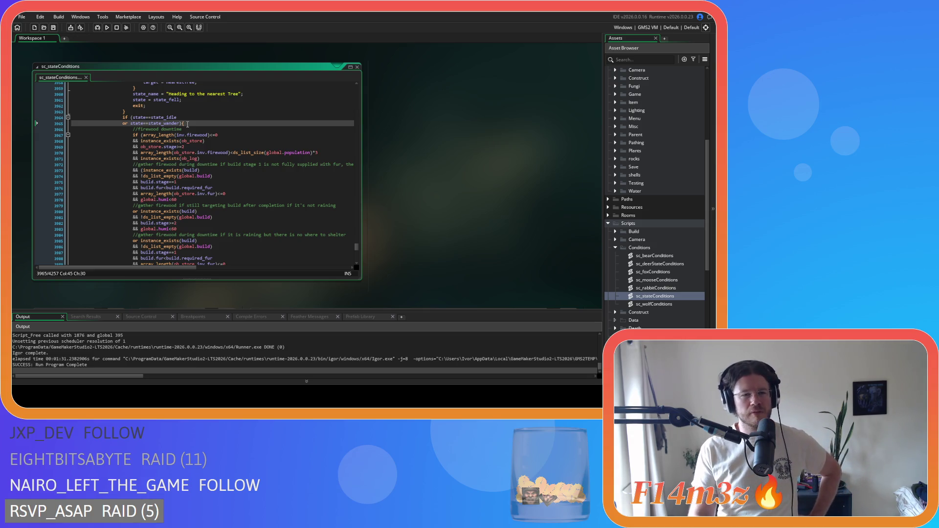
mouse_move(163, 123)
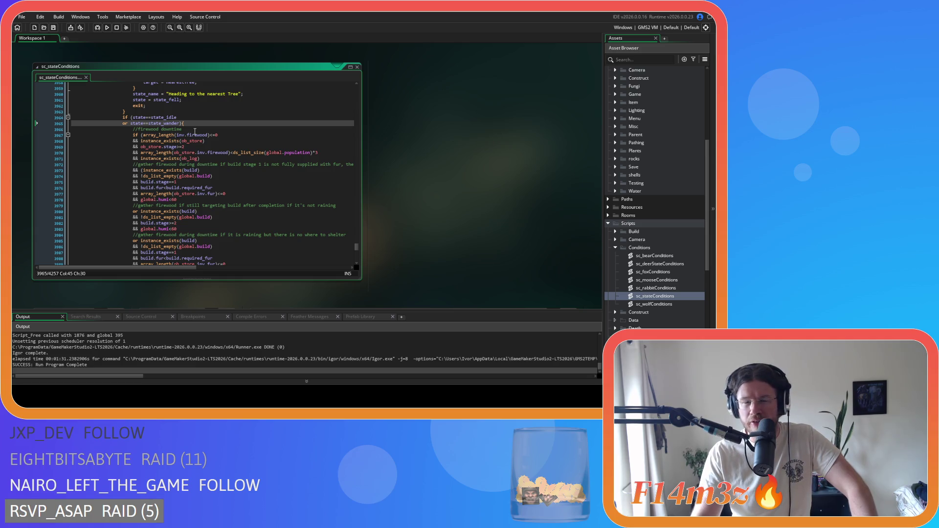
- Inspect the global.humi<60 humidity checks on lines 3978 and 3983
scroll(201, 140, up, 6)
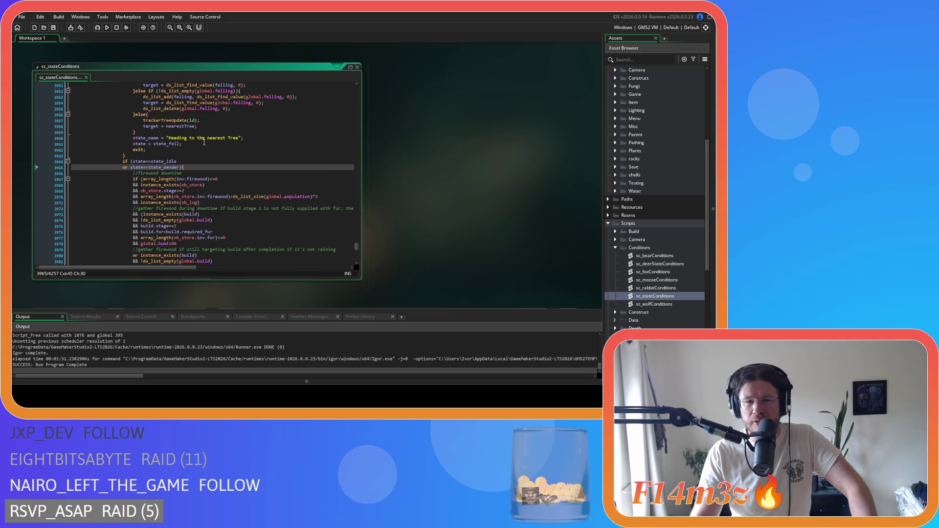
scroll(204, 142, down, 4)
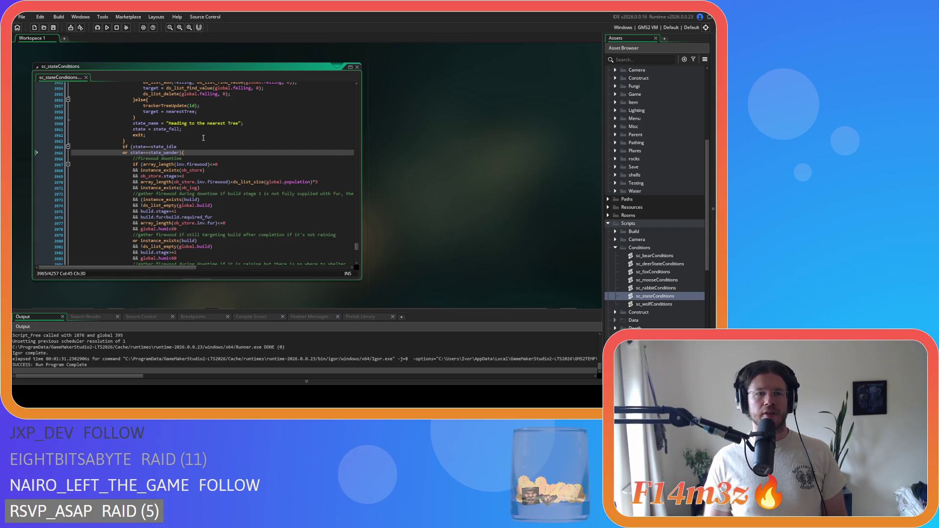
scroll(220, 166, down, 10)
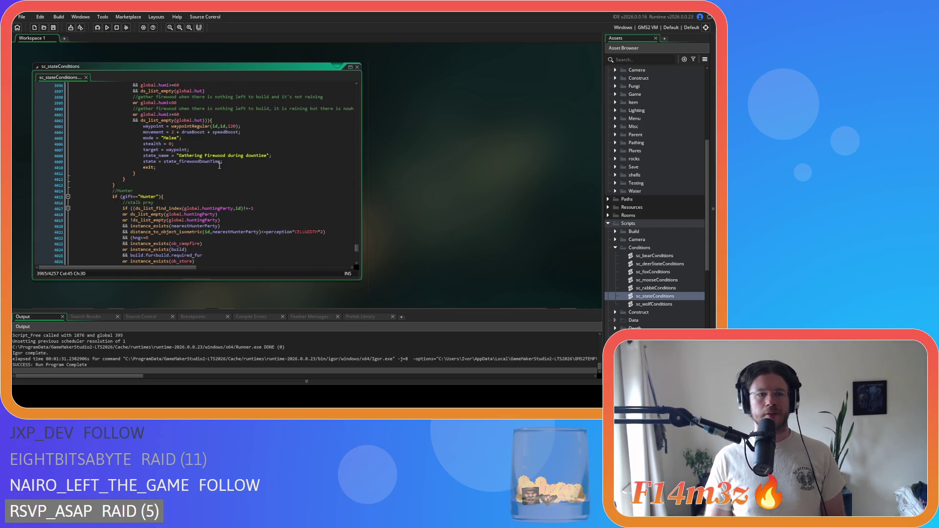
scroll(220, 166, up, 10)
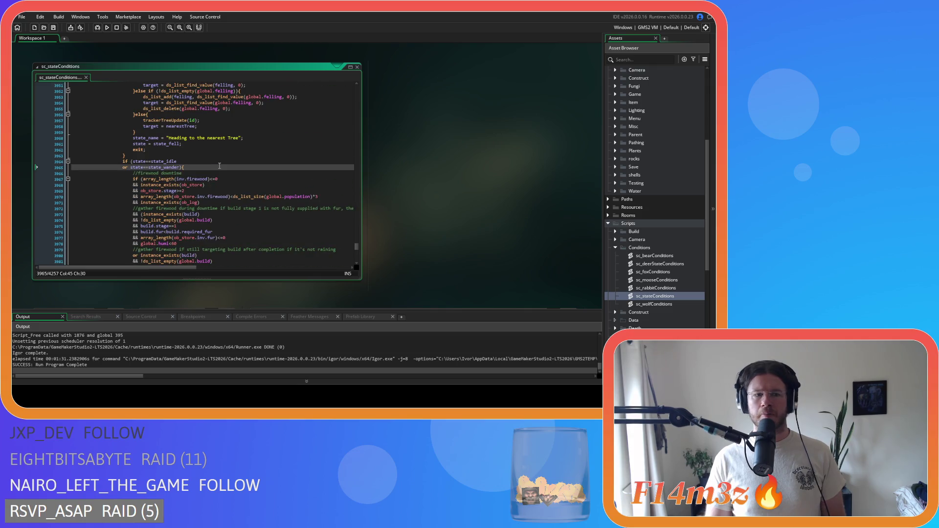
scroll(219, 166, down, 2)
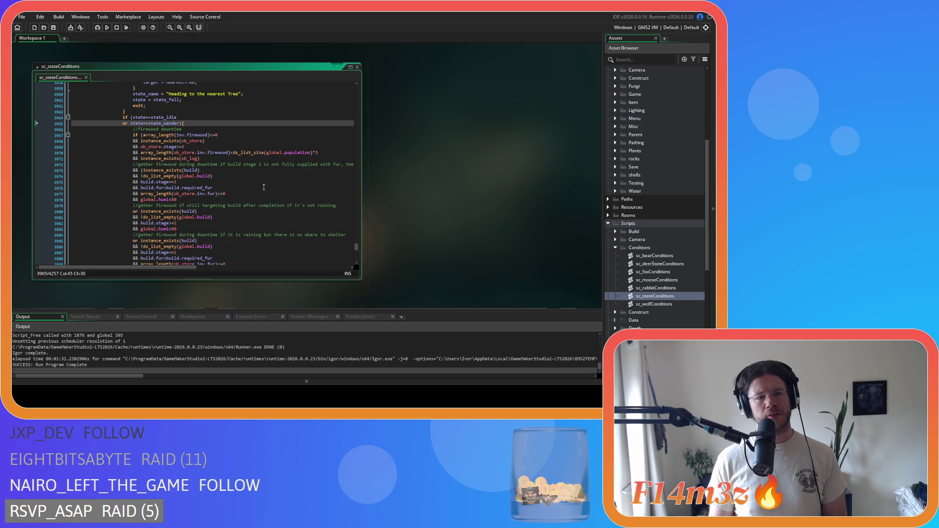
scroll(188, 201, down, 2)
click(188, 200)
mouse_move(159, 200)
mouse_down()
mouse_move(180, 200)
mouse_move(141, 200)
mouse_up()
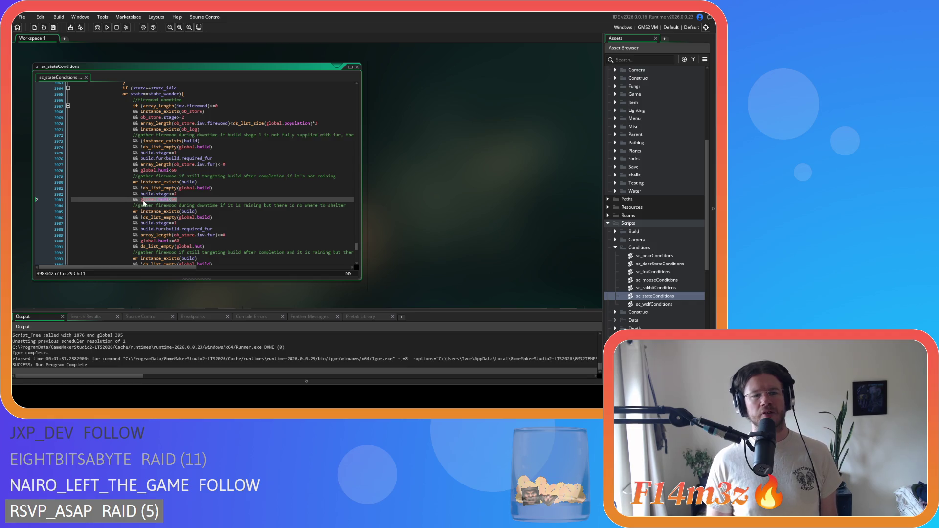
scroll(158, 213, down, 7)
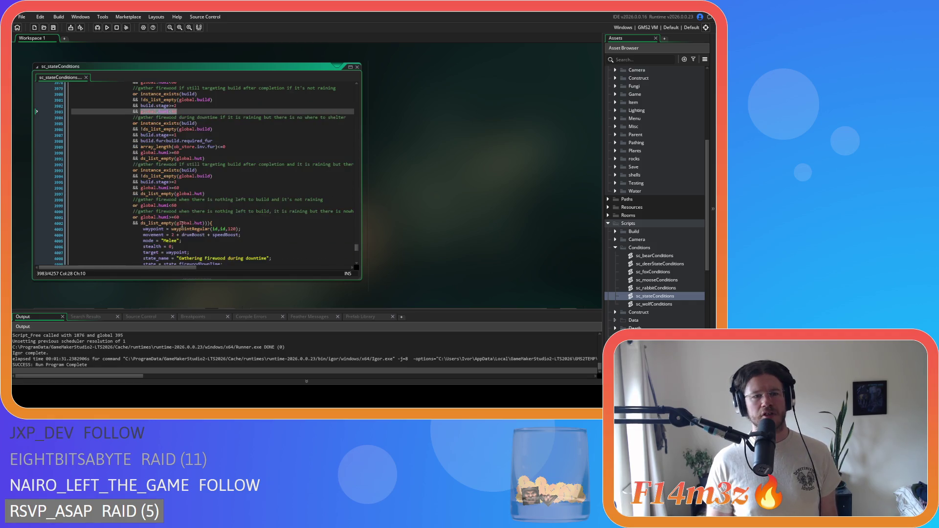
scroll(183, 209, up, 1)
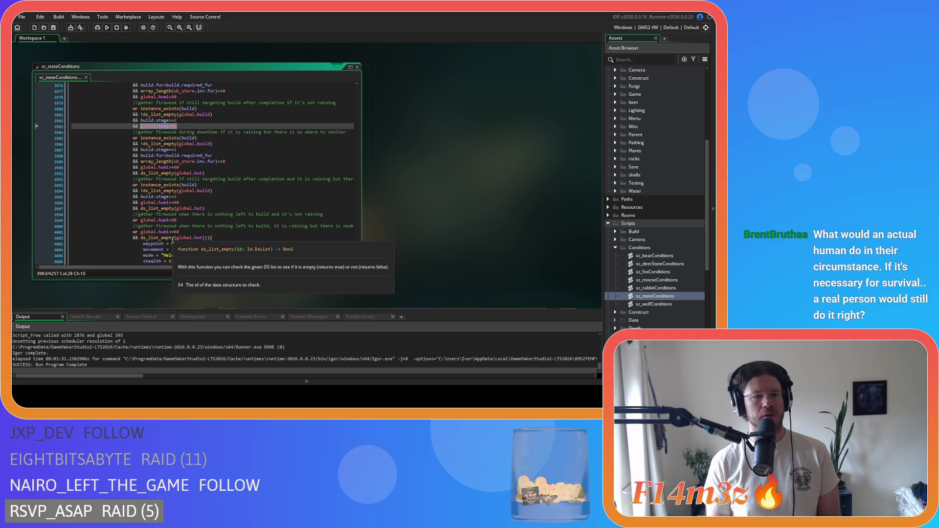
scroll(172, 241, up, 4)
drag(156, 135, 211, 217)
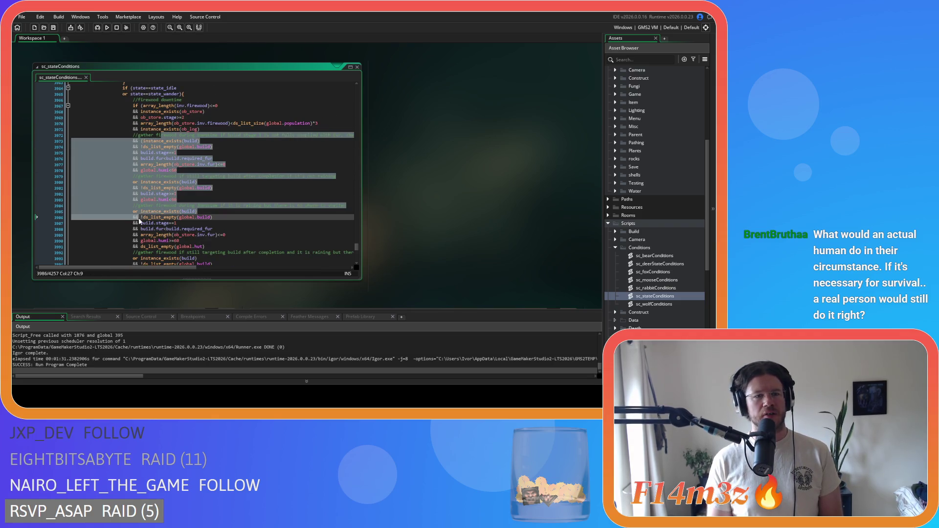
click(203, 171)
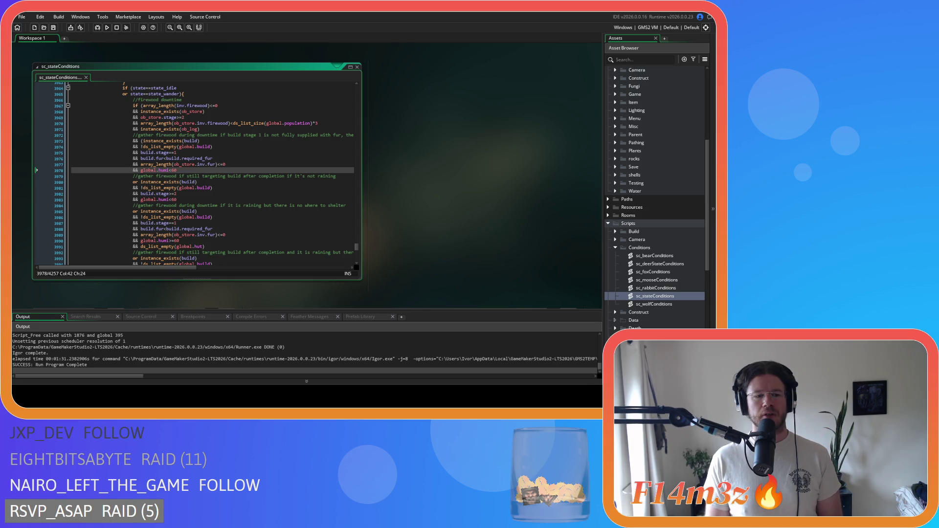
key(Down)
key(Down)
key(Down)
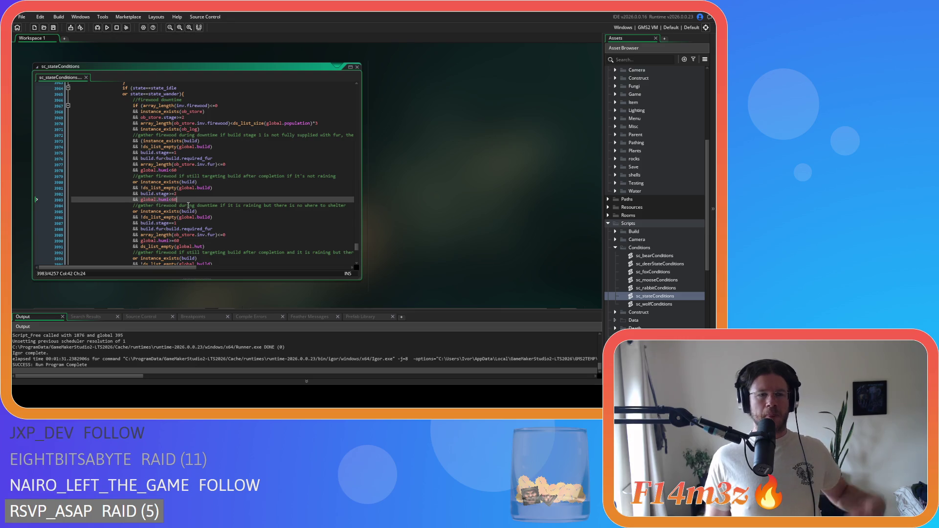
mouse_move(177, 217)
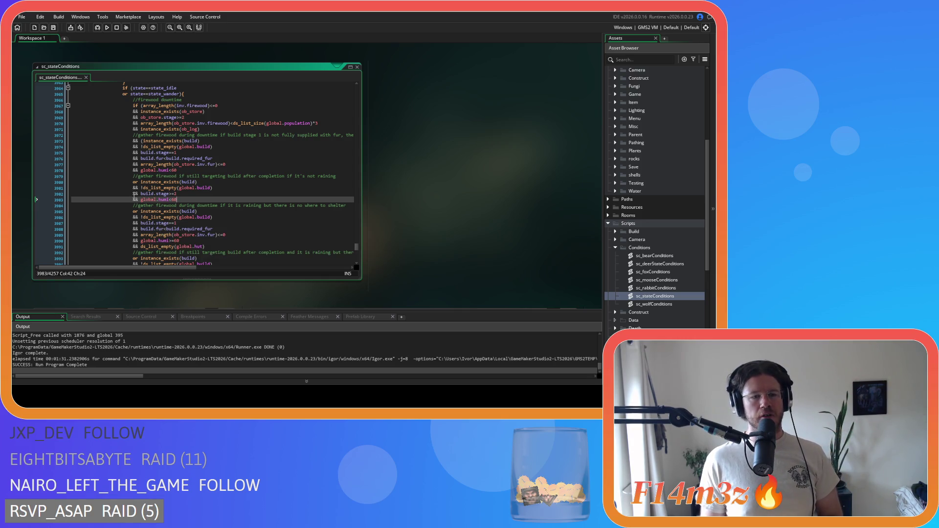
mouse_move(140, 170)
mouse_down()
mouse_move(175, 172)
mouse_move(139, 175)
mouse_up()
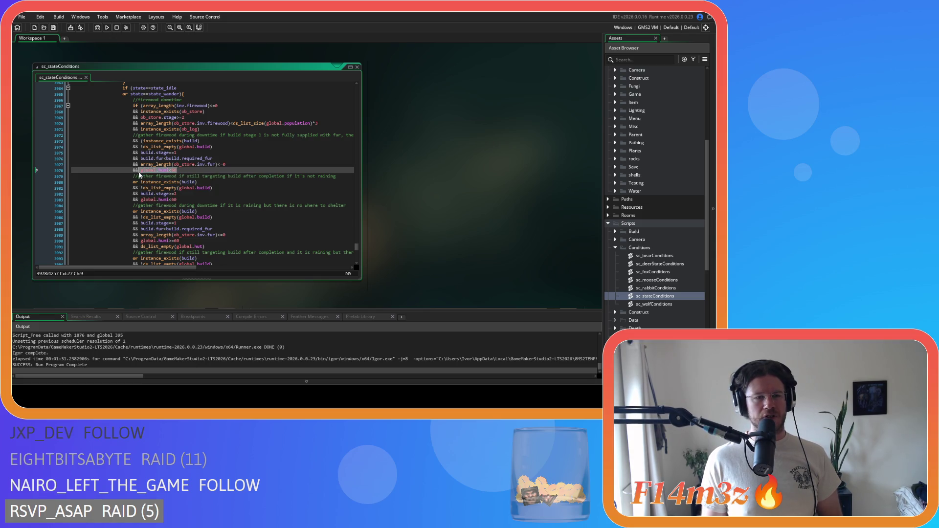
click(140, 171)
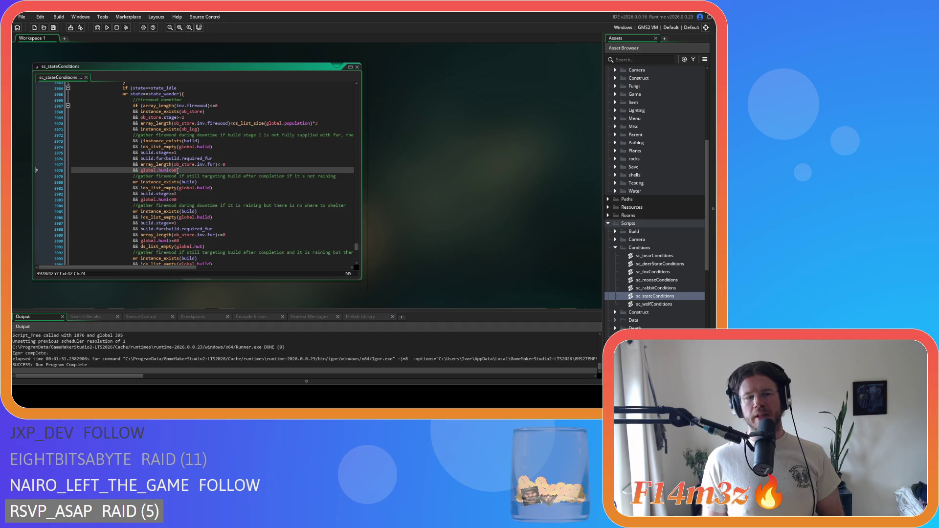
drag(176, 200, 139, 201)
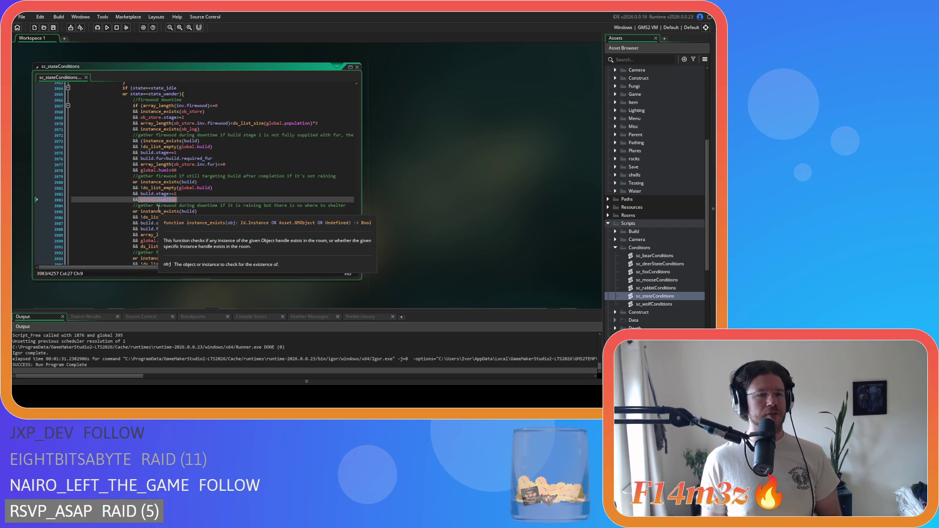
click(179, 201)
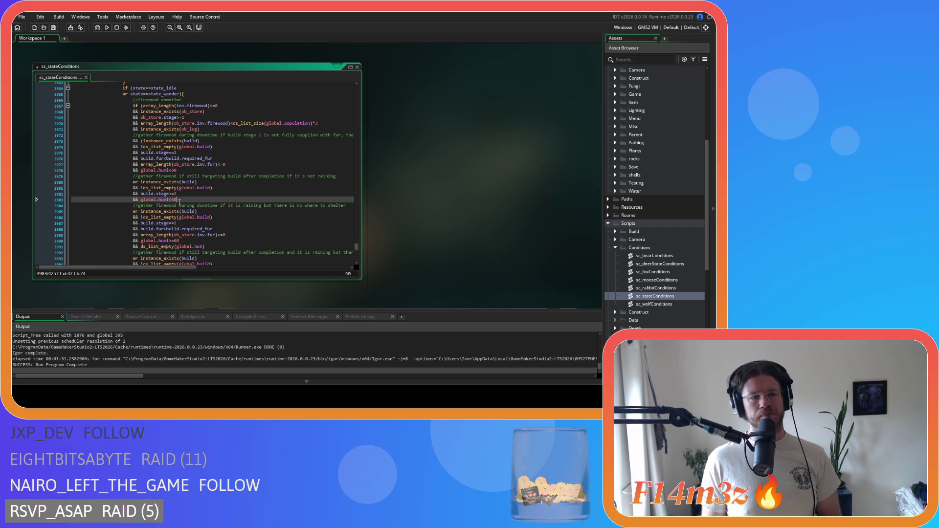
- Check the ds_list_size call on line 3970 and the shelter condition's windSpd and instance_exists hut checks
drag(248, 124, 284, 124)
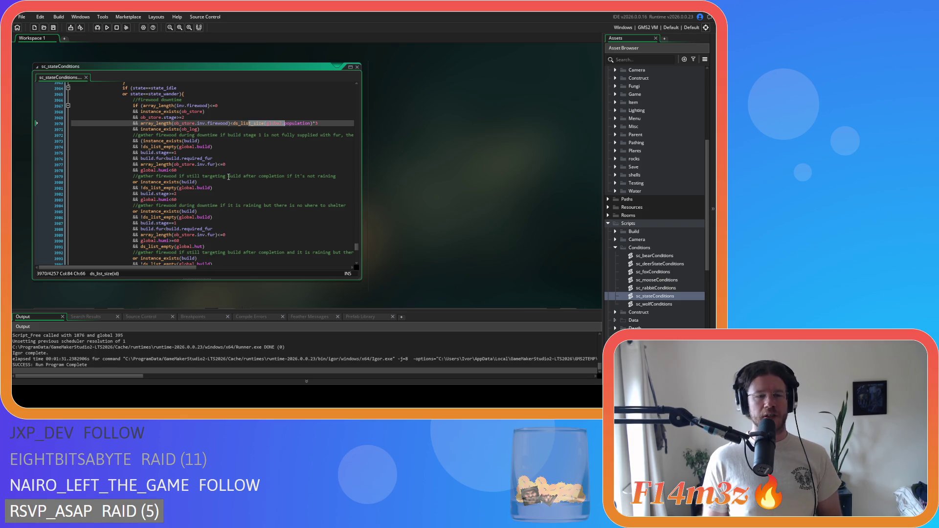
scroll(226, 179, down, 14)
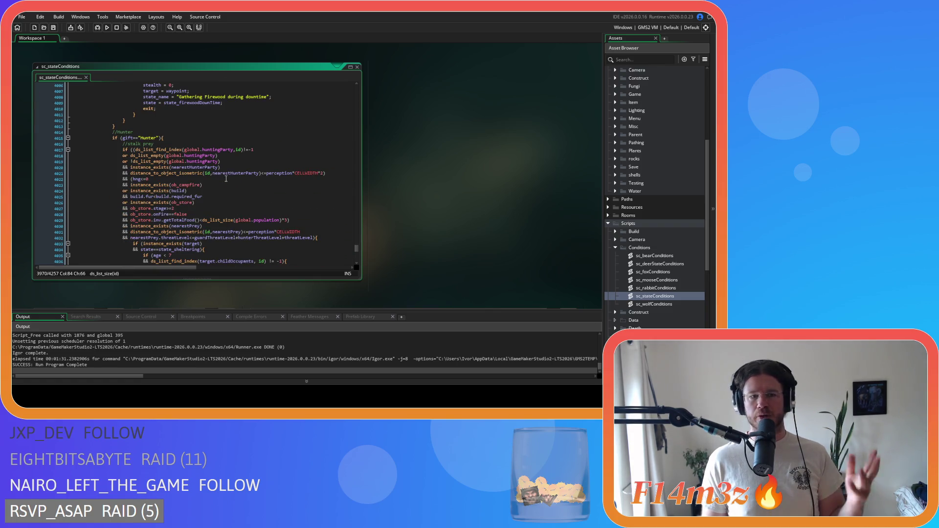
scroll(226, 179, up, 9)
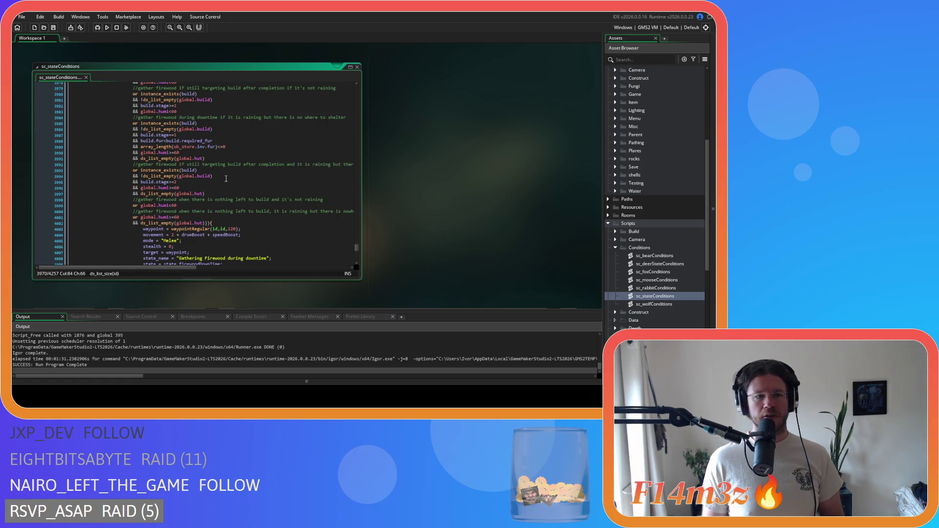
scroll(226, 180, down, 8)
scroll(226, 179, down, 1)
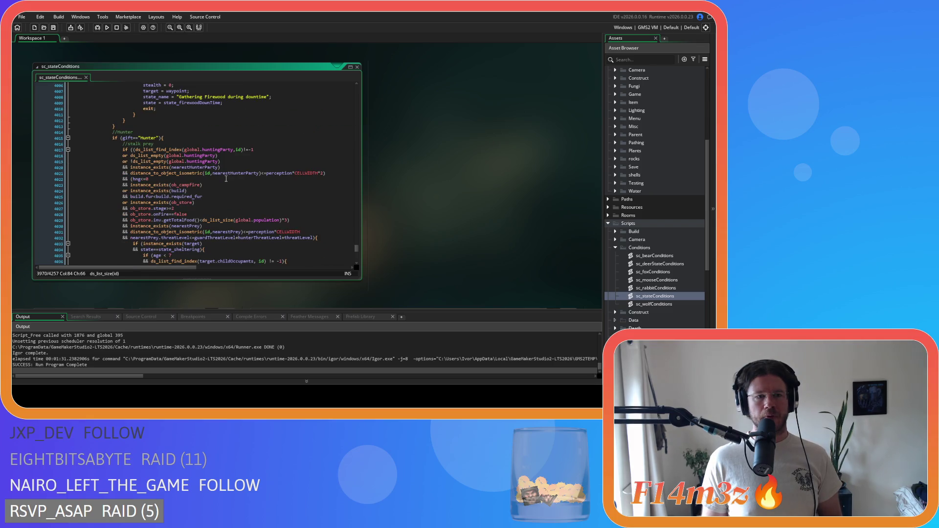
scroll(226, 179, down, 16)
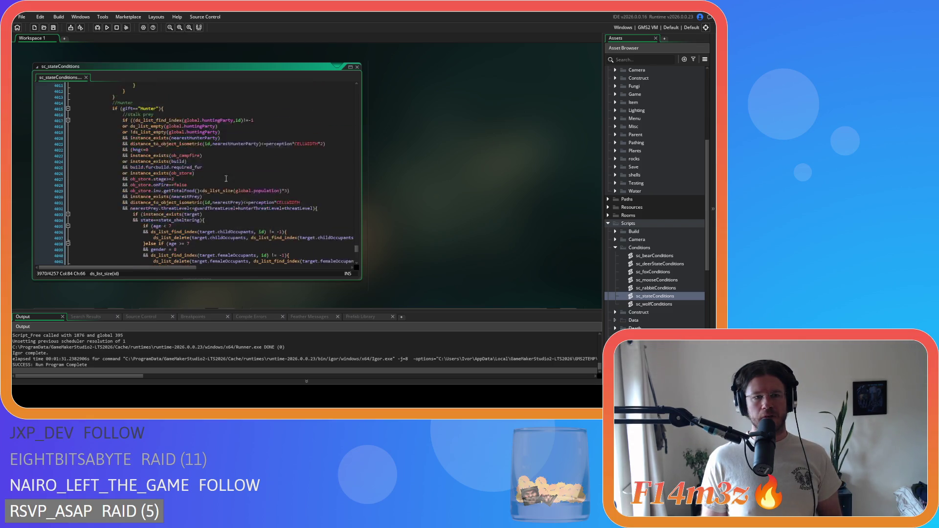
scroll(226, 178, down, 20)
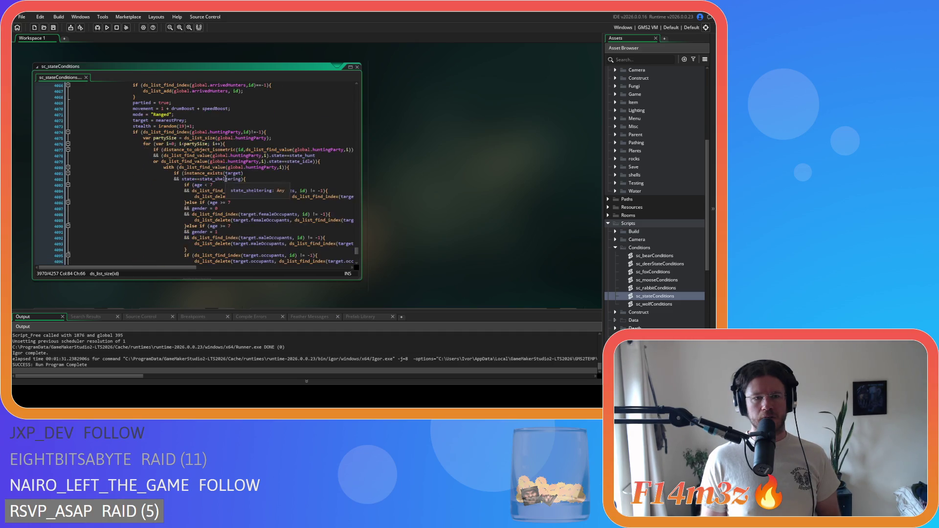
scroll(226, 178, down, 9)
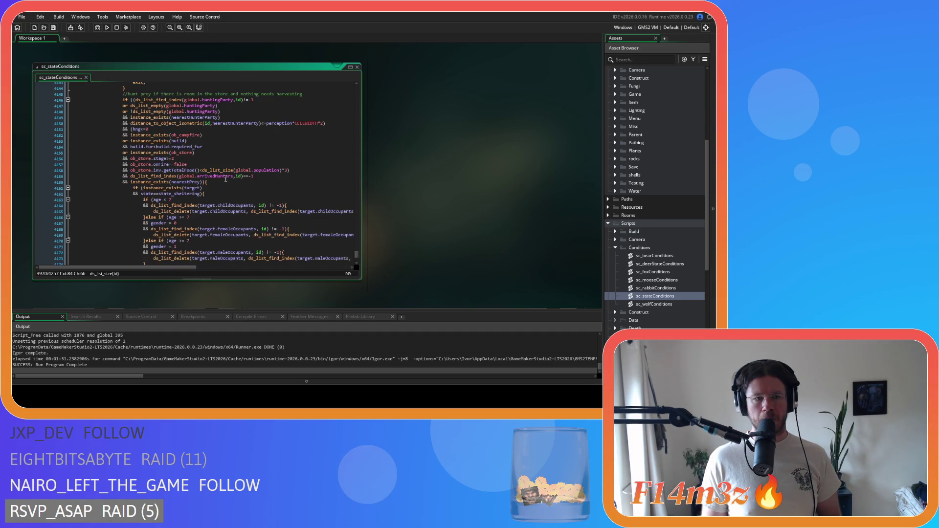
scroll(225, 179, down, 20)
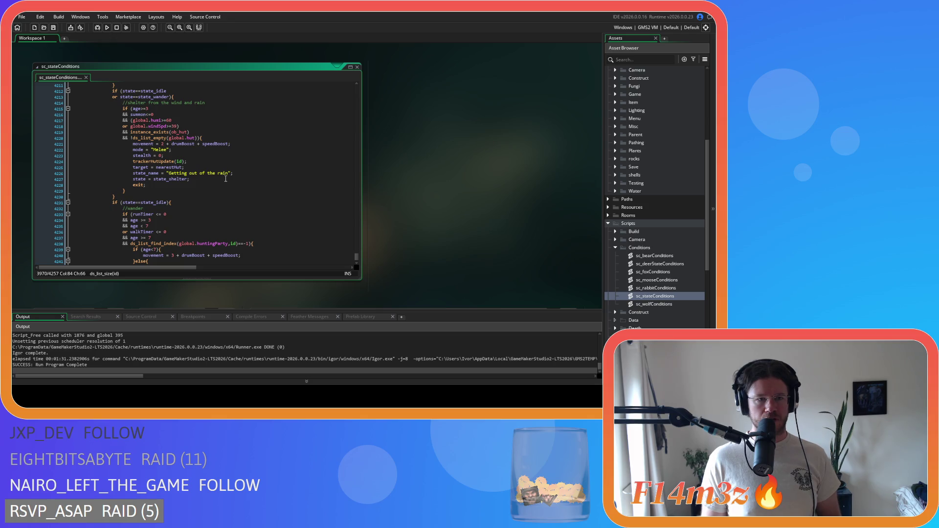
click(184, 125)
mouse_move(161, 129)
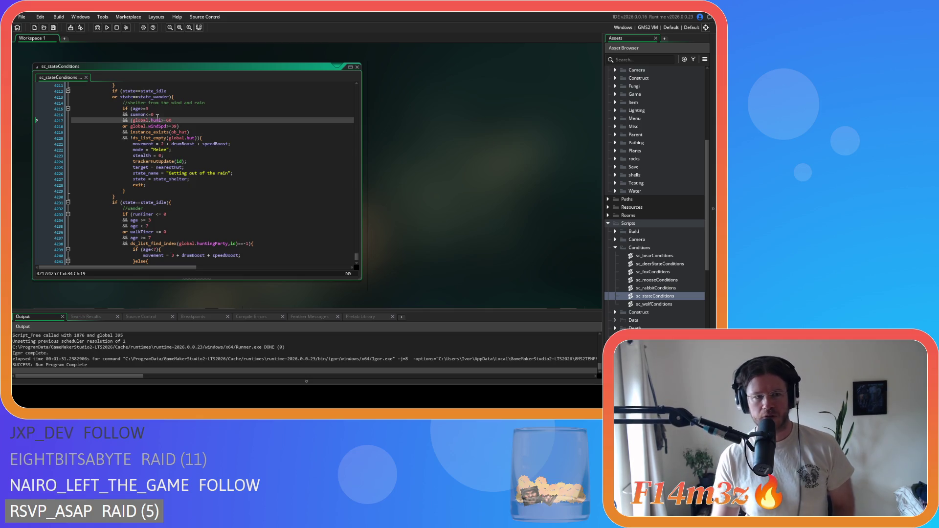
click(159, 132)
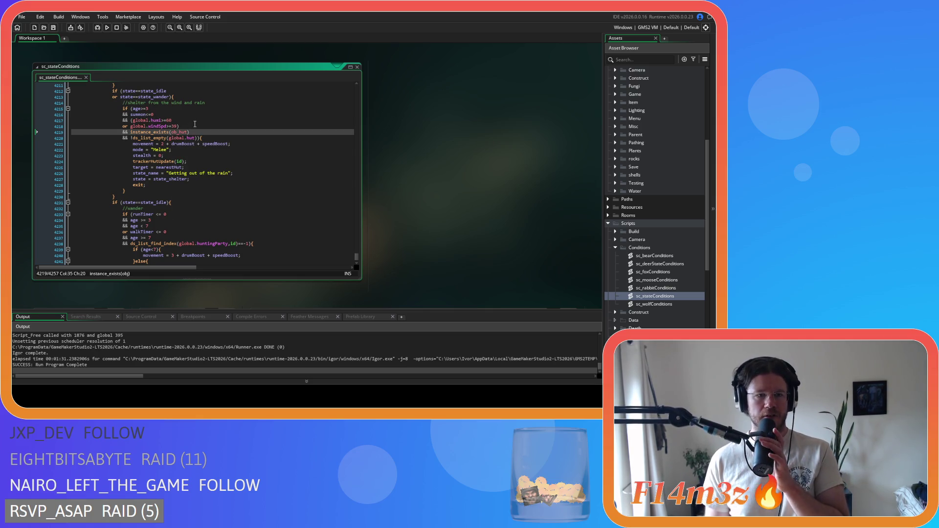
- Remove the spaces from the wander block's runTimer<=0 and age>=3 comparisons
click(196, 207)
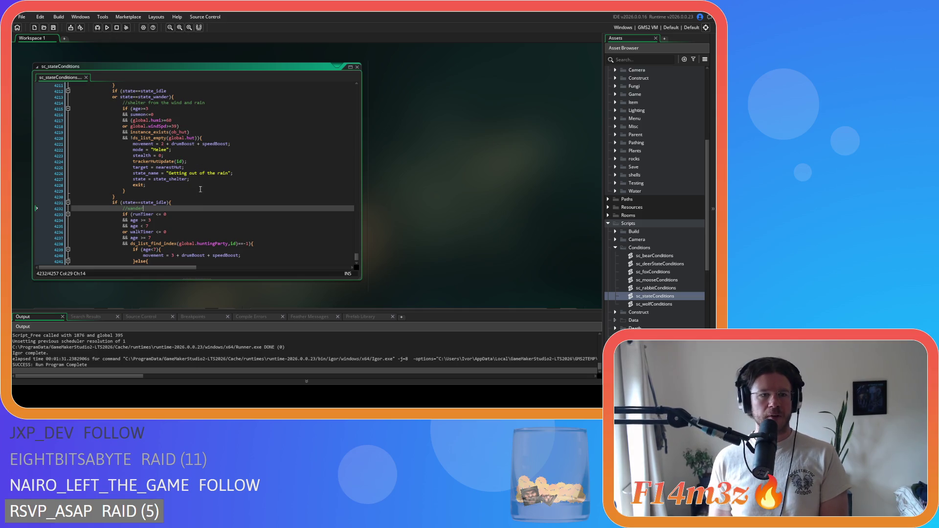
scroll(204, 185, down, 6)
scroll(186, 190, up, 4)
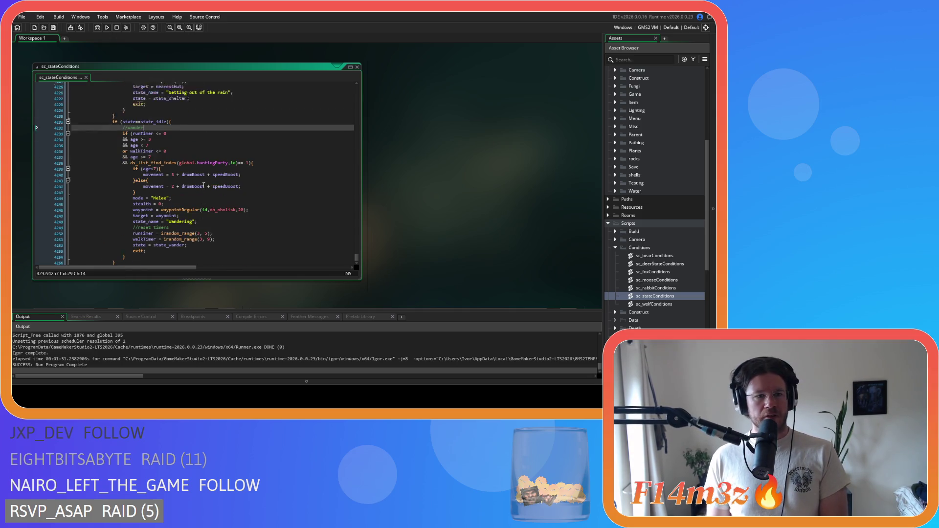
scroll(186, 195, down, 2)
scroll(191, 221, up, 2)
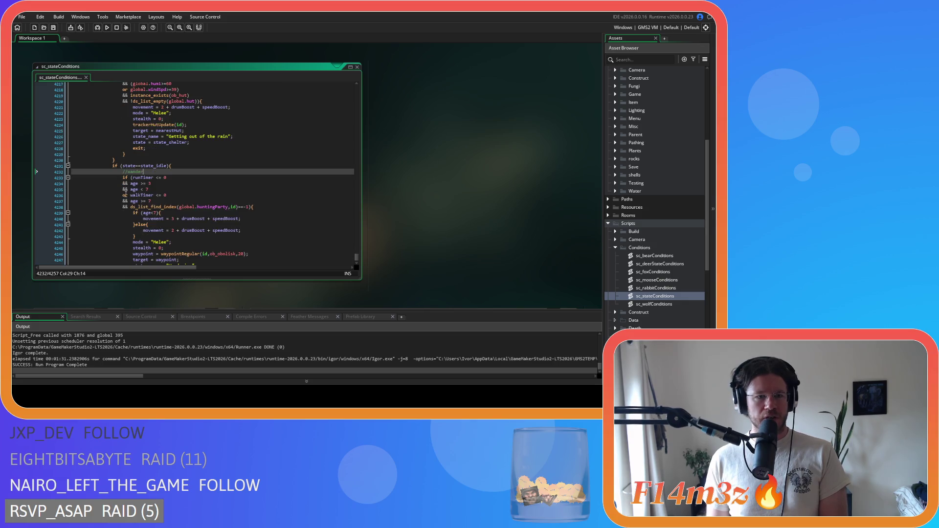
mouse_move(200, 254)
key(Down)
key(Right)
key(Right)
key(Right)
key(BackSpace)
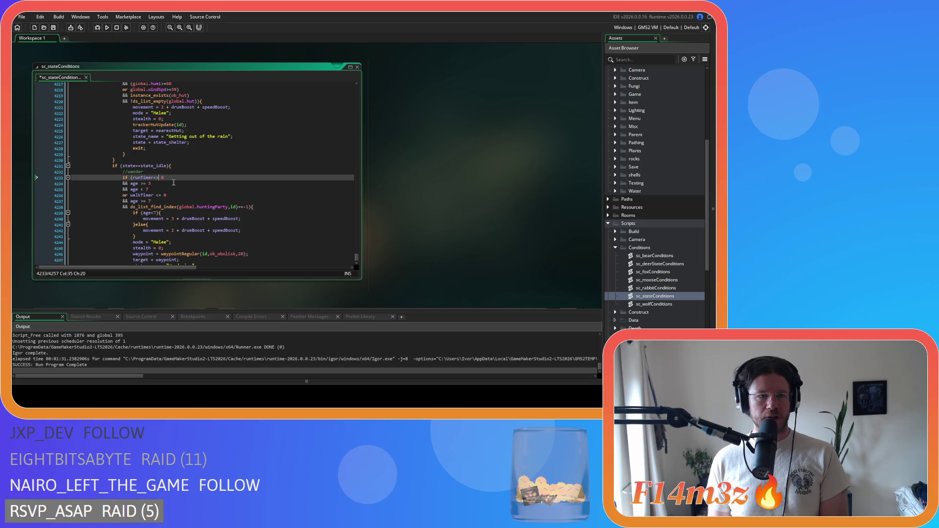
click(138, 183)
key(Delete)
key(Right)
key(Right)
- Remove the spaces from the age<7, walkTimer<=0 and age>=7 comparisons
click(138, 190)
key(Delete)
key(Right)
click(154, 196)
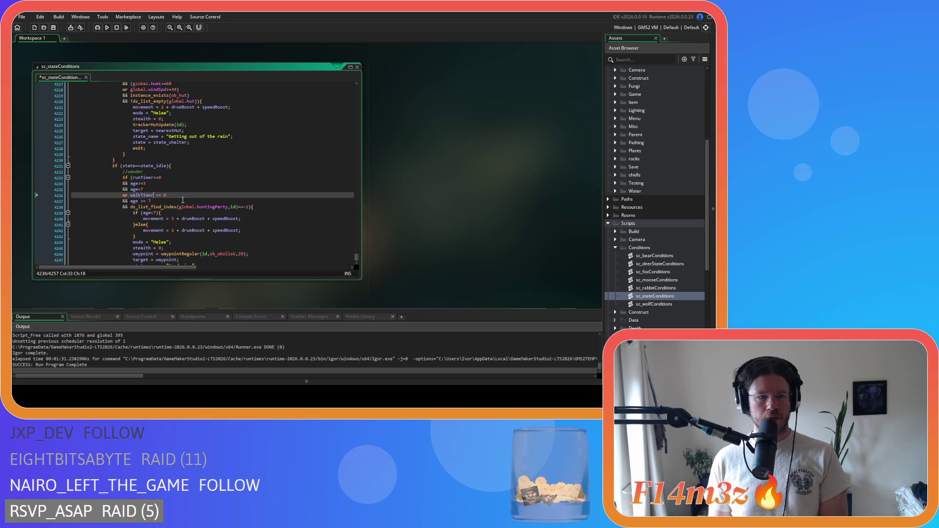
key(Delete)
key(Down)
key(Left)
key(Left)
key(Left)
key(BackSpace)
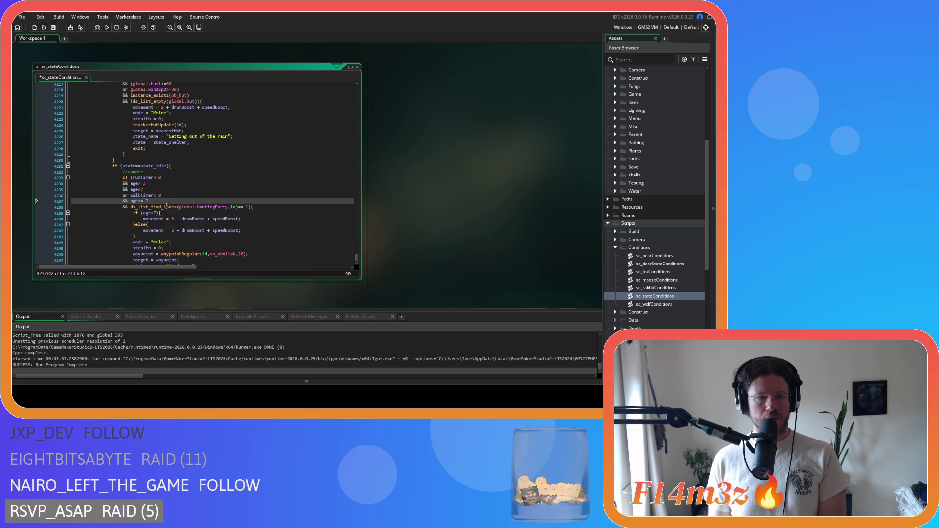
- Save the edited sc_stateConditions script with Ctrl+S
scroll(207, 194, down, 4)
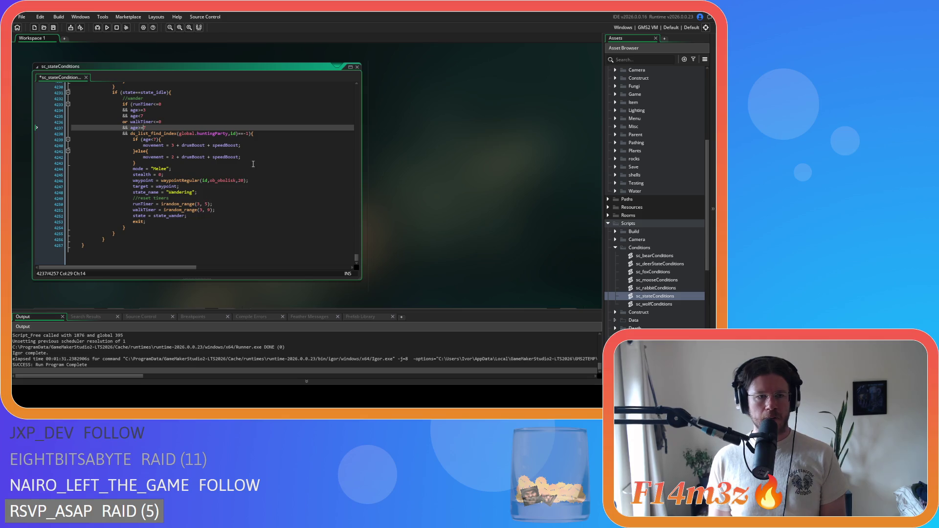
click(252, 164)
key(ctrl+s)
scroll(243, 195, up, 8)
- Open sc_babyInterupt from the Scripts > Interupts folder in the Asset Browser
click(211, 172)
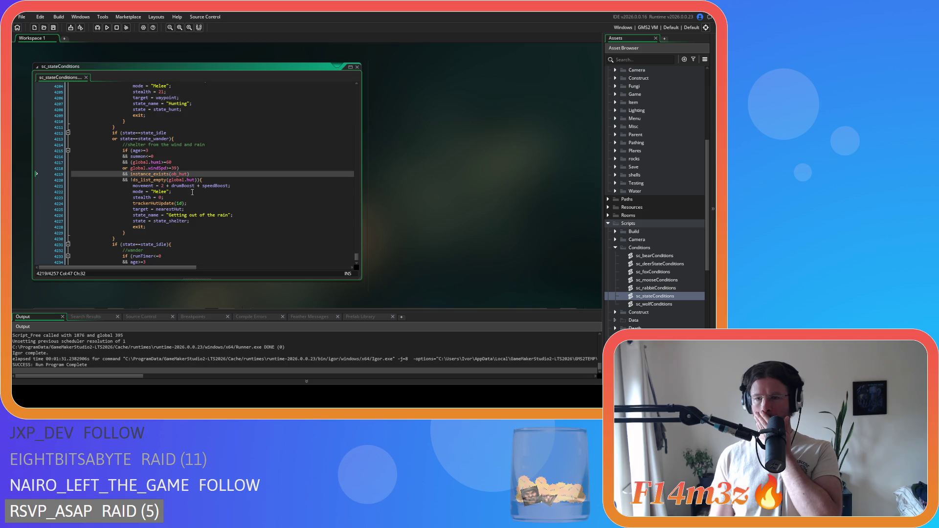
scroll(192, 192, up, 15)
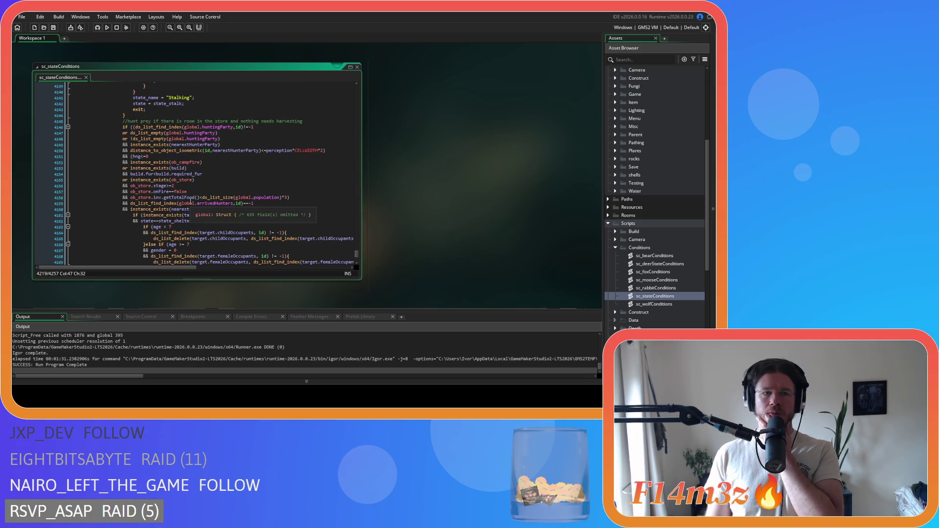
scroll(191, 202, down, 15)
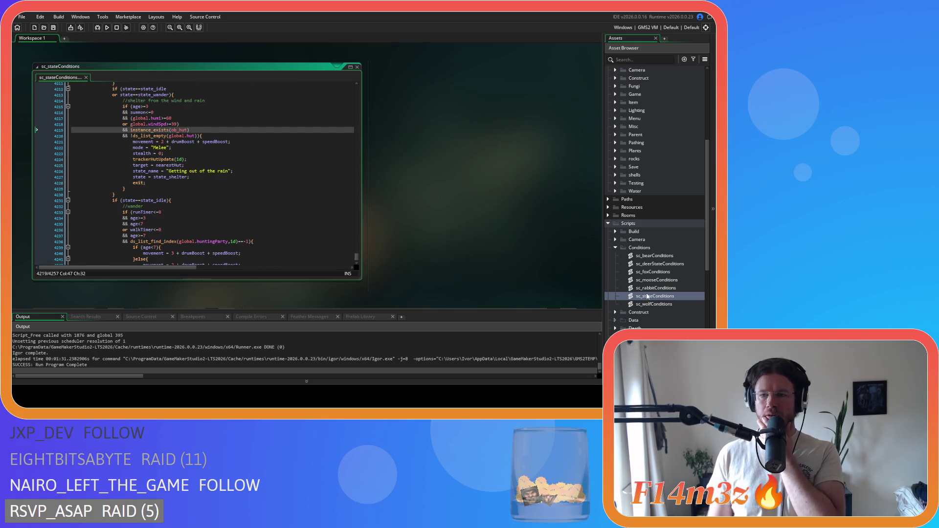
scroll(646, 291, down, 5)
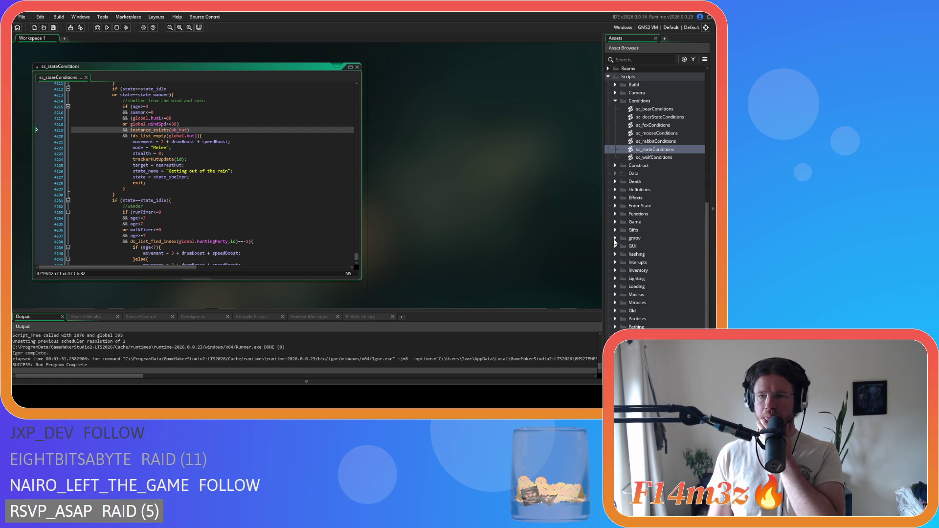
click(615, 263)
double_click(645, 272)
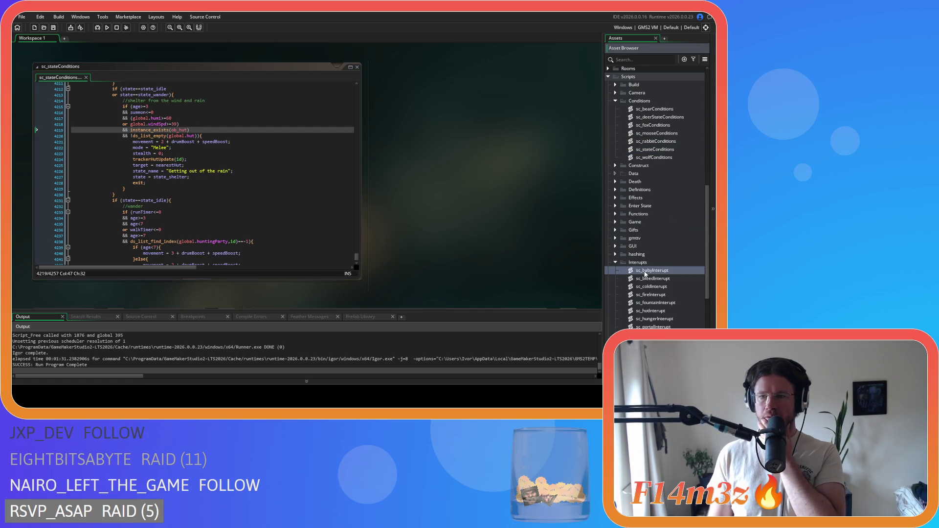
- Remove the spaces around == in the state_asleep, state_warming and state_cooling comparisons
scroll(268, 210, down, 10)
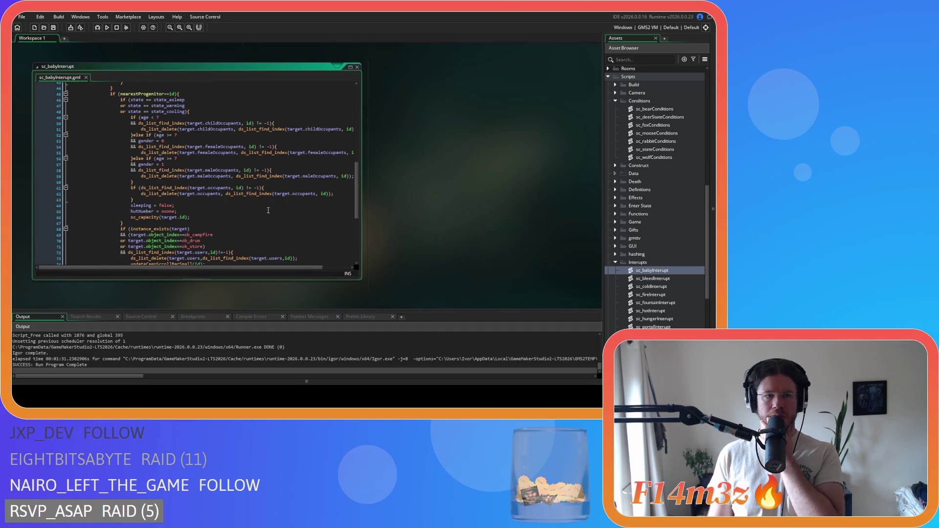
drag(185, 100, 178, 102)
key(Down)
key(Down)
key(End)
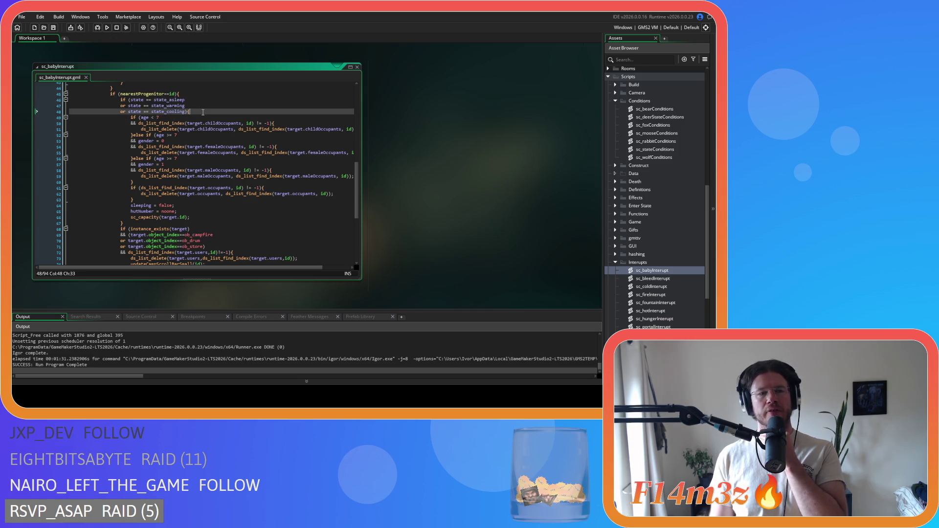
click(146, 99)
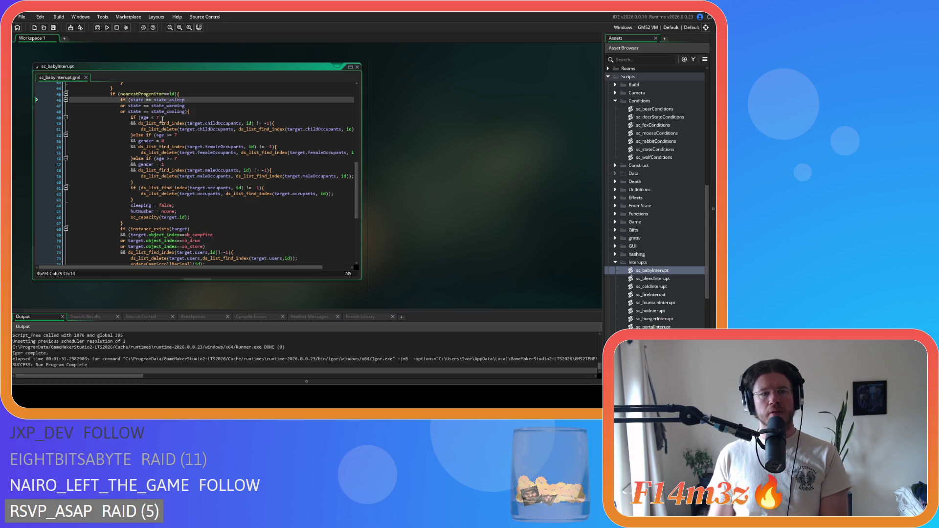
key(BackSpace)
key(Delete)
click(146, 106)
key(BackSpace)
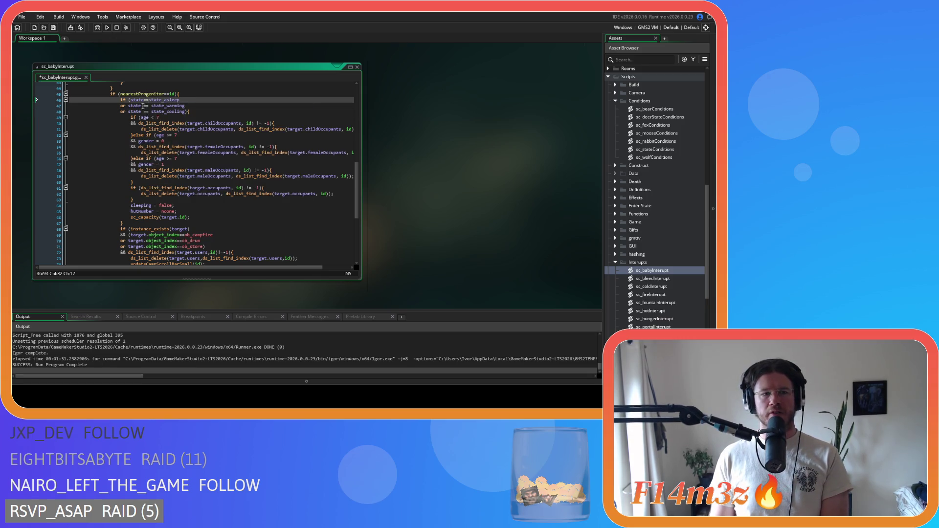
key(Delete)
click(143, 111)
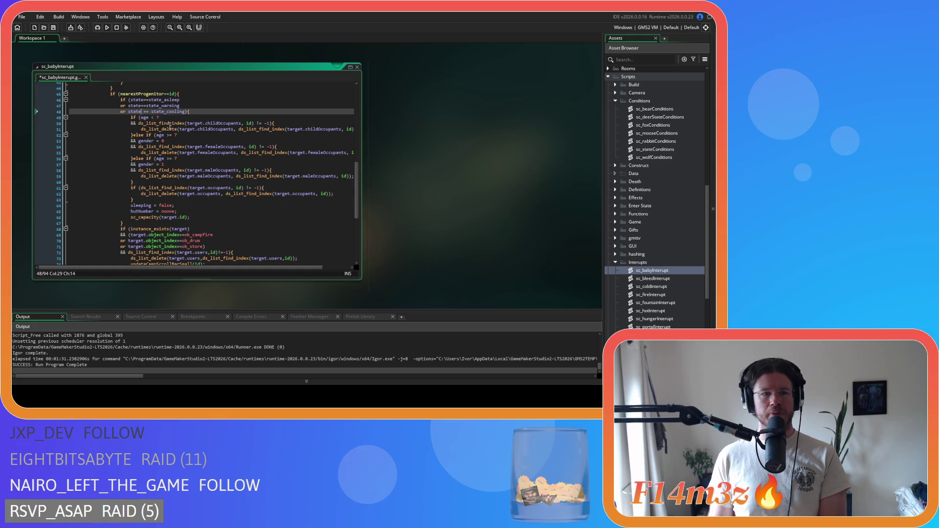
key(BackSpace)
key(Right)
key(Right)
key(Delete)
- Review the code around the sc_capacity call and the y = target.y line
scroll(169, 136, down, 2)
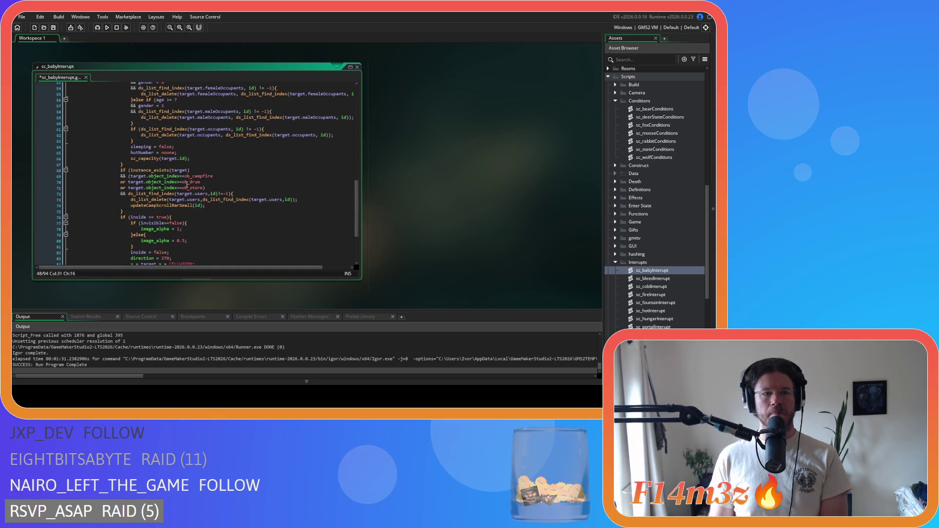
scroll(169, 137, up, 3)
drag(121, 129, 205, 144)
scroll(205, 147, down, 3)
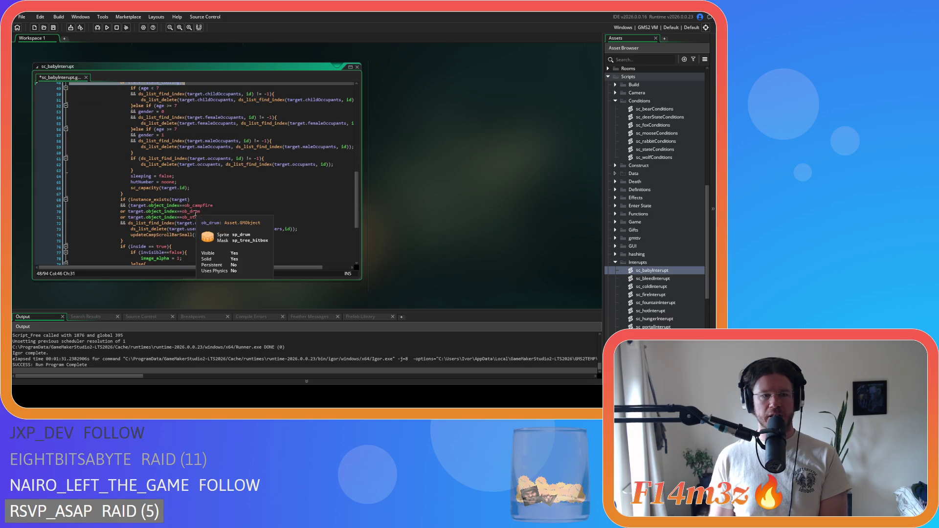
scroll(207, 190, up, 1)
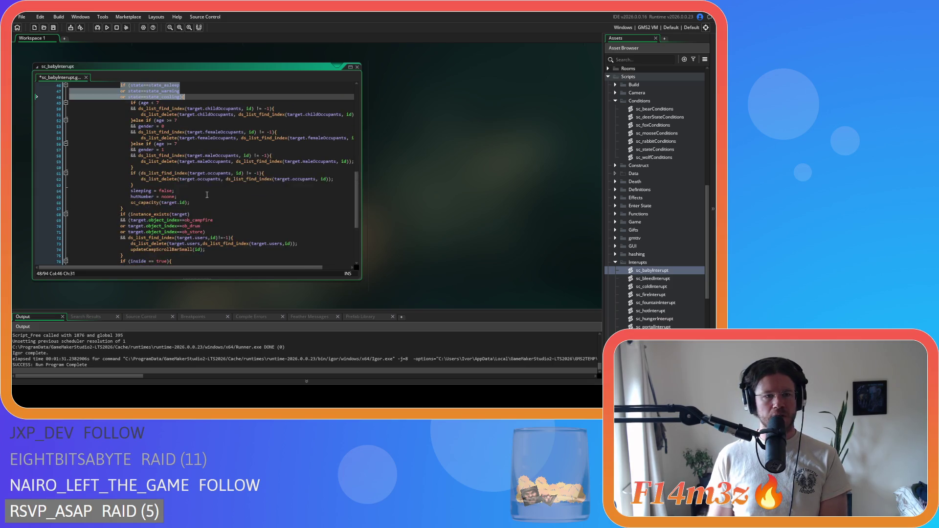
click(202, 201)
drag(201, 198, 195, 191)
click(195, 201)
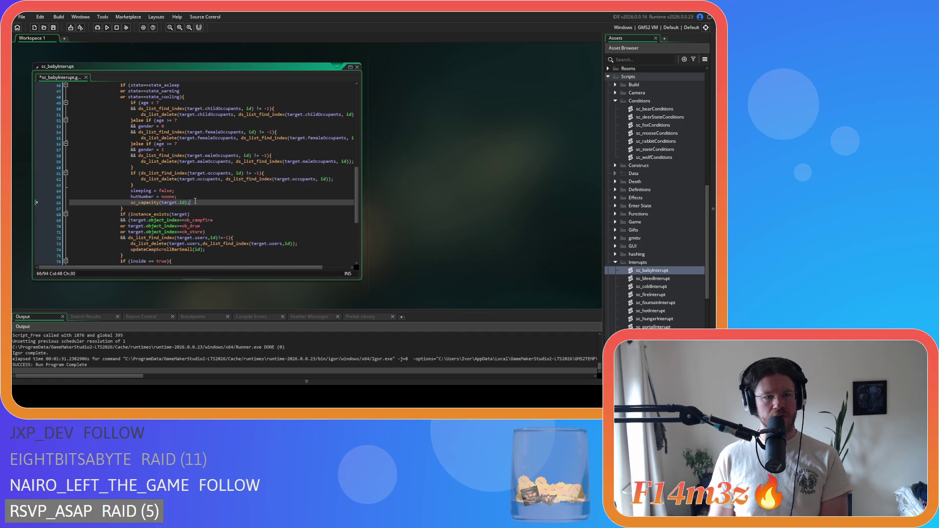
scroll(196, 201, up, 1)
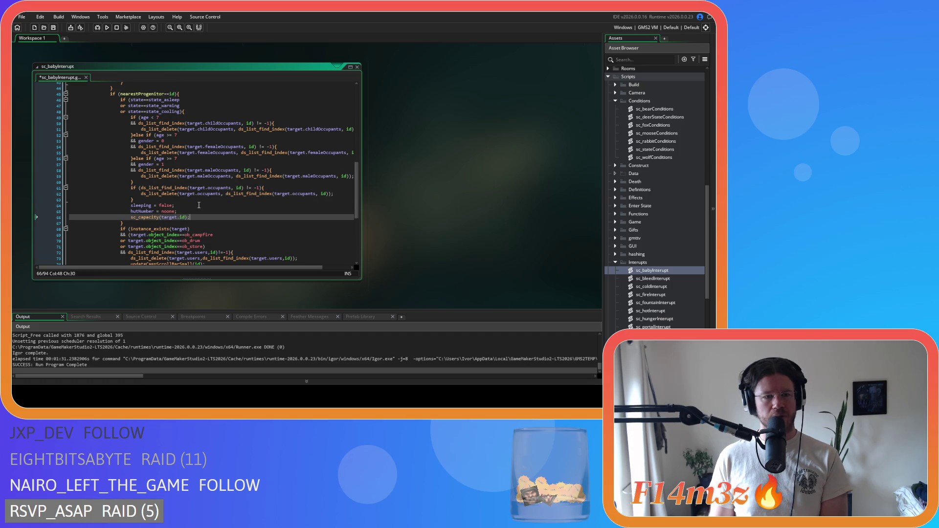
scroll(197, 202, down, 3)
scroll(199, 205, down, 3)
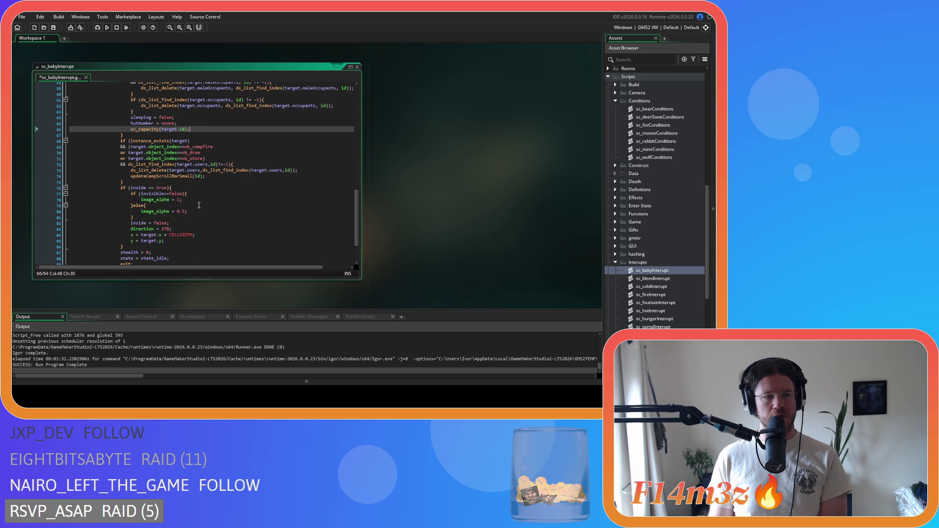
click(131, 211)
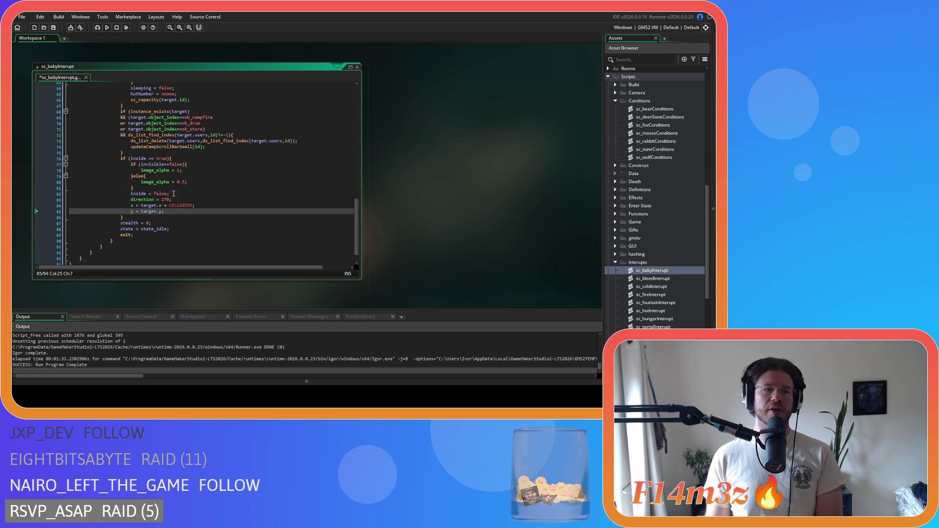
scroll(173, 194, up, 7)
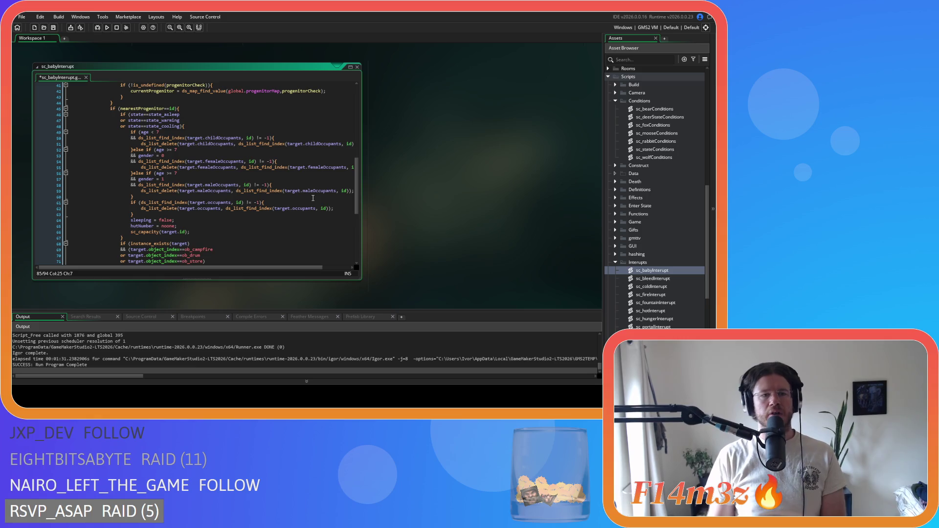
scroll(281, 191, down, 7)
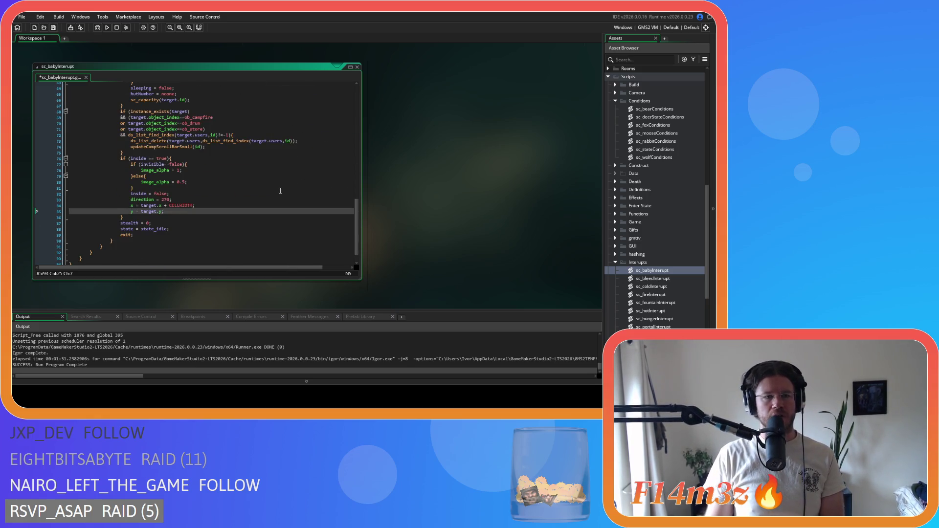
- Tighten the line 76 check to read inside==true
click(146, 159)
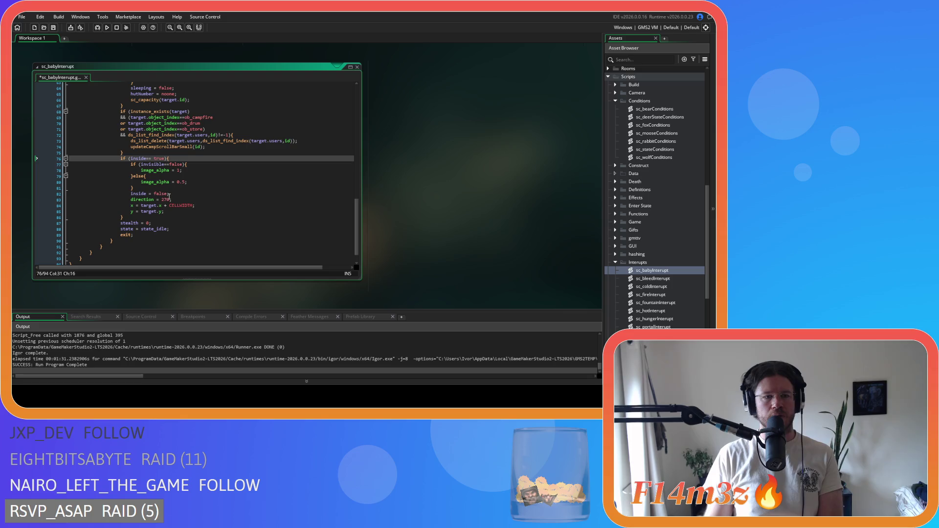
key(Delete)
text(=)
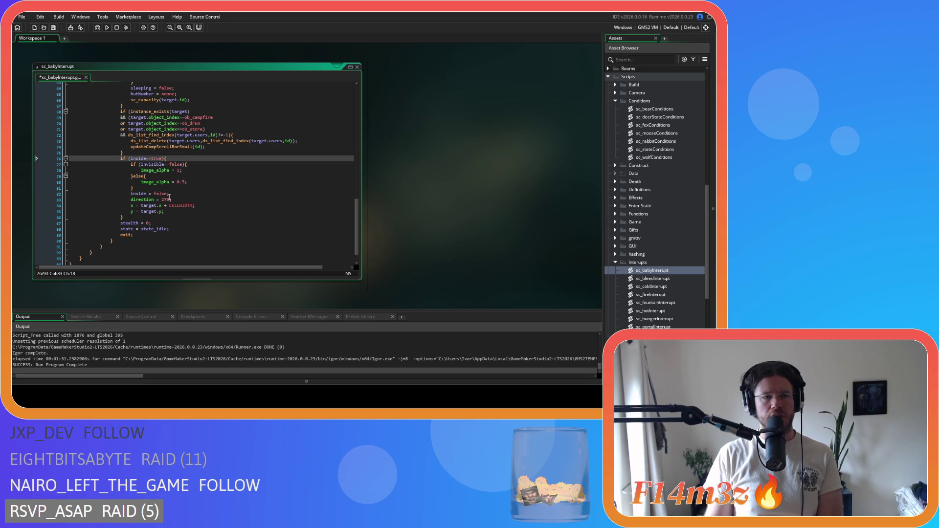
scroll(169, 198, up, 3)
scroll(169, 197, down, 3)
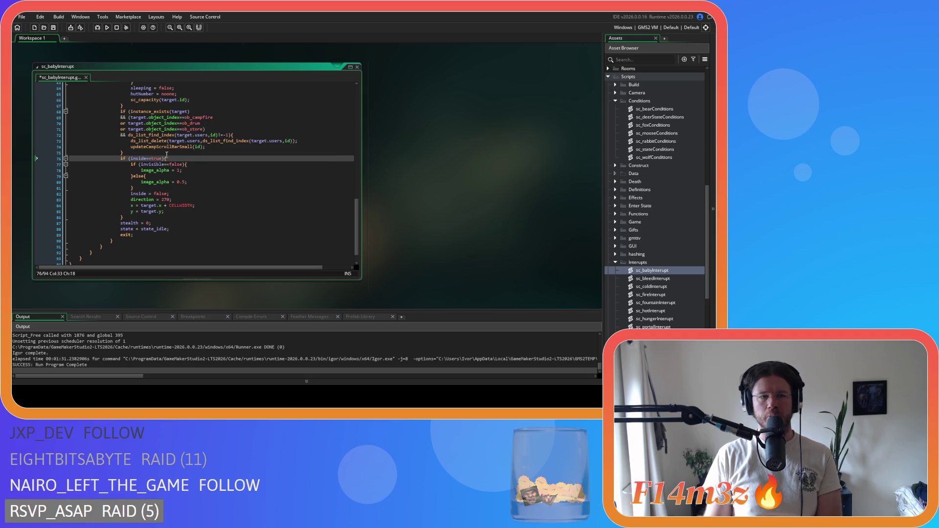
- Scroll through sc_babyInterupt to check the tightened comparisons
mouse_move(169, 171)
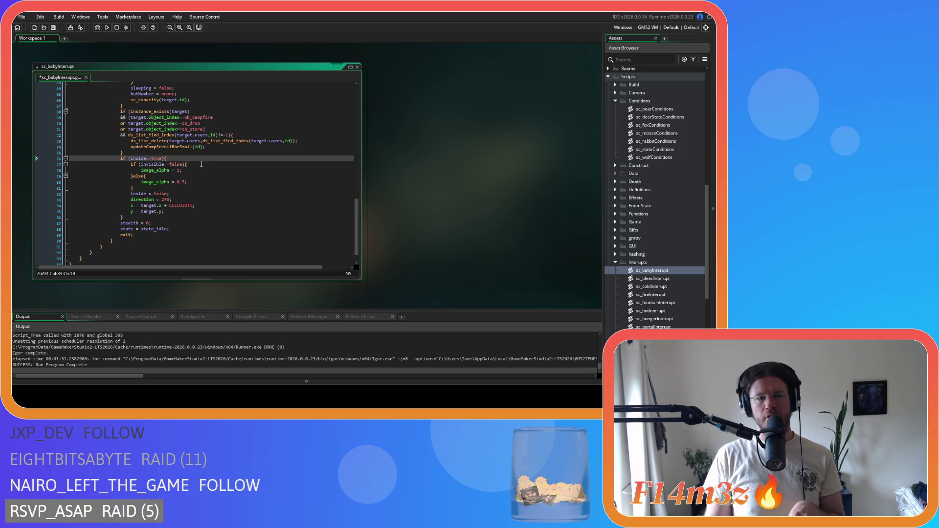
scroll(210, 170, up, 10)
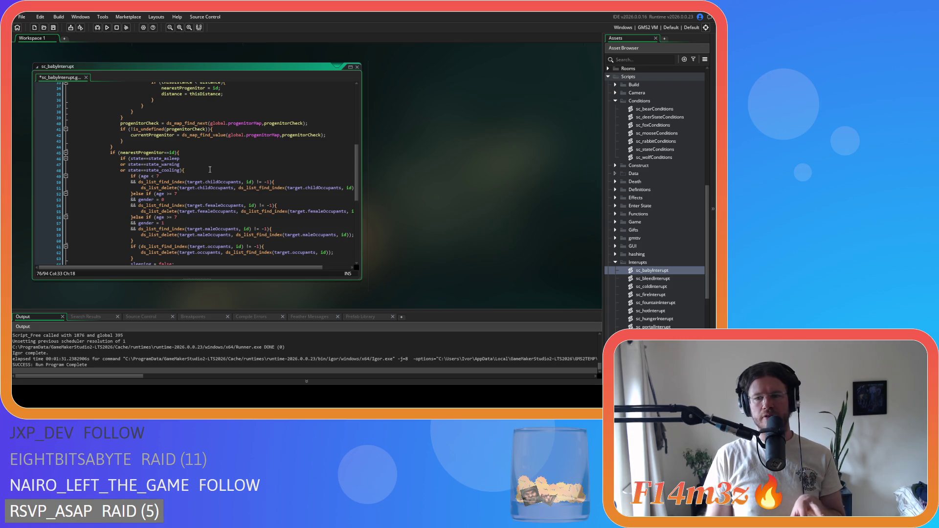
scroll(210, 170, down, 4)
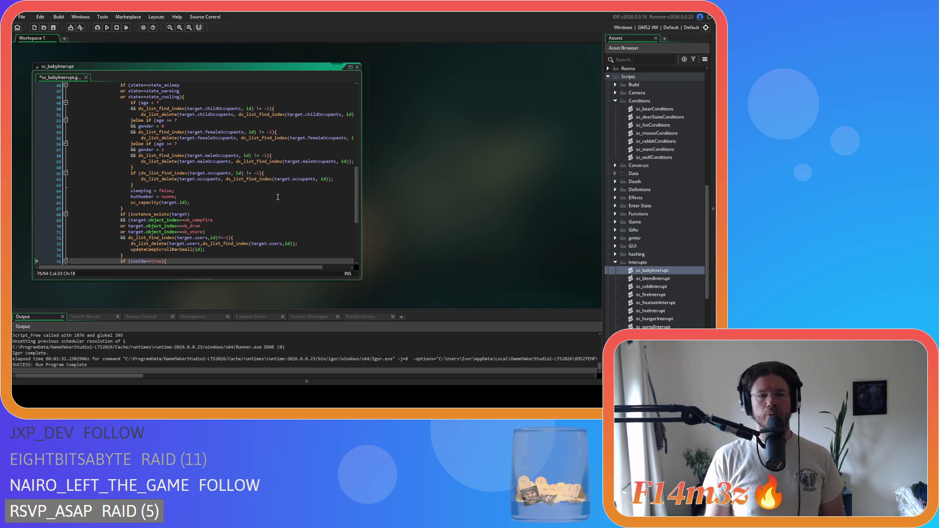
scroll(280, 196, down, 3)
scroll(280, 197, down, 3)
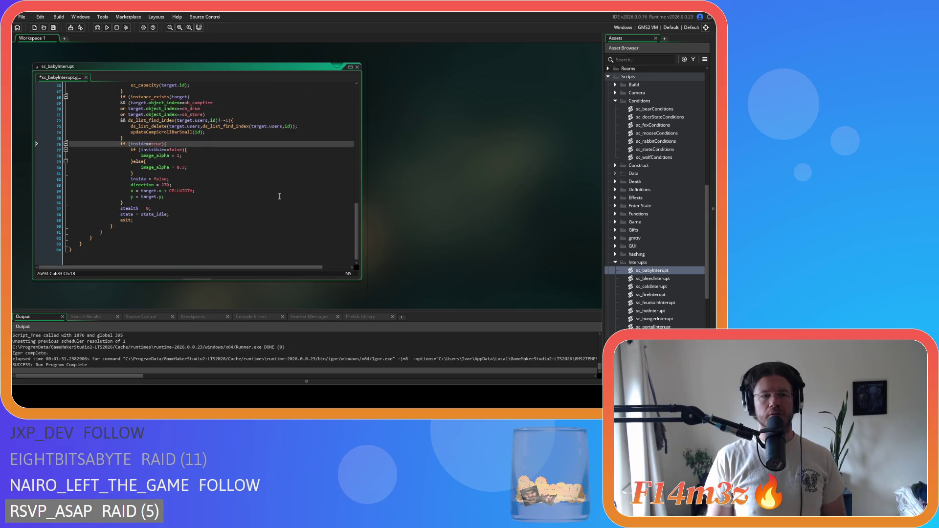
scroll(280, 197, up, 3)
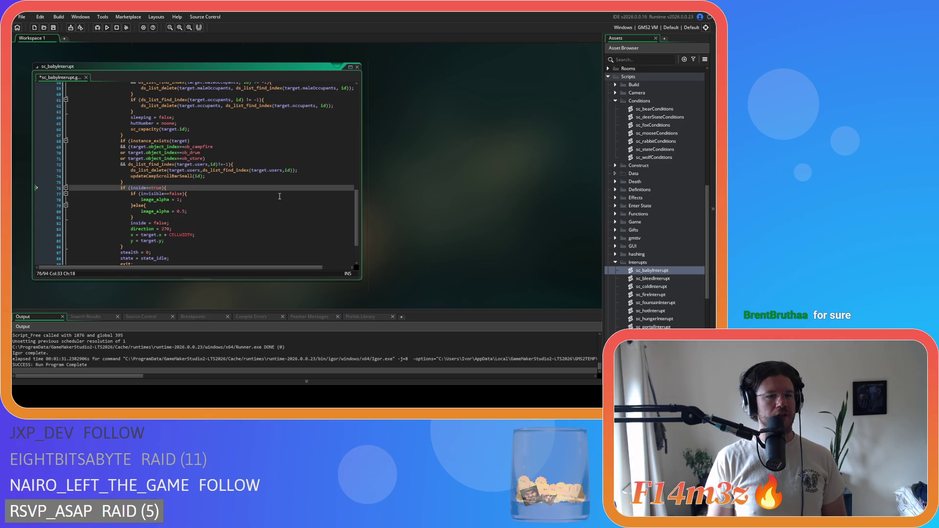
scroll(280, 197, up, 3)
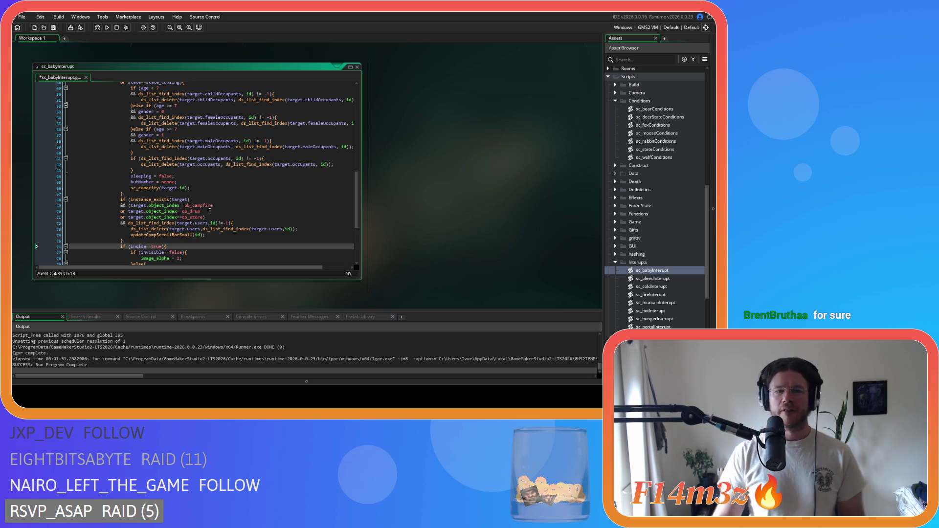
- Save sc_babyInterupt and open sc_bleedInterupt
click(202, 170)
key(ctrl+s)
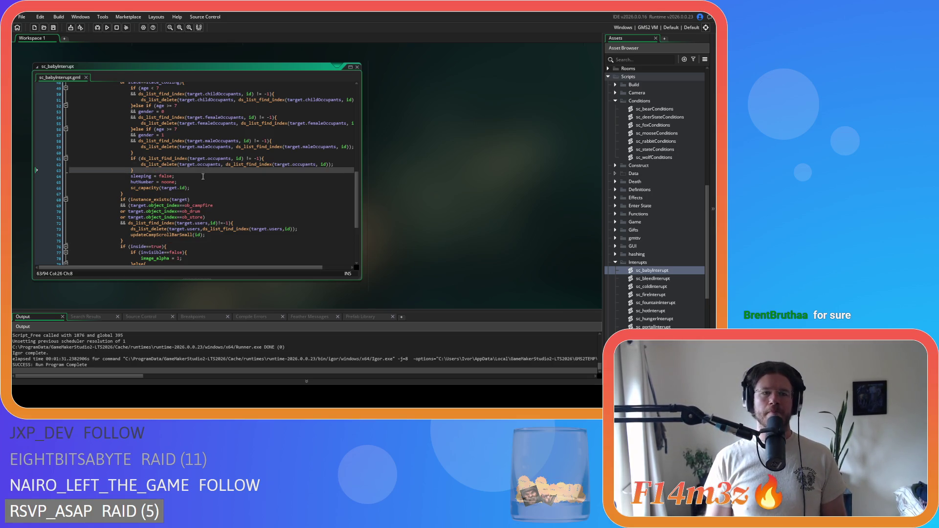
scroll(202, 170, up, 3)
double_click(673, 278)
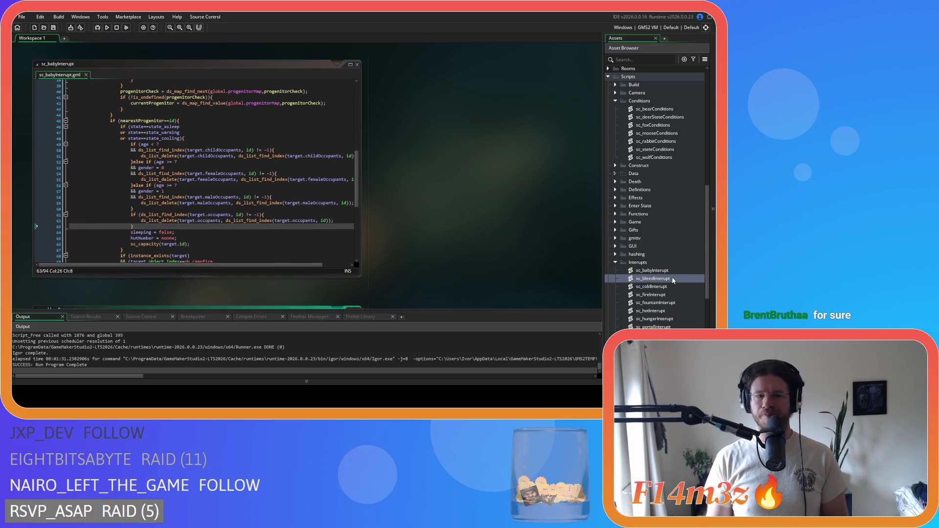
- Rewrite the line 10 check as state==state_asleep without spaces
scroll(313, 217, down, 3)
scroll(313, 218, down, 18)
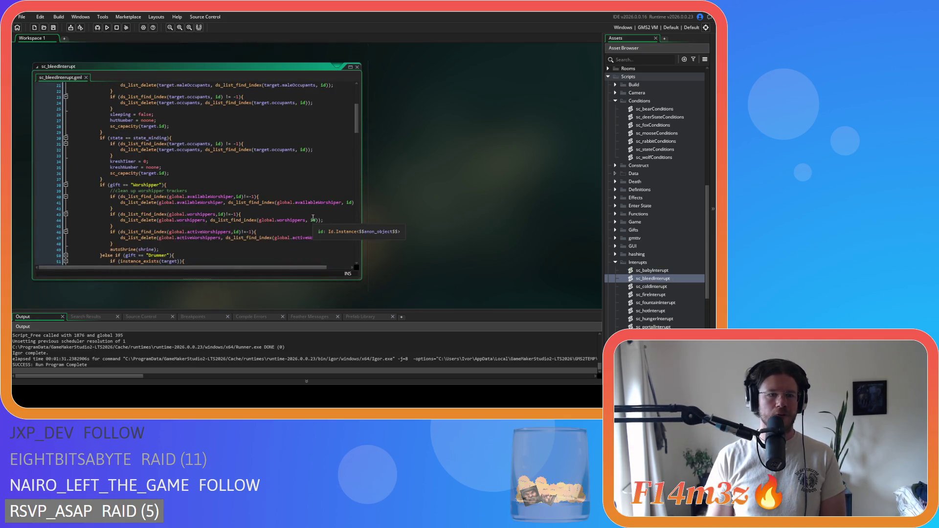
scroll(313, 217, down, 18)
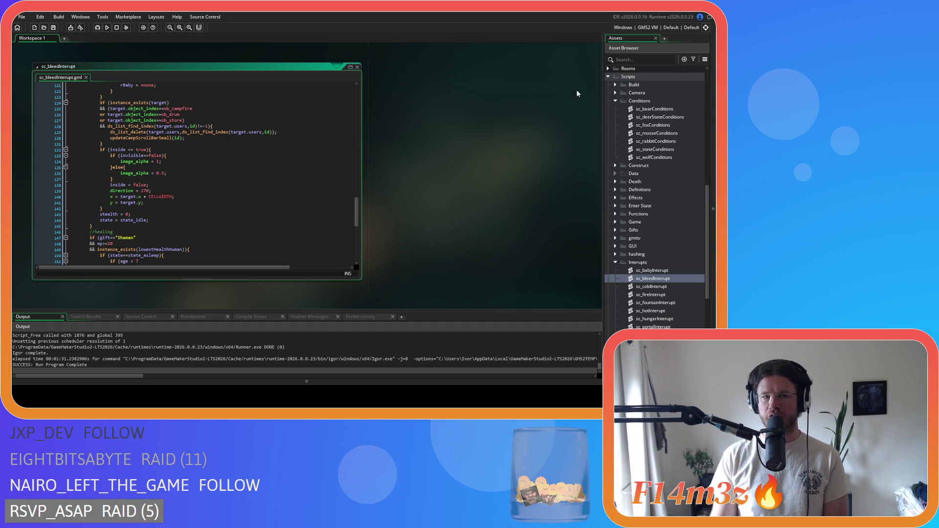
scroll(312, 132, up, 20)
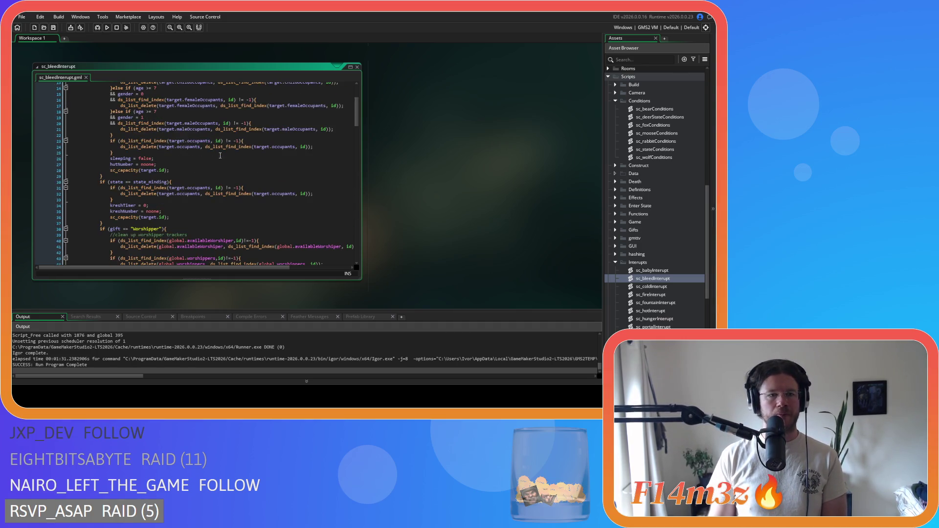
click(131, 140)
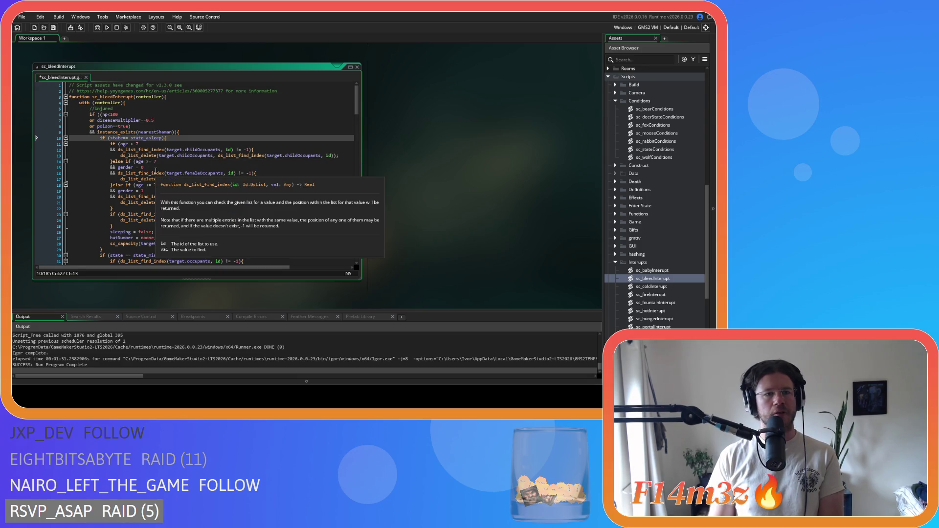
key(Delete)
key(Right)
key(Right)
key(Delete)
- Bring sc_babyInterupt back up in the editor
scroll(189, 136, down, 5)
scroll(188, 136, up, 5)
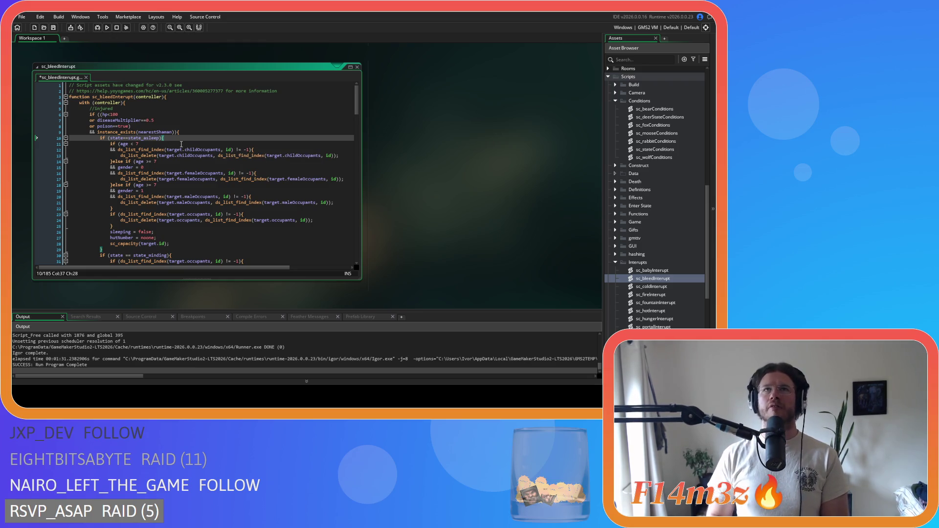
double_click(637, 273)
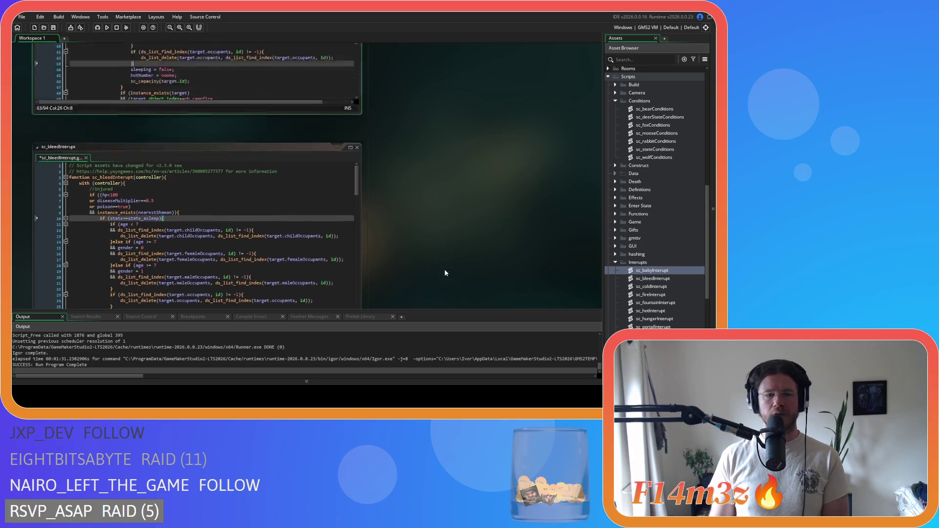
click(186, 158)
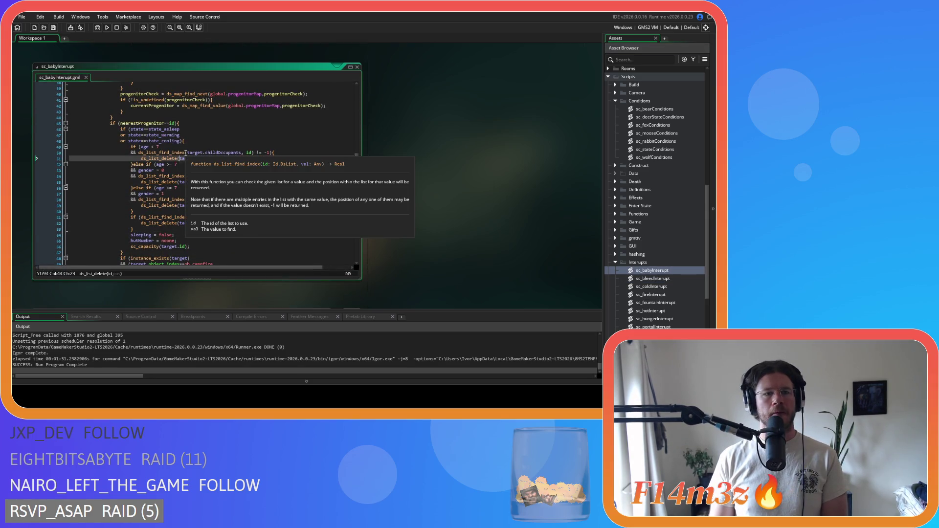
click(220, 148)
click(222, 143)
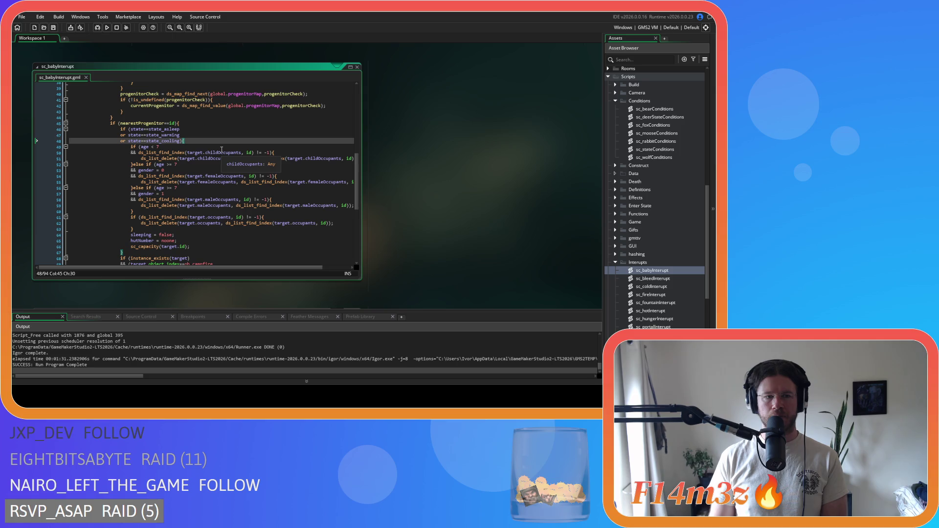
click(199, 141)
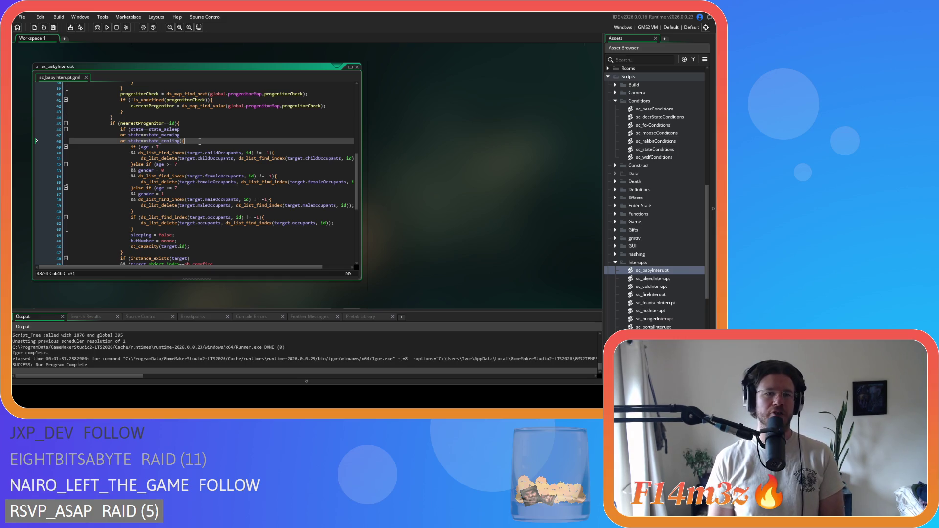
key(Left)
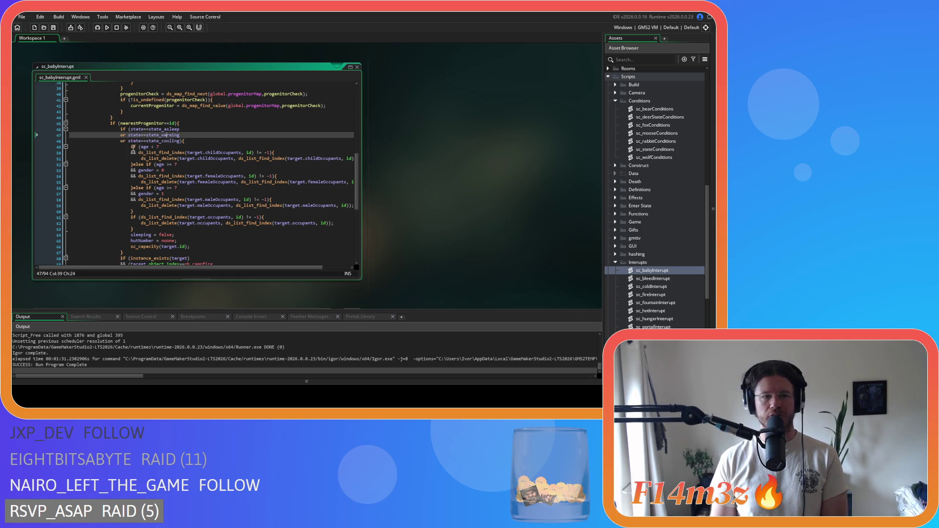
click(197, 142)
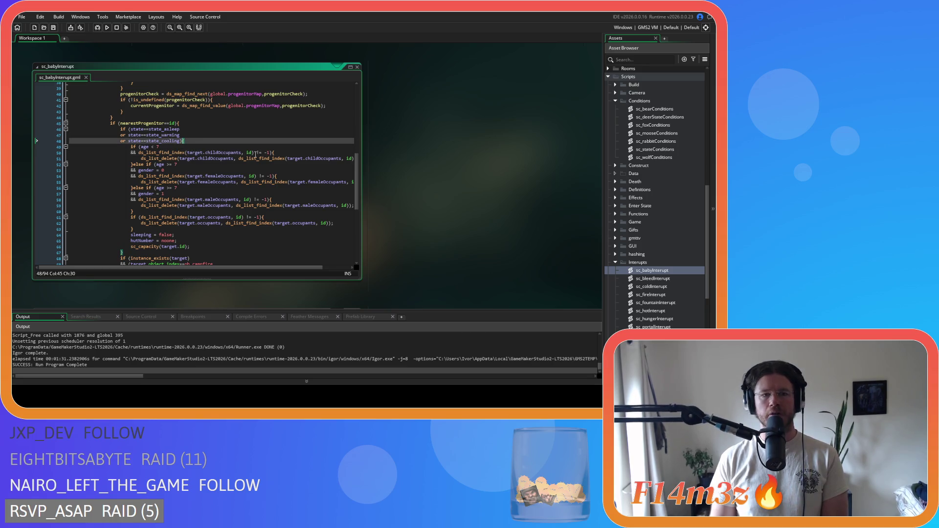
scroll(266, 210, down, 2)
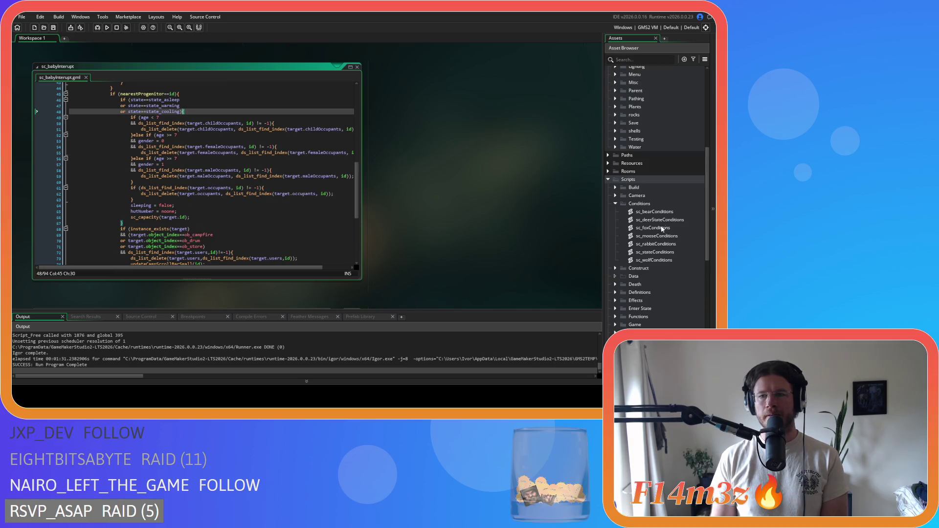
click(659, 279)
double_click(661, 283)
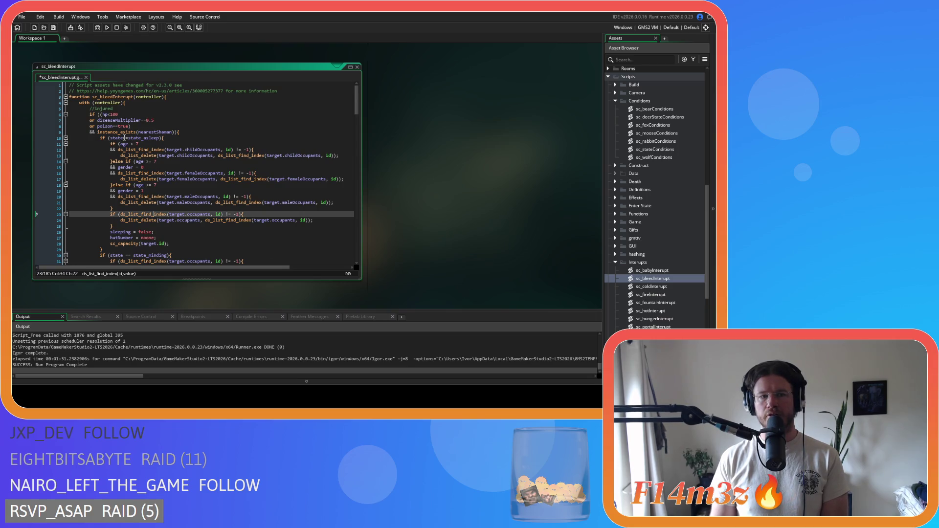
- Tighten the line 30 check in sc_bleedInterupt to state==state_minding
click(169, 139)
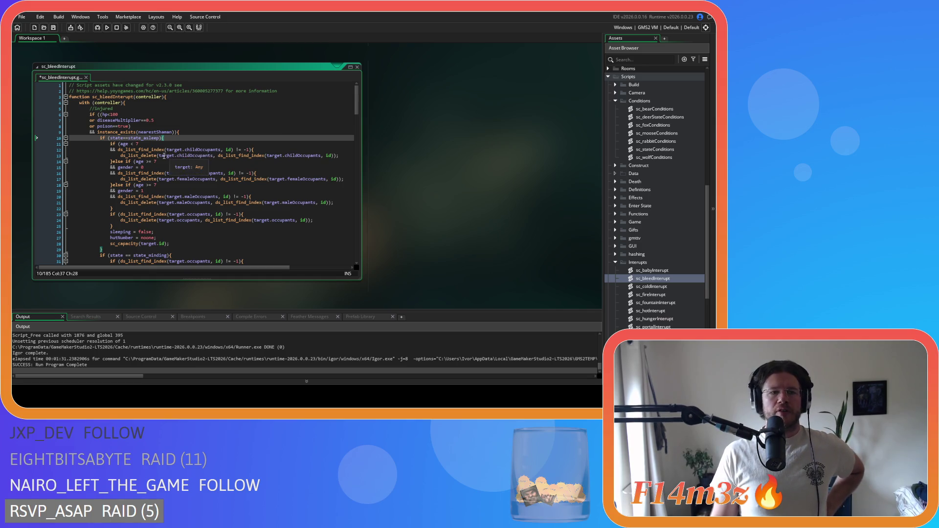
scroll(163, 155, down, 1)
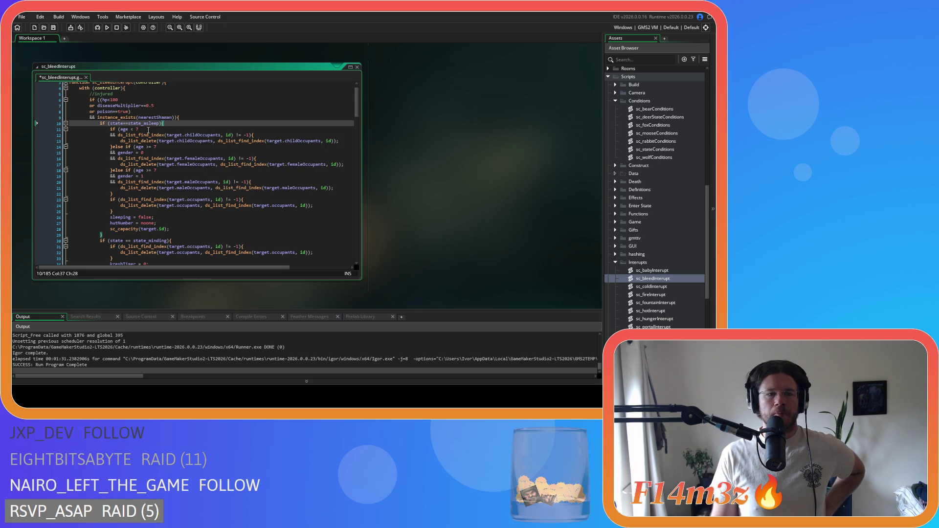
mouse_move(154, 136)
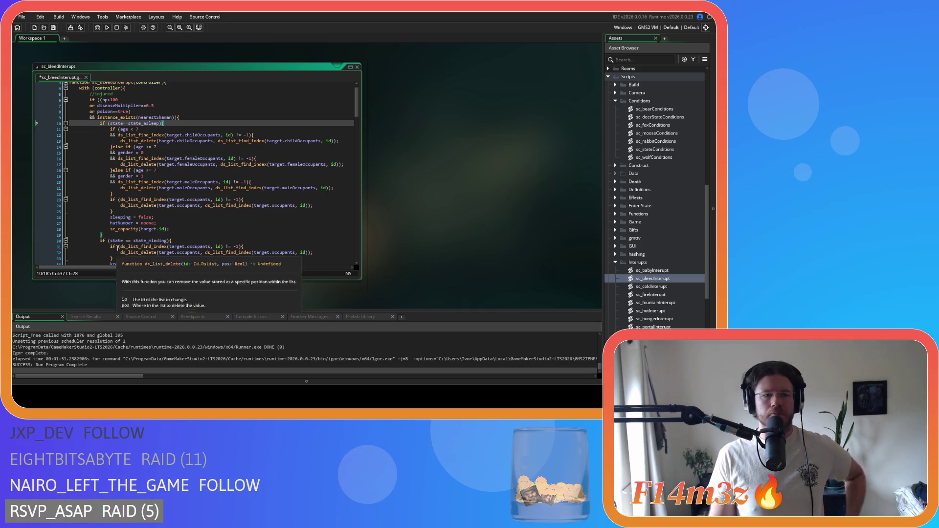
click(125, 241)
key(BackSpace)
key(Right)
key(Right)
key(Delete)
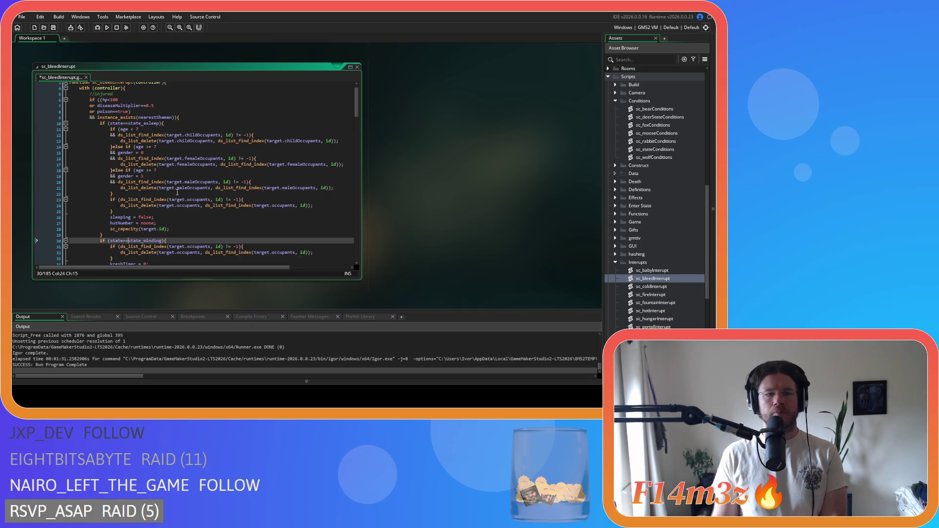
- Save sc_bleedInterupt and open the ob_human object
key(ctrl+s)
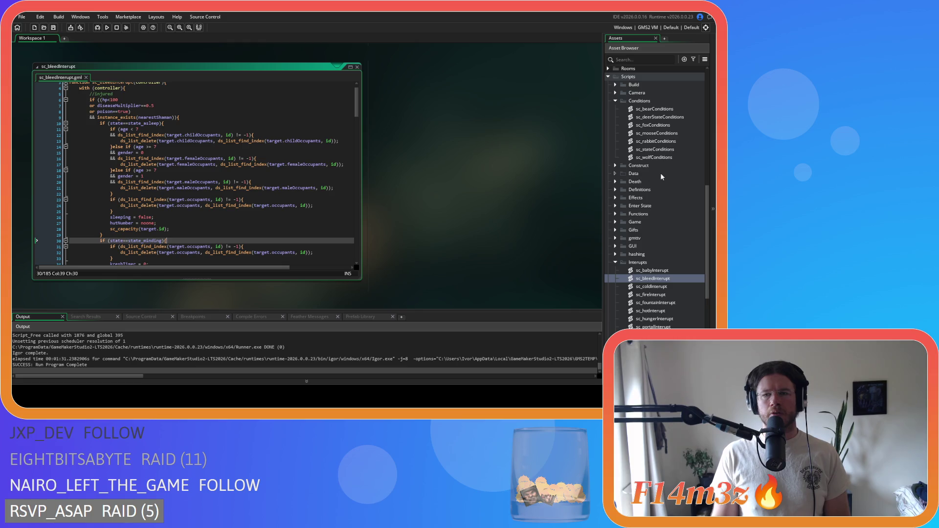
scroll(656, 175, up, 4)
scroll(663, 195, up, 9)
double_click(654, 187)
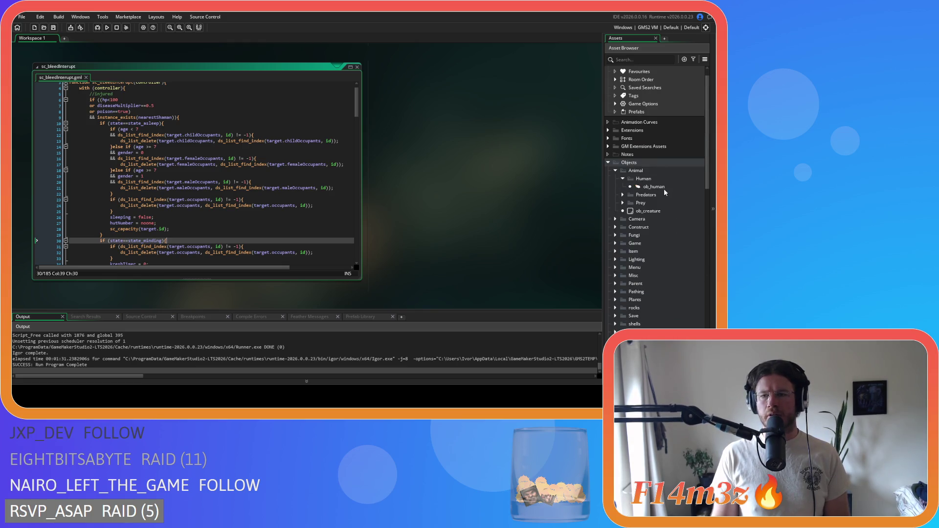
- Open sc_stateConditions to inspect the humidity checks around lines 4217–4219, then return to ob_human
click(381, 129)
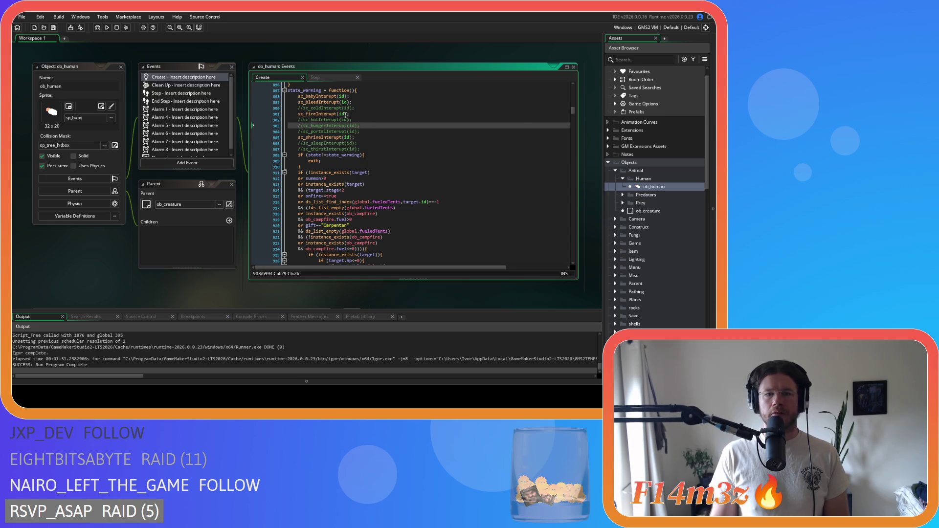
scroll(650, 242, down, 8)
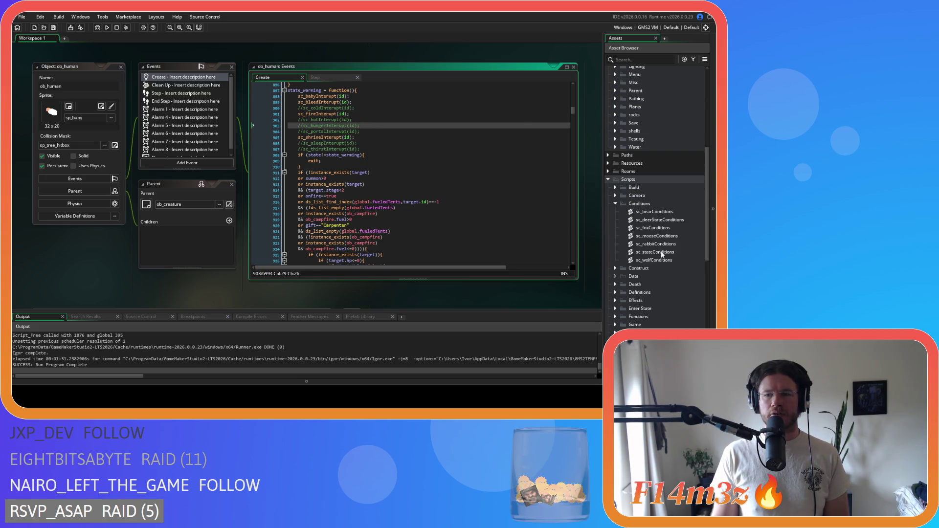
double_click(663, 253)
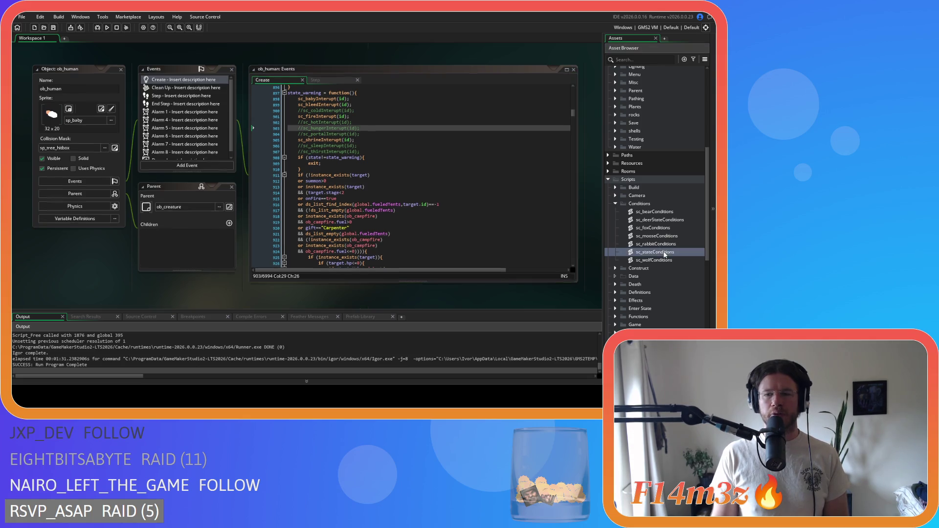
key(Up)
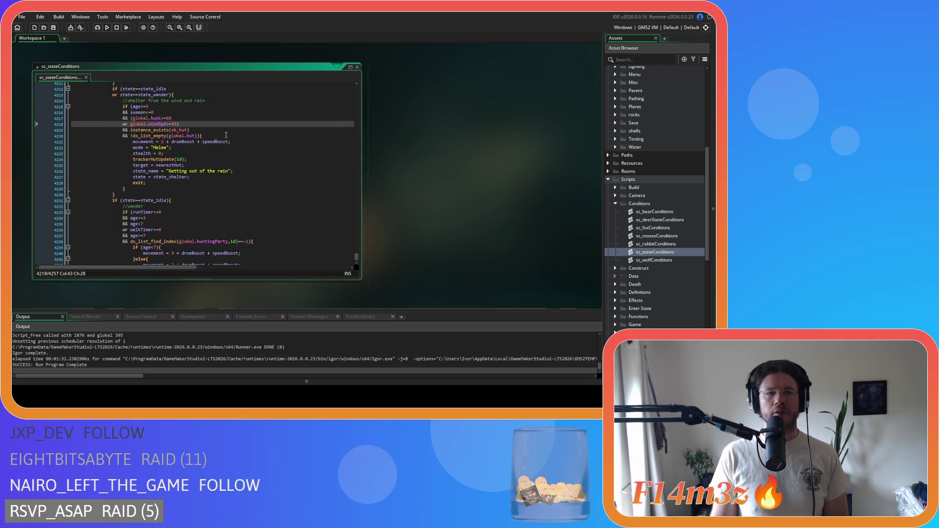
key(Down)
scroll(252, 176, up, 3)
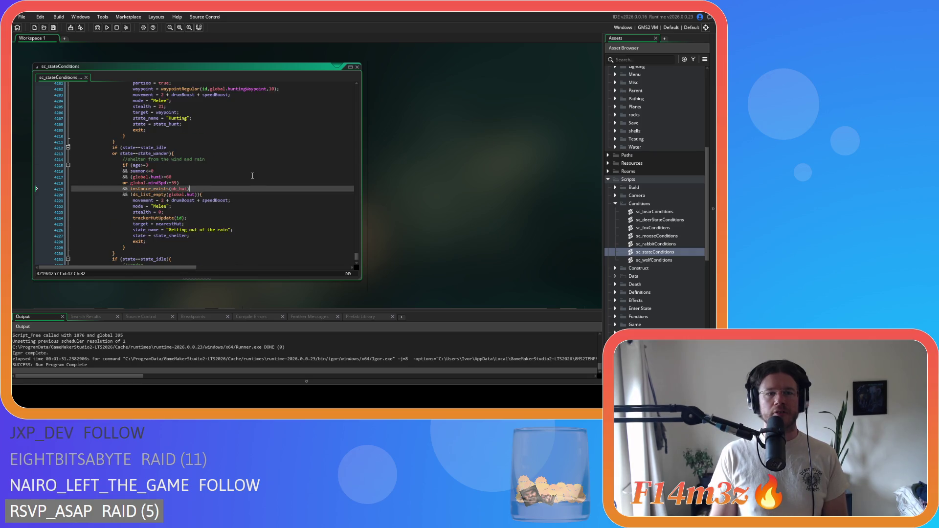
click(286, 175)
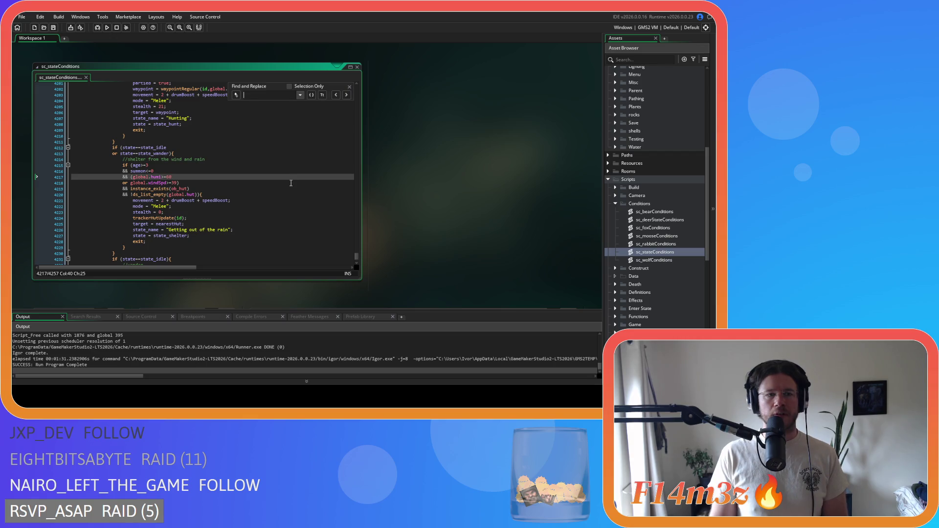
scroll(632, 221, up, 5)
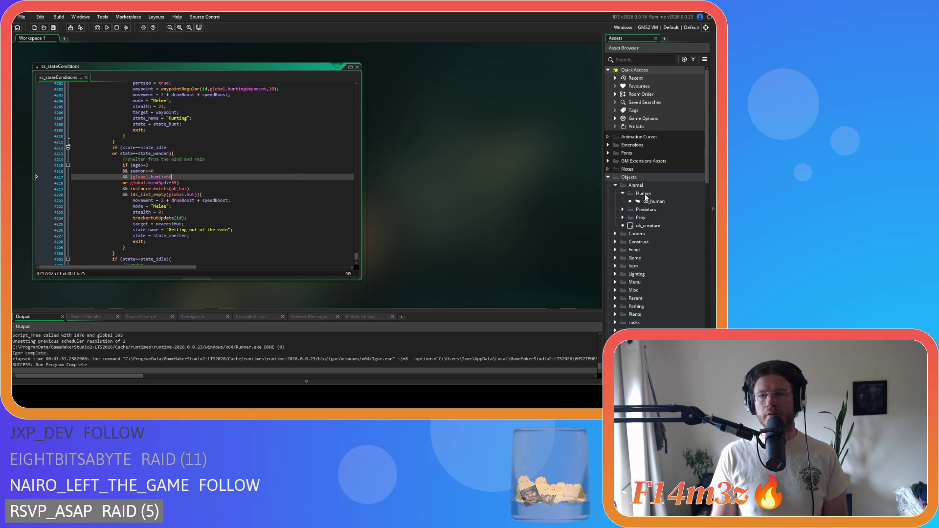
double_click(653, 201)
- Search ob_human's Create event code for 'state'
click(352, 143)
key(ctrl+f)
text(state)
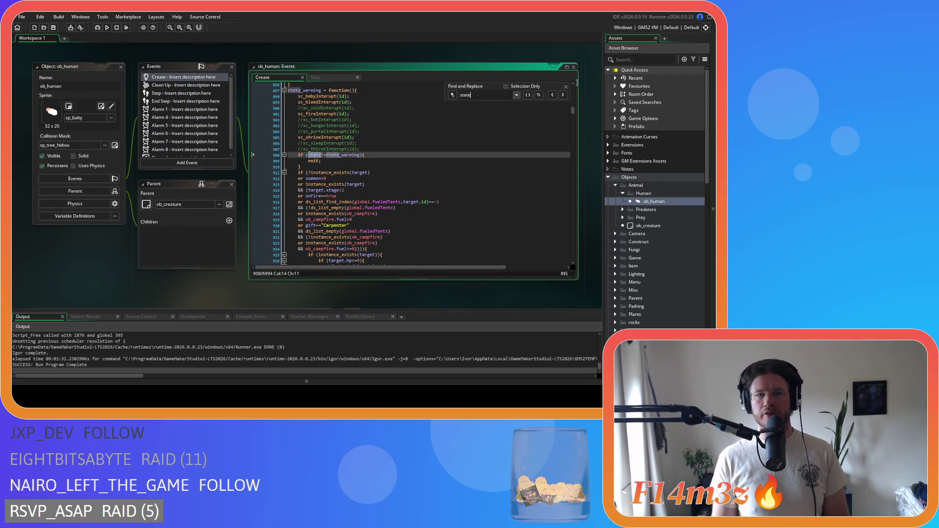
click(566, 87)
- Inspect the interrupt calls near line 900, from sc_bleedInterupt to the portal interrupt
click(325, 108)
click(366, 102)
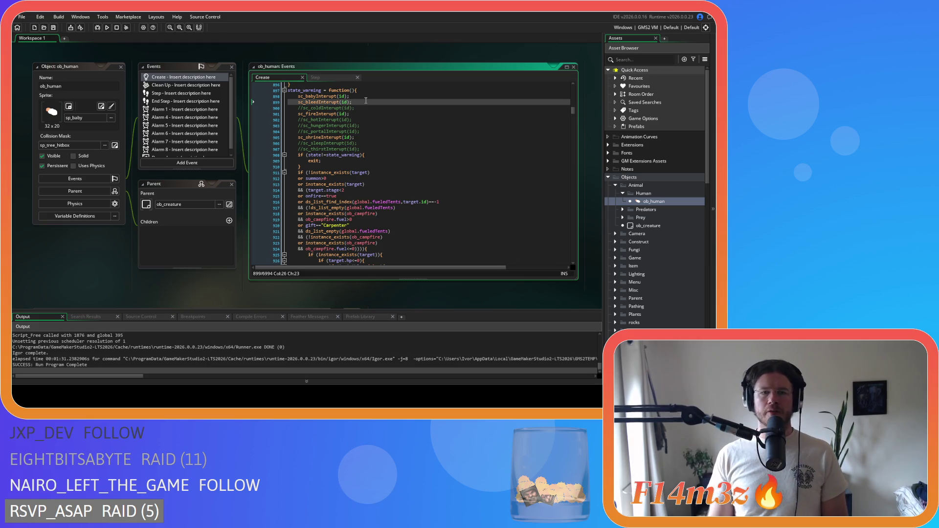
scroll(622, 246, down, 3)
click(411, 130)
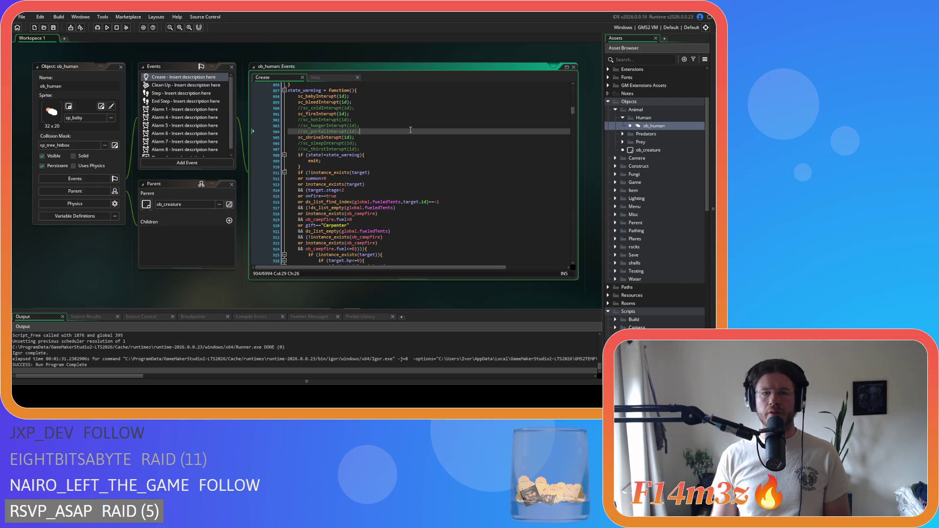
scroll(411, 130, up, 1)
scroll(650, 254, down, 3)
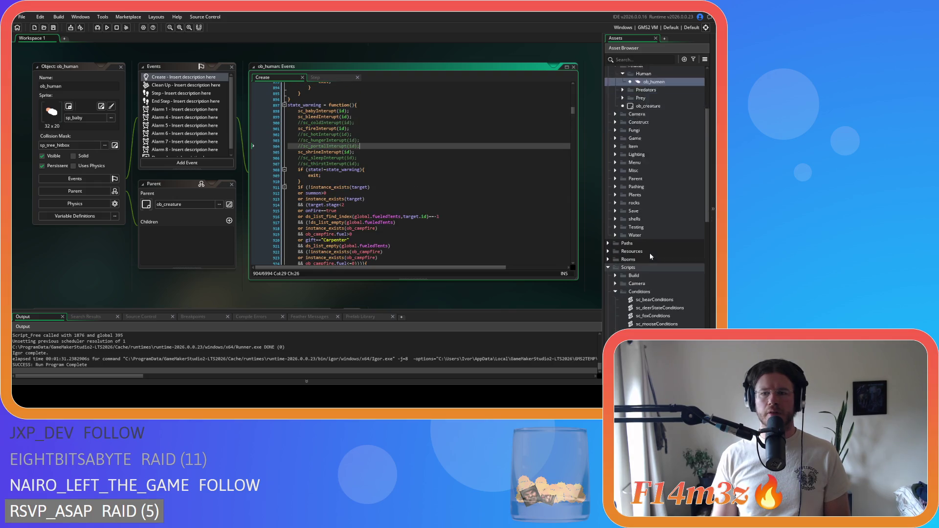
- Expand the Conditions scripts folder and search the Create code for 'state' again
double_click(649, 254)
scroll(650, 253, down, 2)
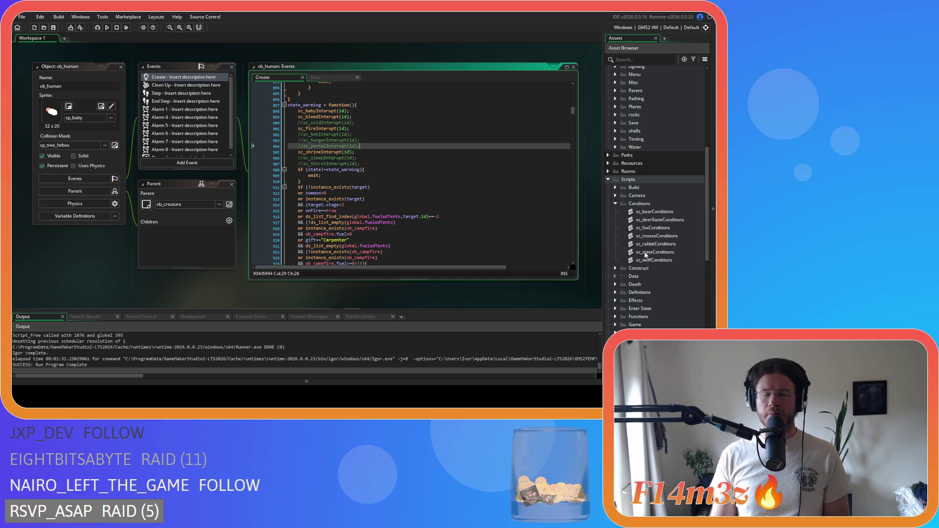
scroll(412, 166, up, 1)
click(412, 166)
key(ctrl+f)
text(state)
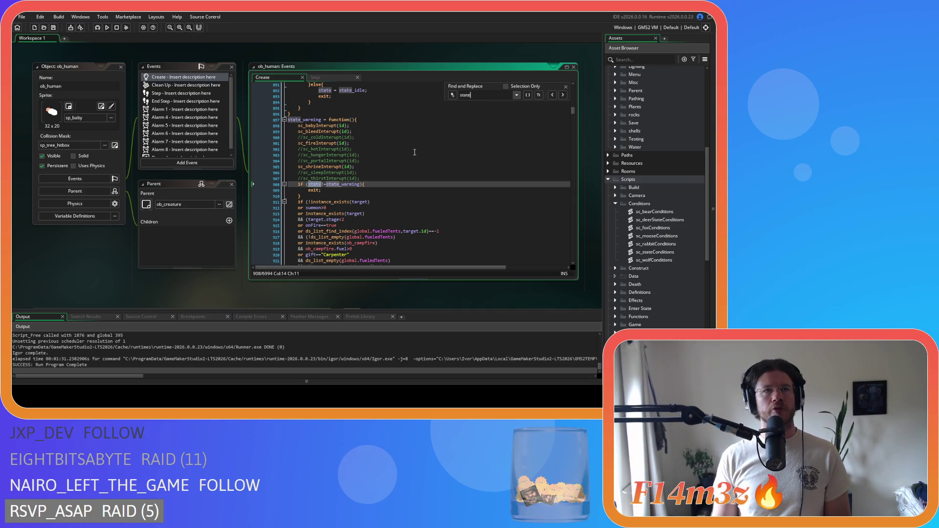
scroll(659, 237, down, 5)
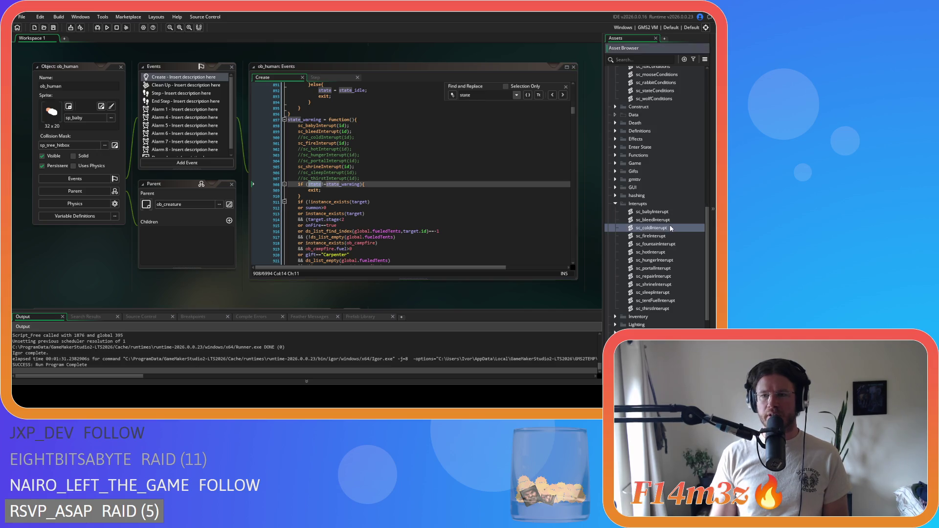
- Browse sc_coldInterupt and sc_bleedInterupt, ending on sc_babyInterupt
double_click(663, 227)
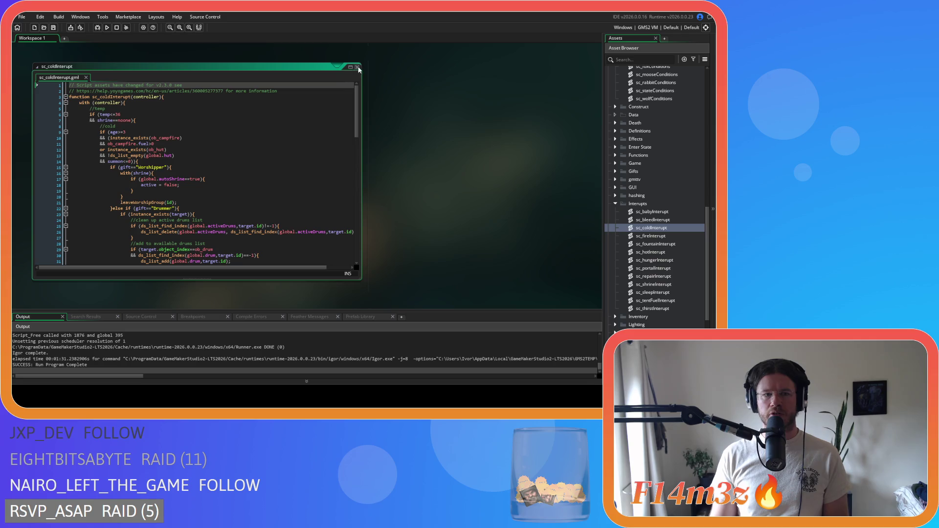
double_click(354, 65)
double_click(652, 220)
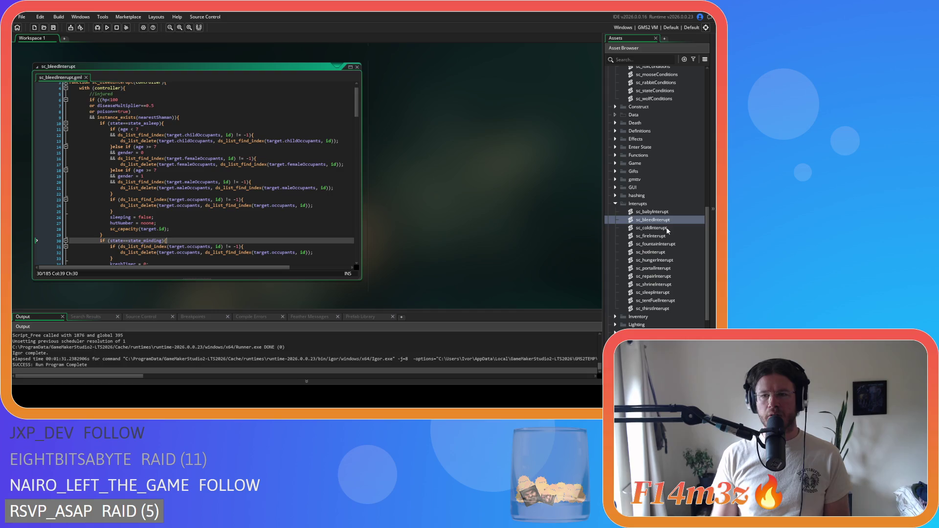
double_click(655, 212)
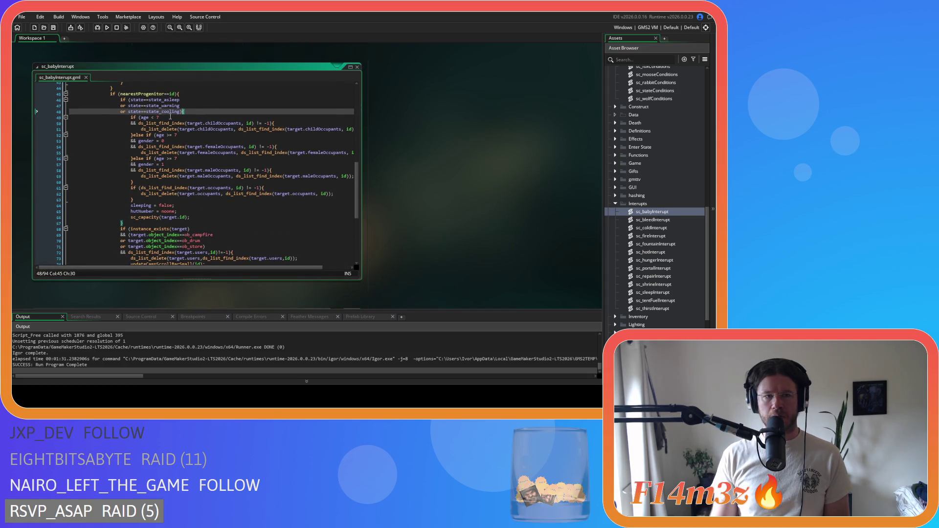
- Delete the 'or state==state_cooling' condition from sc_babyInterupt and save
click(178, 112)
drag(178, 112, 60, 112)
key(BackSpace)
key(BackSpace)
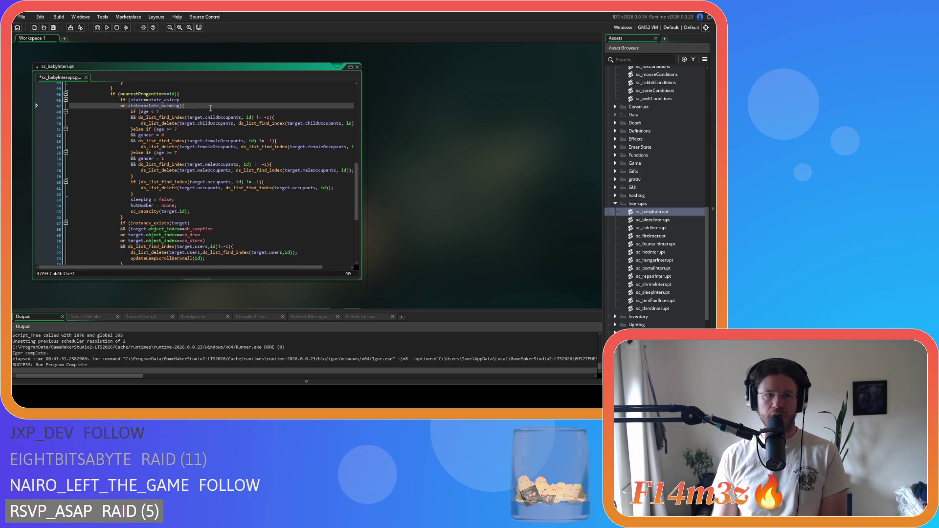
key(ctrl+s)
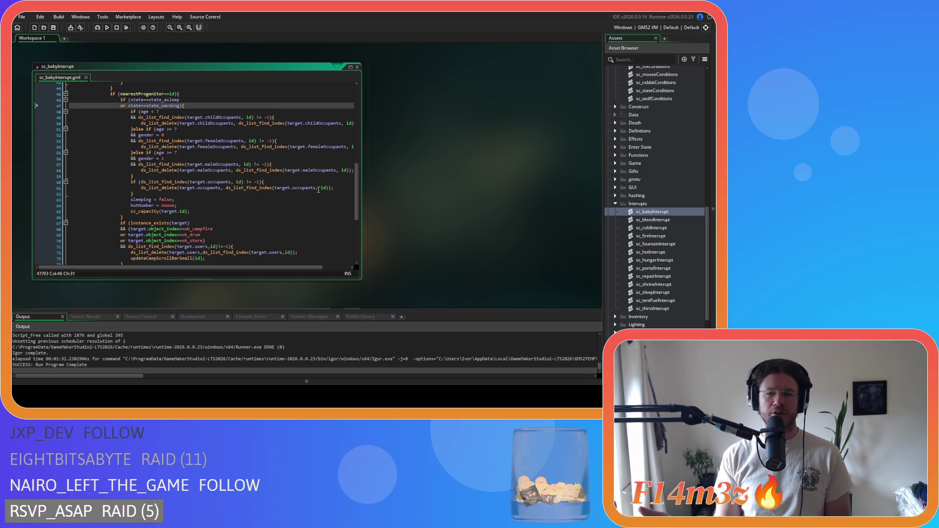
- Check which brace closes the condition block ending on line 47
click(201, 106)
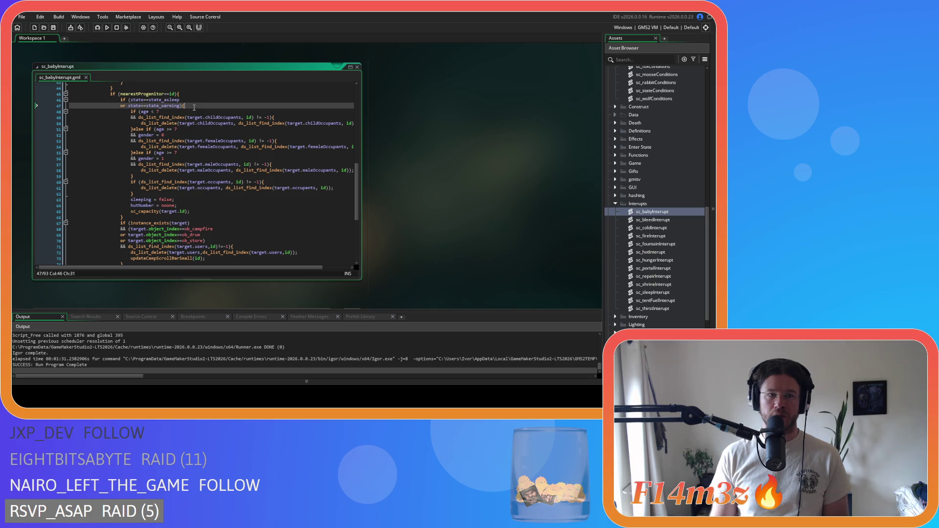
key(Left)
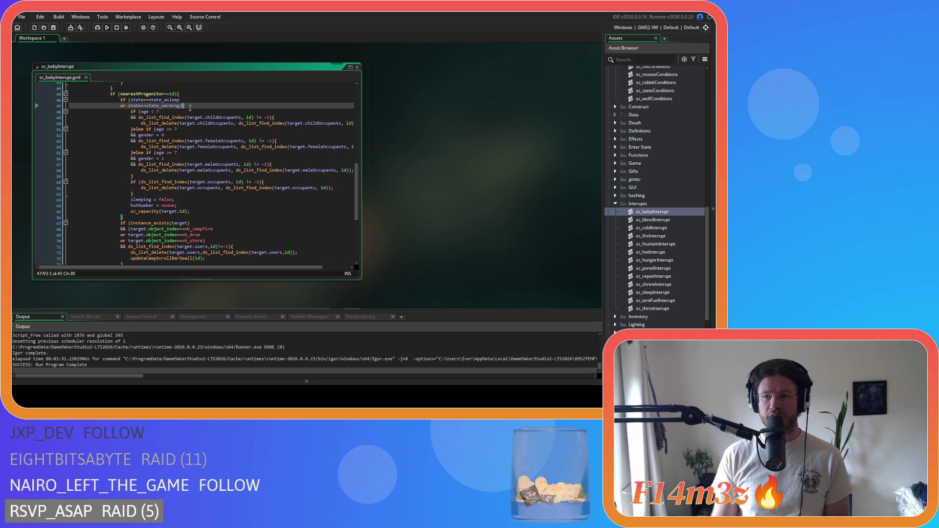
key(Right)
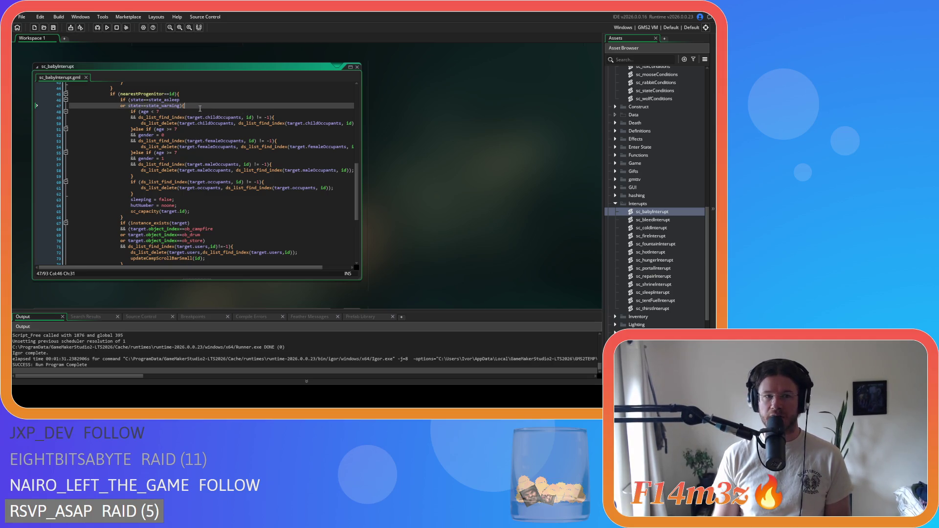
click(656, 220)
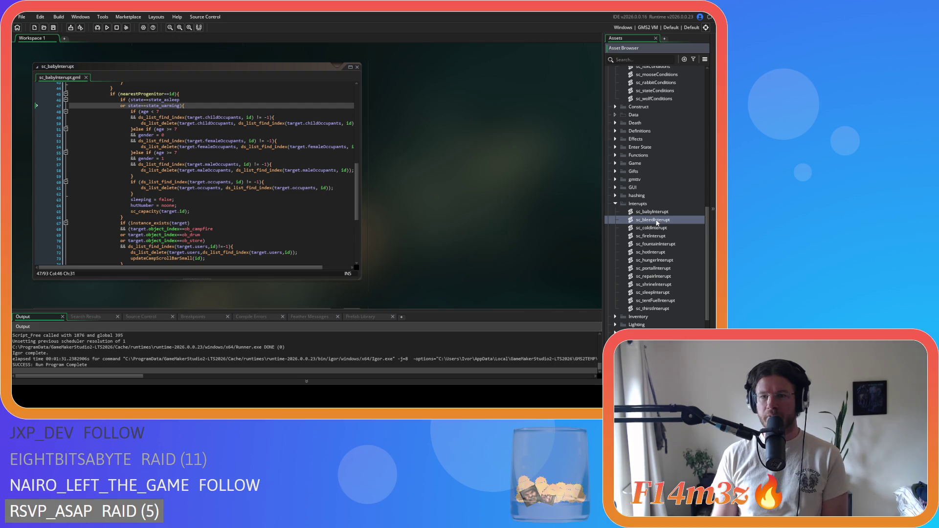
- Open sc_coldInterupt and review its with(shrine) block
mouse_move(187, 118)
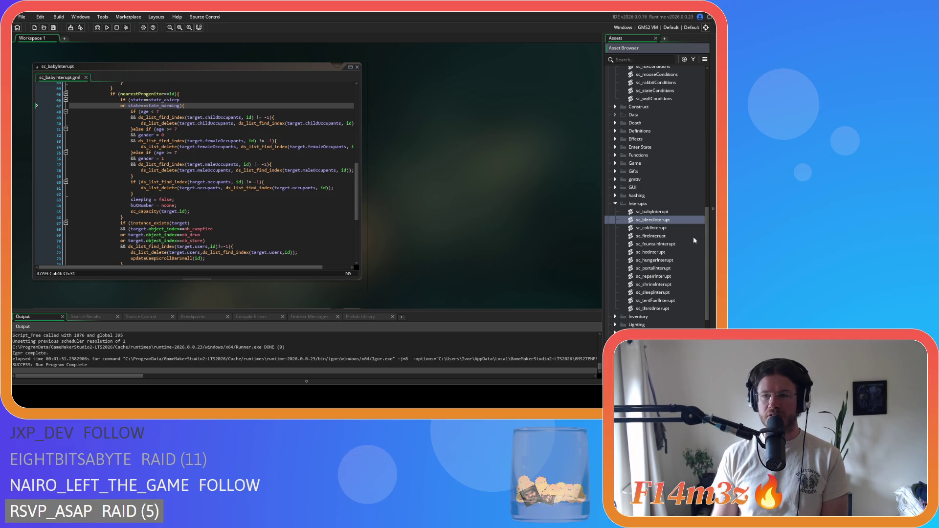
key(Down)
key(Return)
click(290, 175)
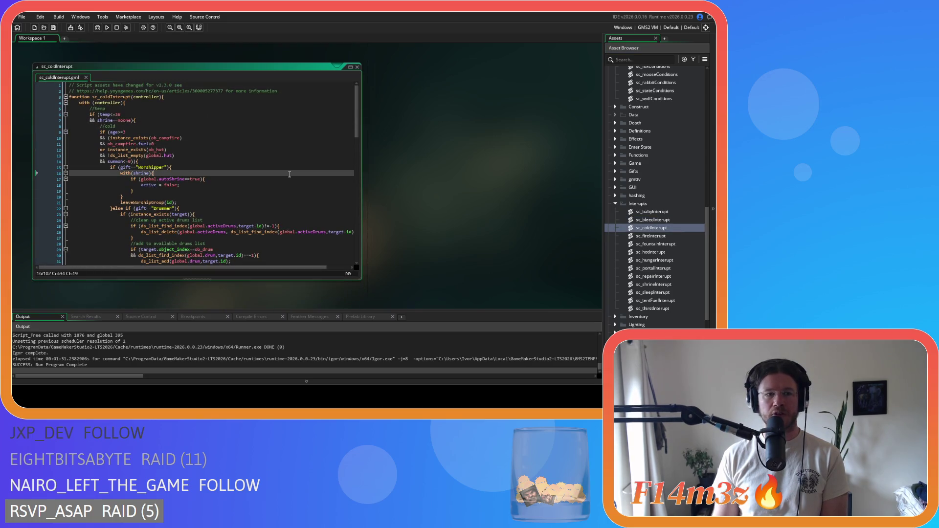
scroll(290, 175, down, 5)
scroll(290, 174, up, 5)
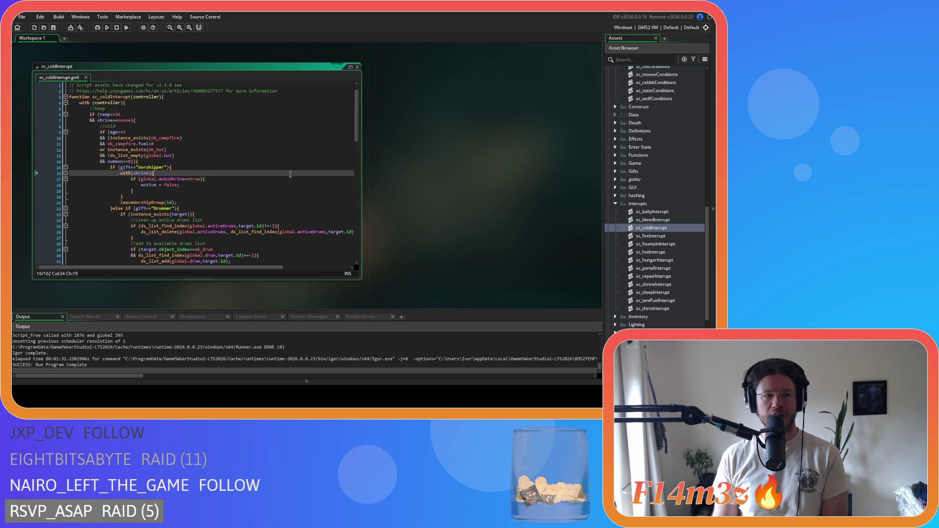
scroll(290, 174, down, 9)
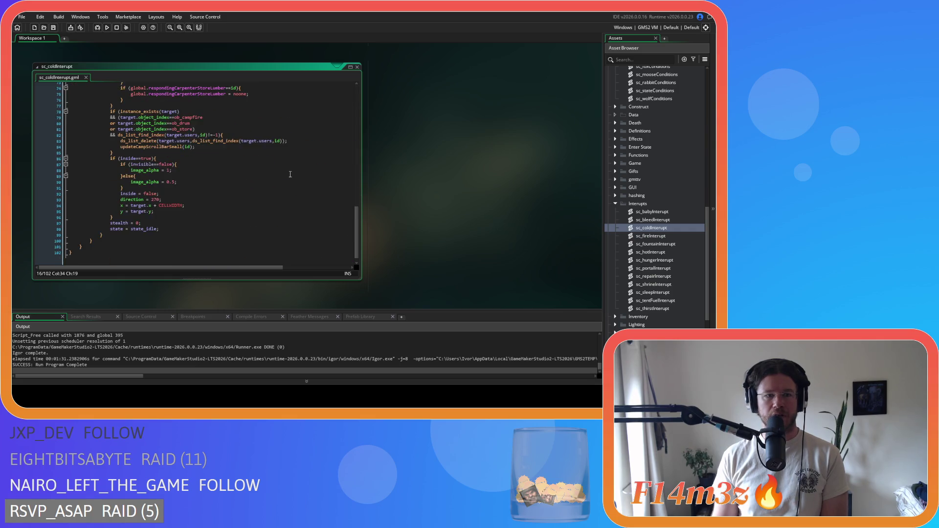
scroll(292, 174, up, 3)
- Delete the state_cooling condition on line 61 of sc_fireInterupt and save
key(Down)
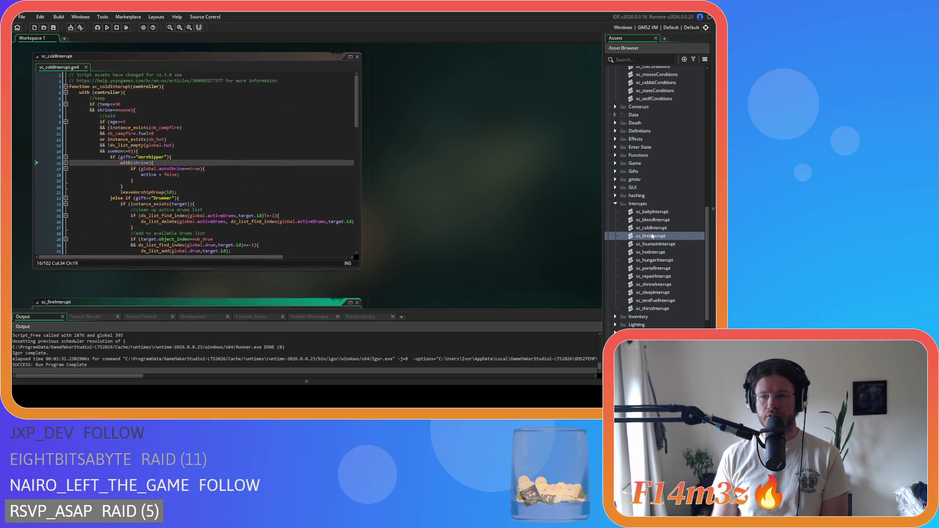
scroll(289, 179, down, 5)
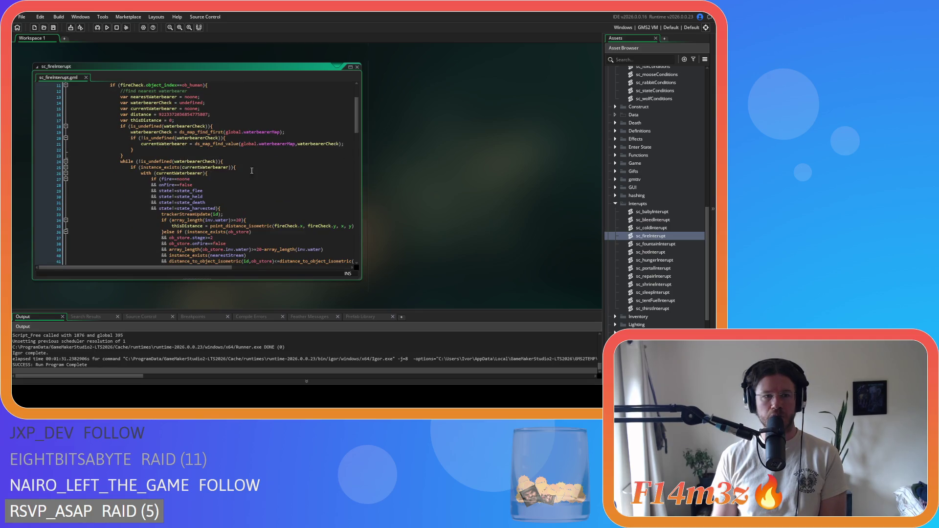
scroll(327, 126, up, 5)
drag(357, 102, 361, 161)
drag(191, 138, 69, 138)
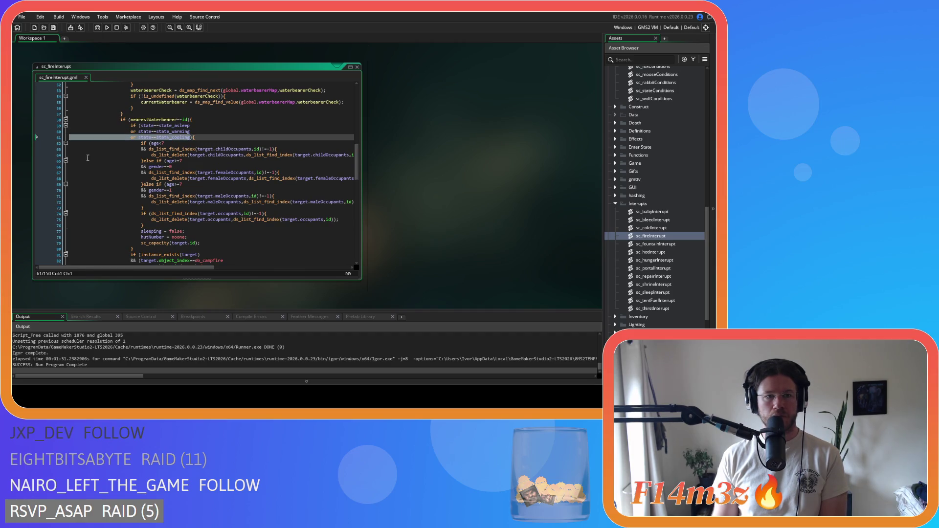
key(BackSpace)
key(BackSpace)
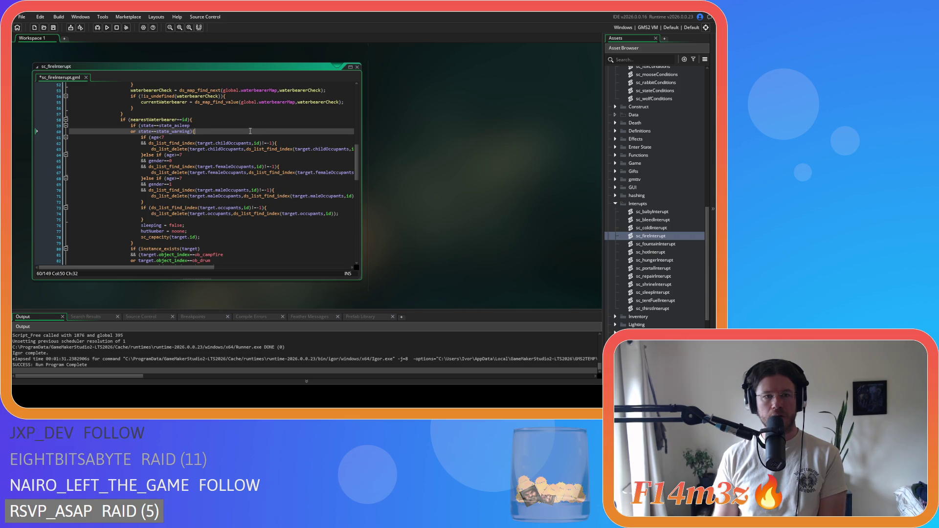
key(ctrl+s)
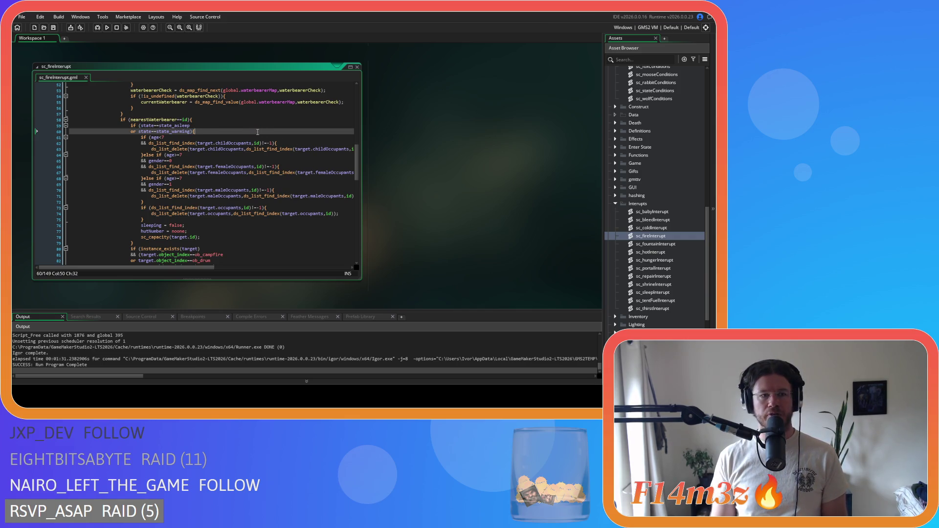
- Review the saved sc_fireInterupt code, then open sc_fountainInterupt
scroll(257, 132, down, 1)
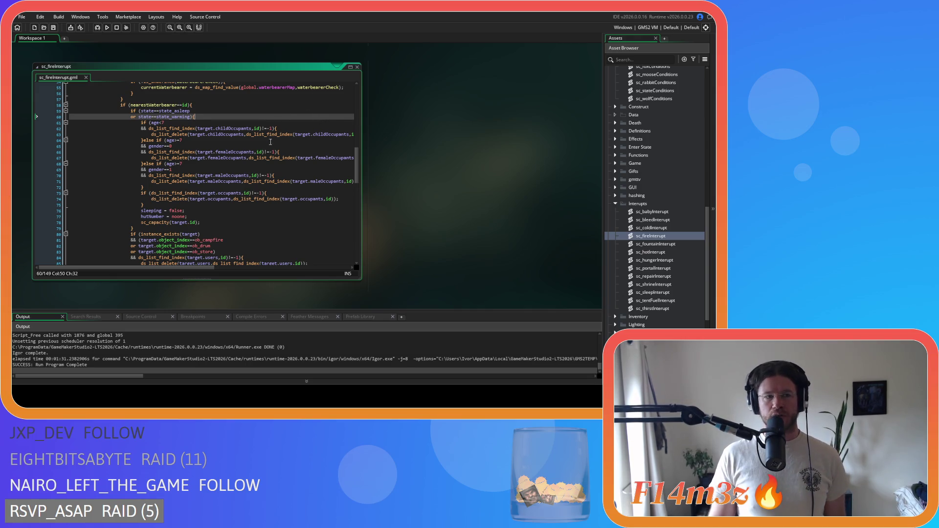
scroll(360, 158, up, 2)
scroll(362, 159, down, 2)
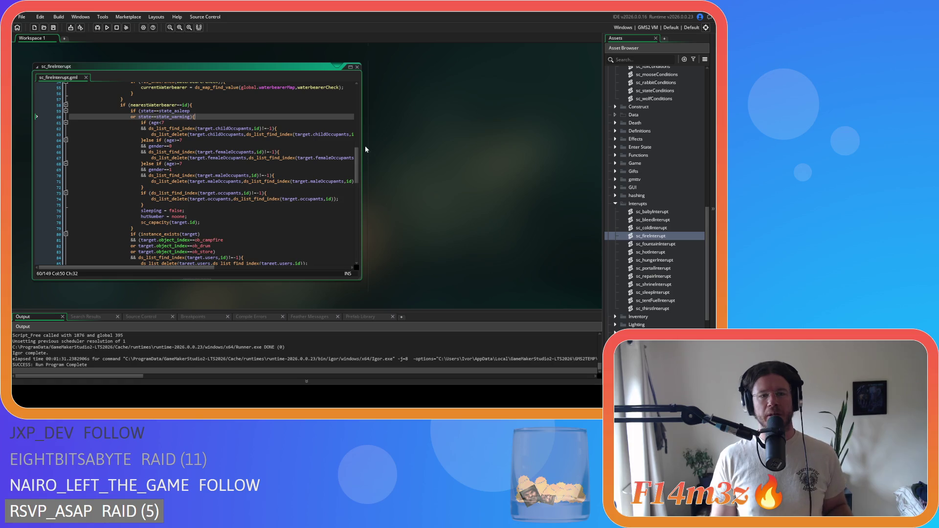
double_click(666, 245)
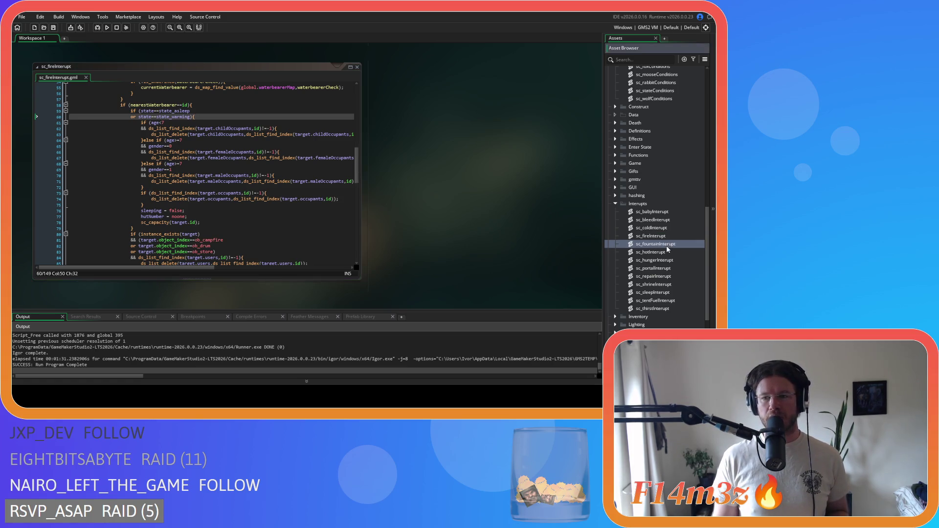
- Delete 'or state==state_cooling' from line 12 of sc_fountainInterupt and save the script
click(192, 182)
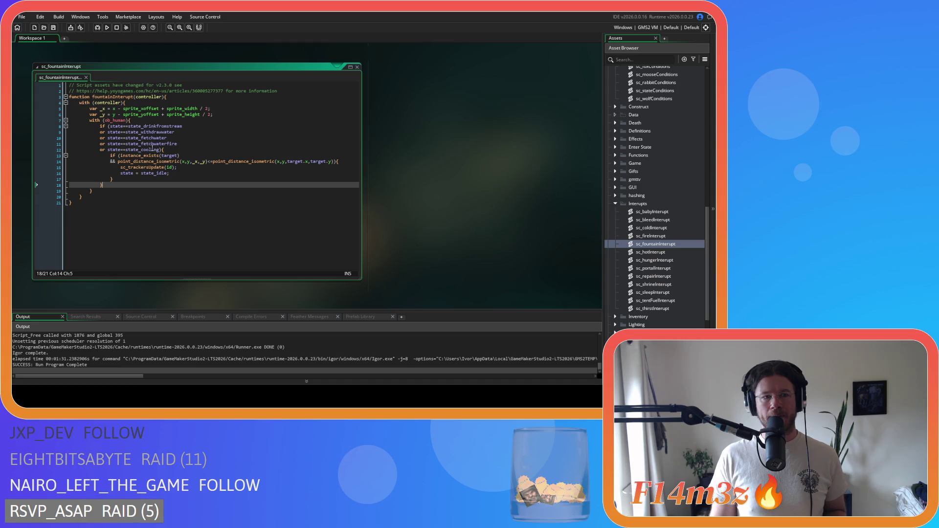
click(161, 149)
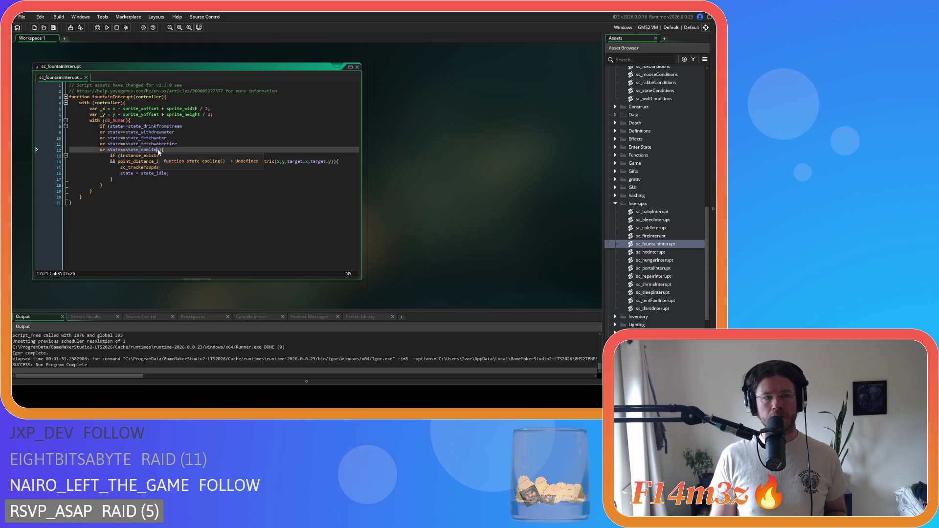
drag(160, 150, 54, 152)
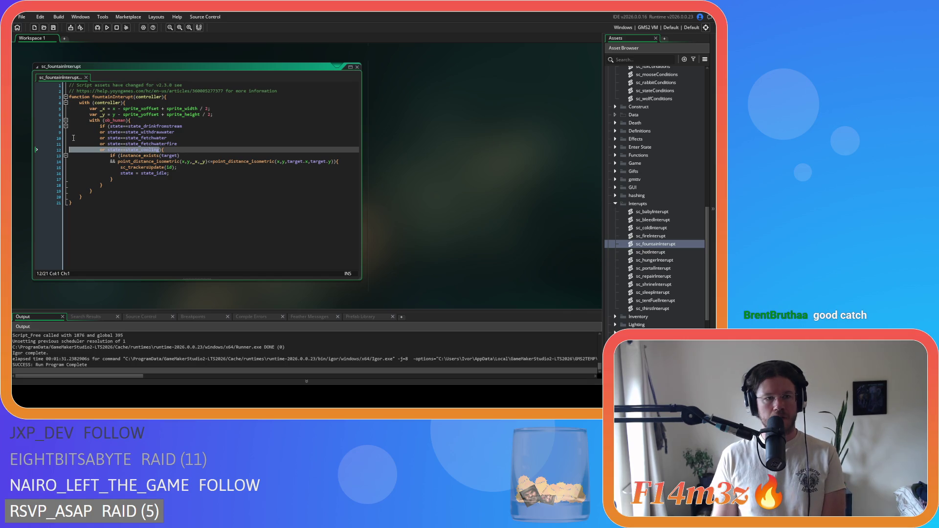
key(BackSpace)
key(BackSpace)
key(Down)
key(End)
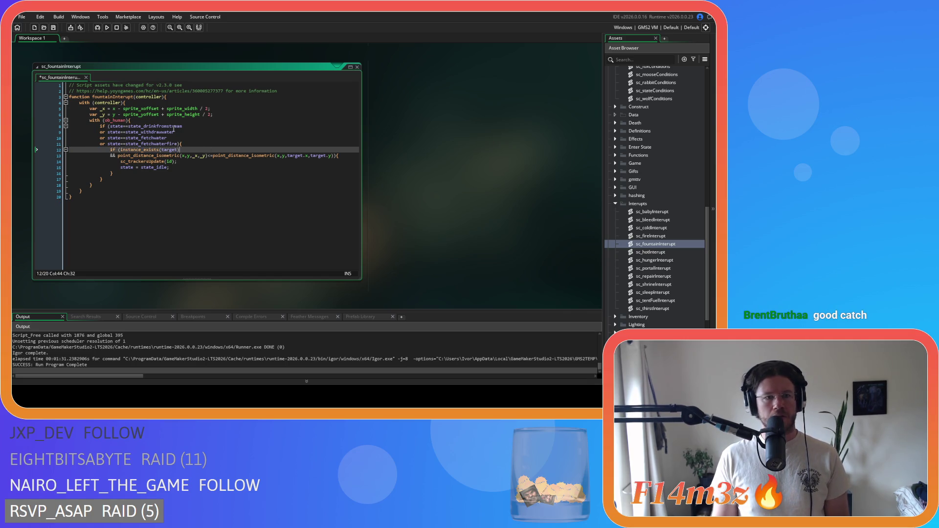
key(Up)
key(ctrl+s)
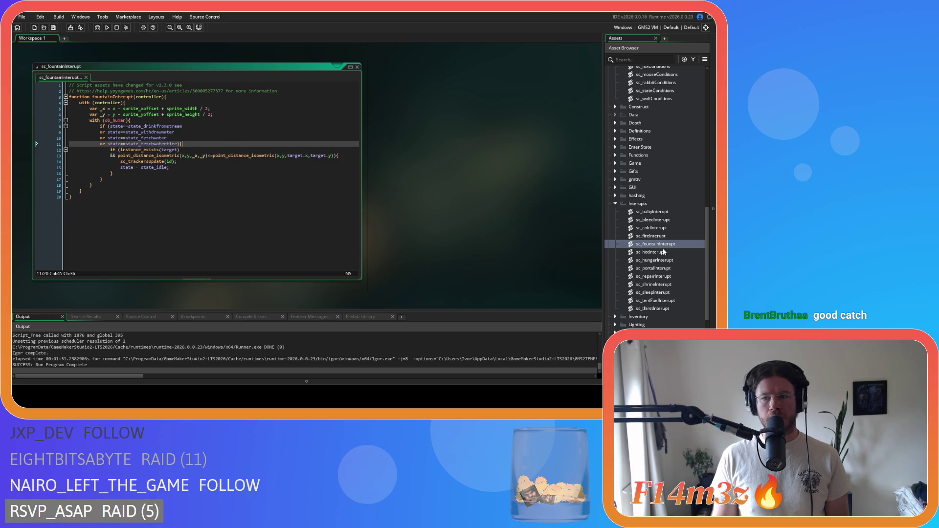
- Review sc_hotInterupt's nearestCooling check on line 10, close it, and open sc_hungerInterupt
double_click(654, 252)
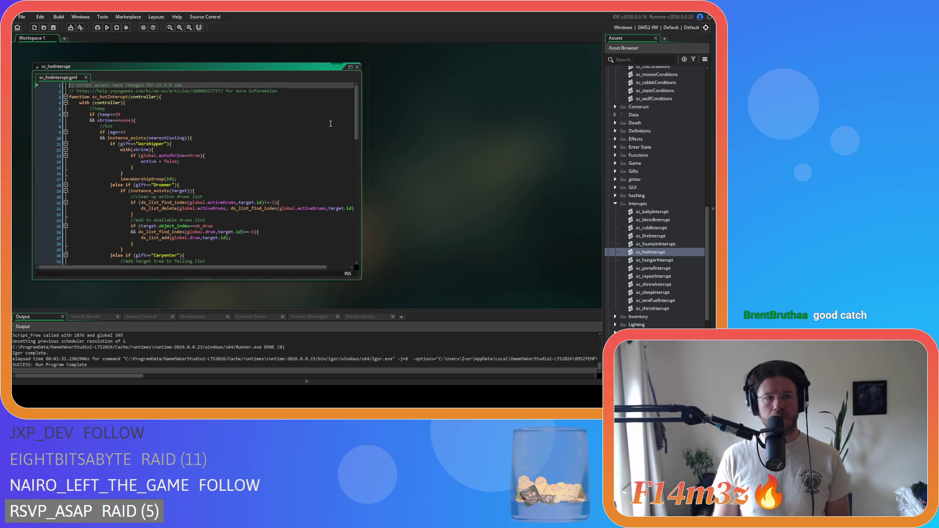
scroll(356, 130, down, 2)
mouse_move(356, 130)
mouse_down()
mouse_move(351, 240)
mouse_move(353, 93)
mouse_up()
click(282, 127)
click(282, 138)
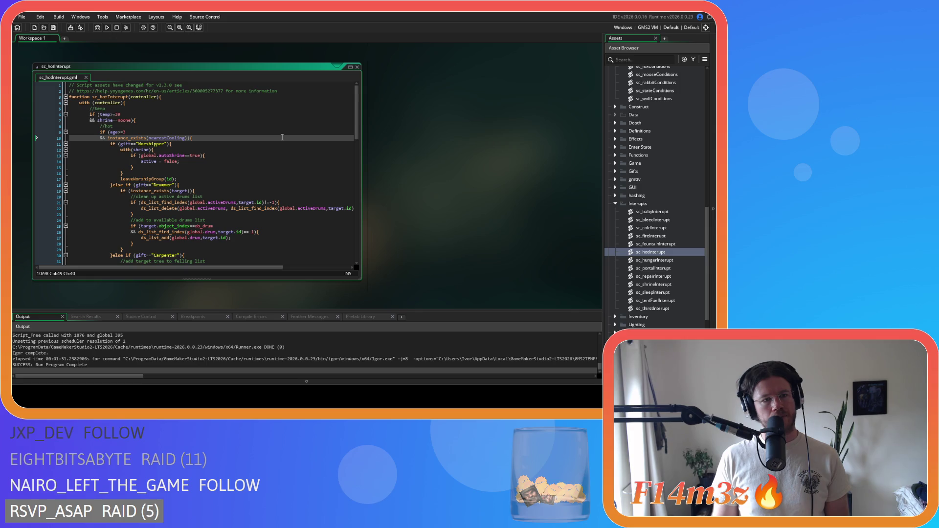
scroll(282, 137, down, 8)
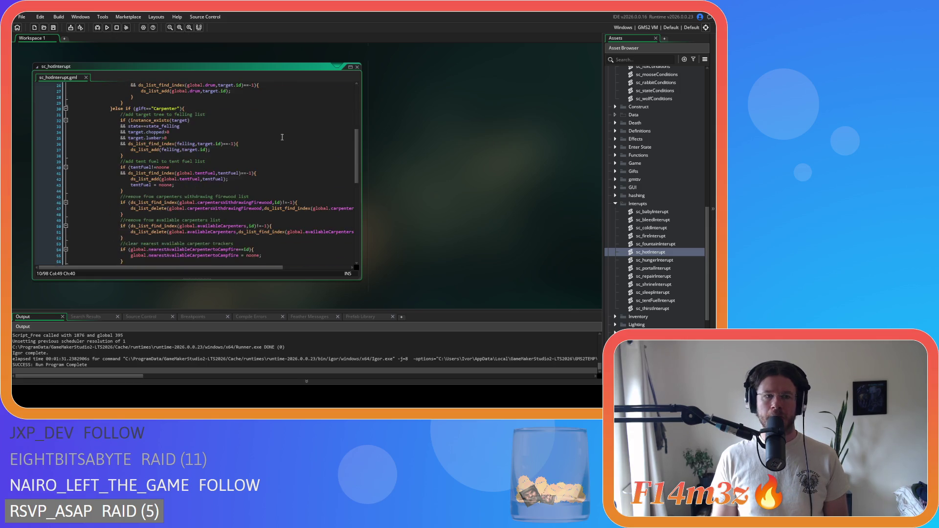
scroll(282, 137, down, 15)
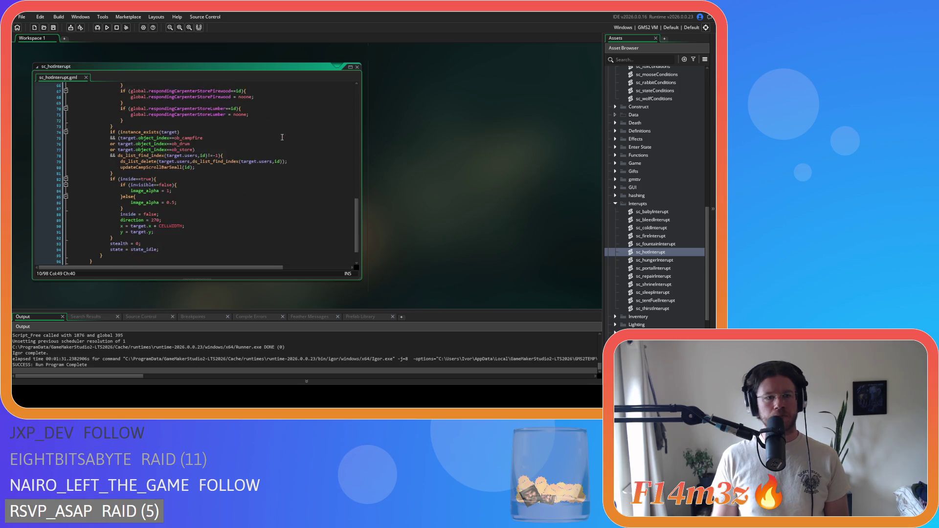
click(358, 69)
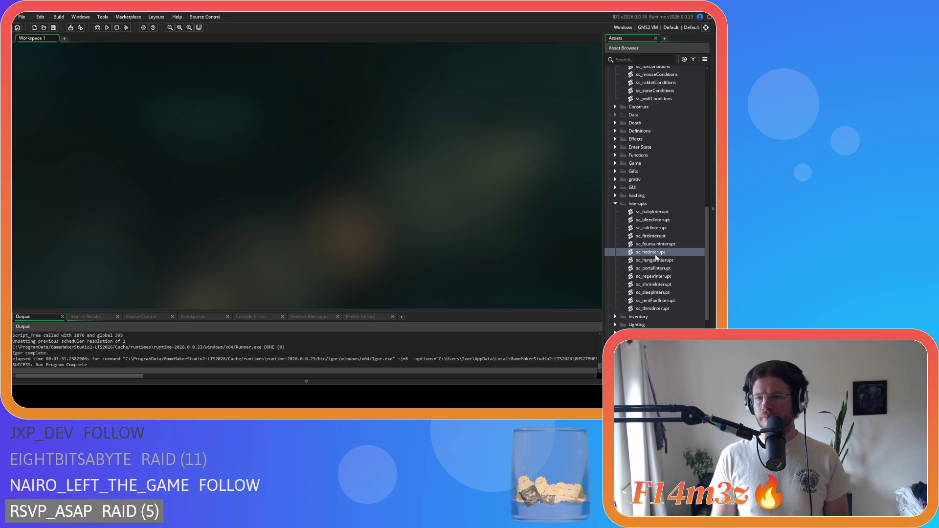
double_click(663, 264)
scroll(222, 185, down, 7)
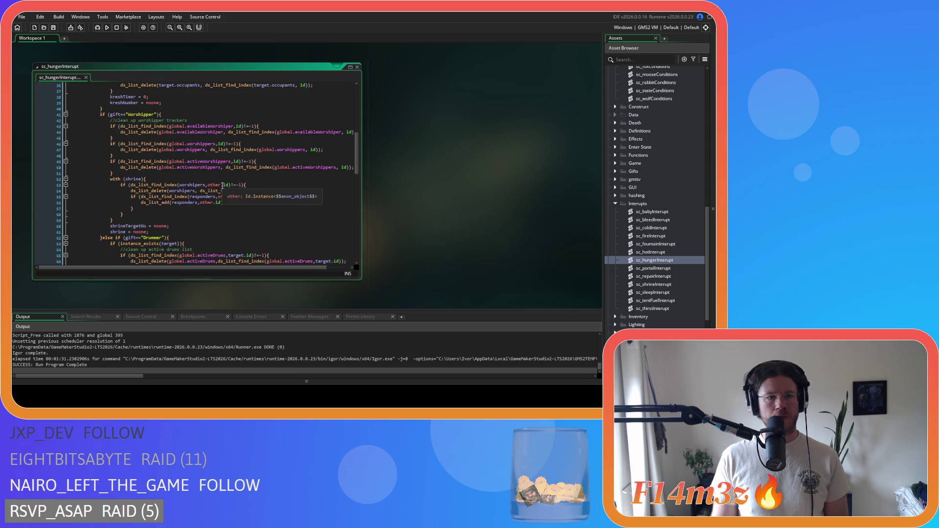
- Finish reviewing sc_hungerInterupt, close it, and open sc_portalInterupt
scroll(222, 185, down, 13)
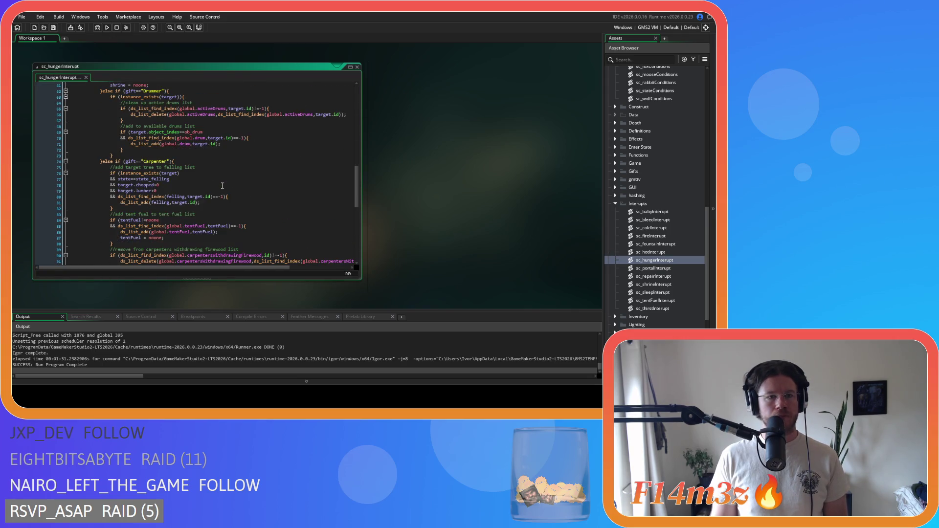
scroll(222, 186, down, 13)
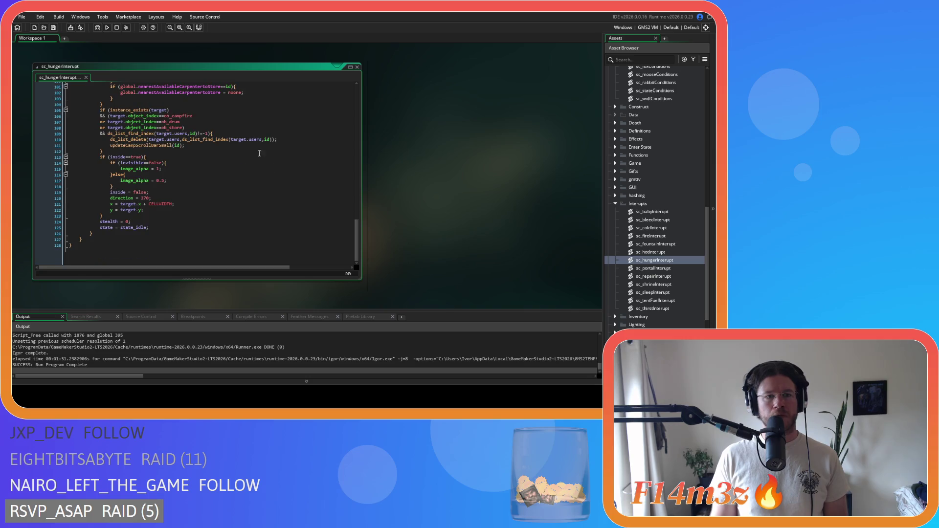
click(357, 67)
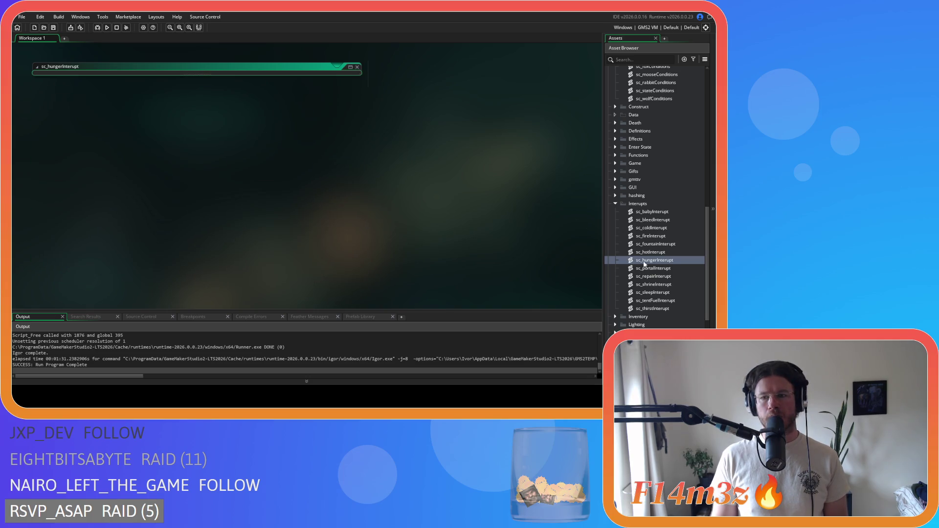
click(654, 269)
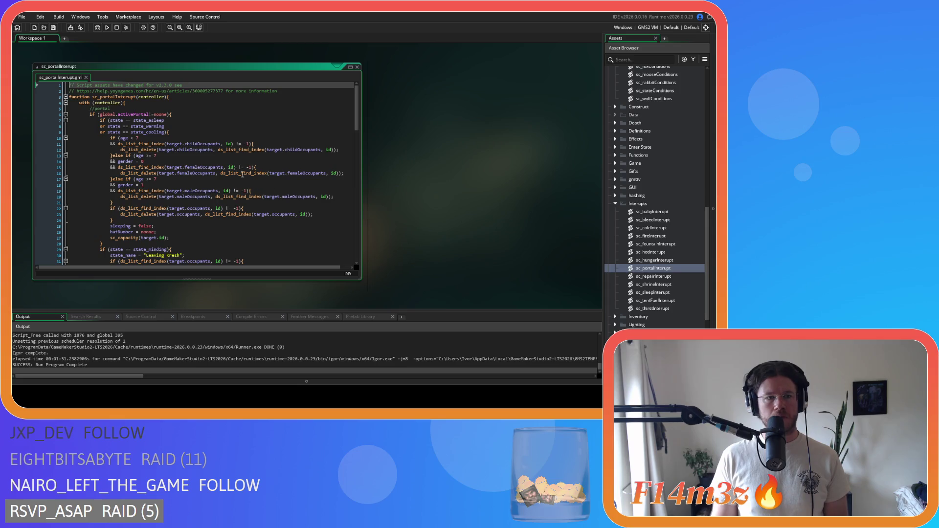
- In sc_portalInterupt, remove spaces around == on lines 7–9, delete the state_cooling line, and save
click(125, 119)
key(BackSpace)
key(Delete)
click(121, 126)
key(Delete)
key(Right)
key(Right)
key(Delete)
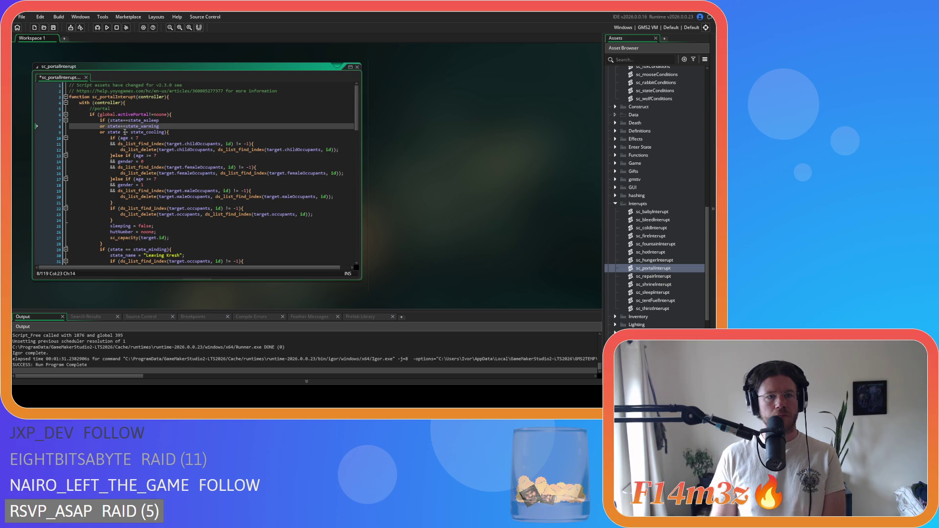
click(125, 132)
key(Delete)
key(Right)
key(Right)
key(Delete)
key(shift+Home)
key(shift+Home)
key(BackSpace)
key(BackSpace)
key(ctrl+s)
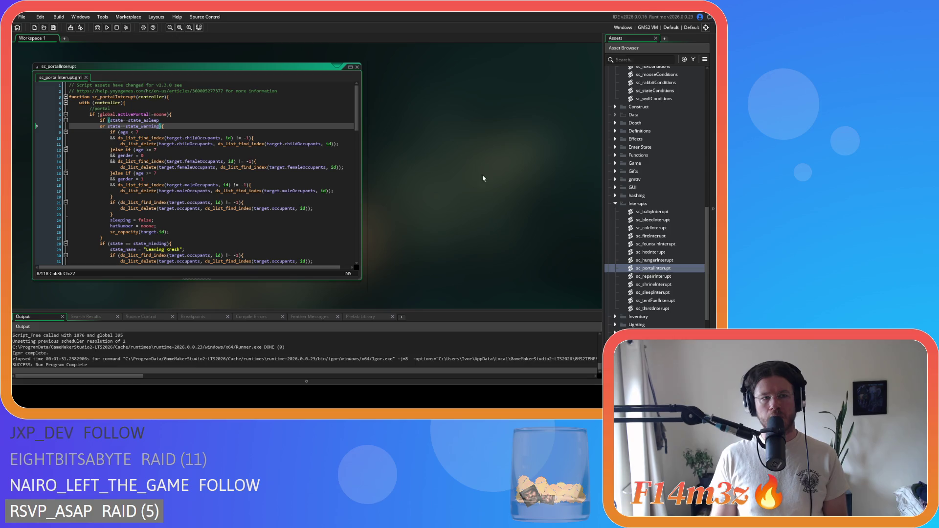
- In sc_repairInterupt, tighten the == spacing on lines 21–23 and remove the state_cooling condition
click(662, 277)
double_click(662, 277)
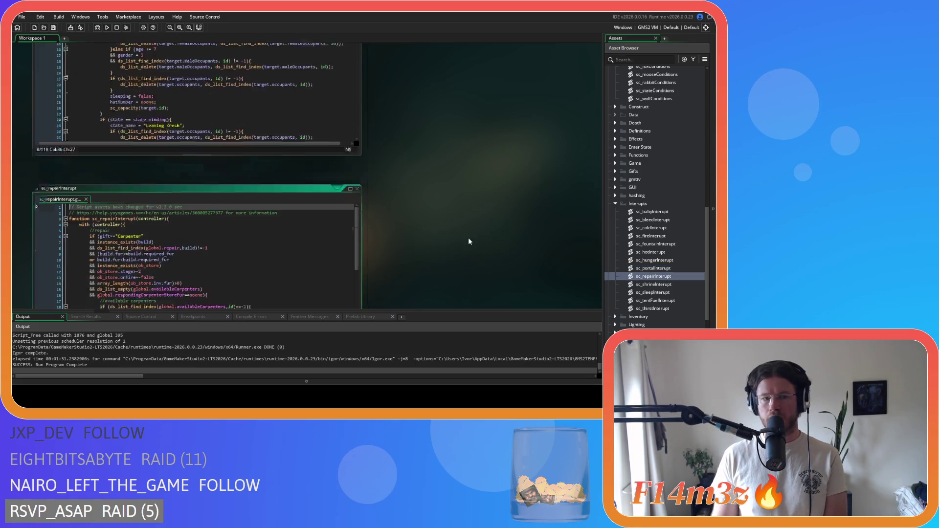
scroll(134, 167, down, 3)
click(123, 159)
key(Delete)
key(Right)
key(Right)
key(Delete)
click(121, 164)
key(Delete)
key(Right)
key(Right)
key(Delete)
click(120, 171)
key(Delete)
key(Right)
key(Right)
key(Delete)
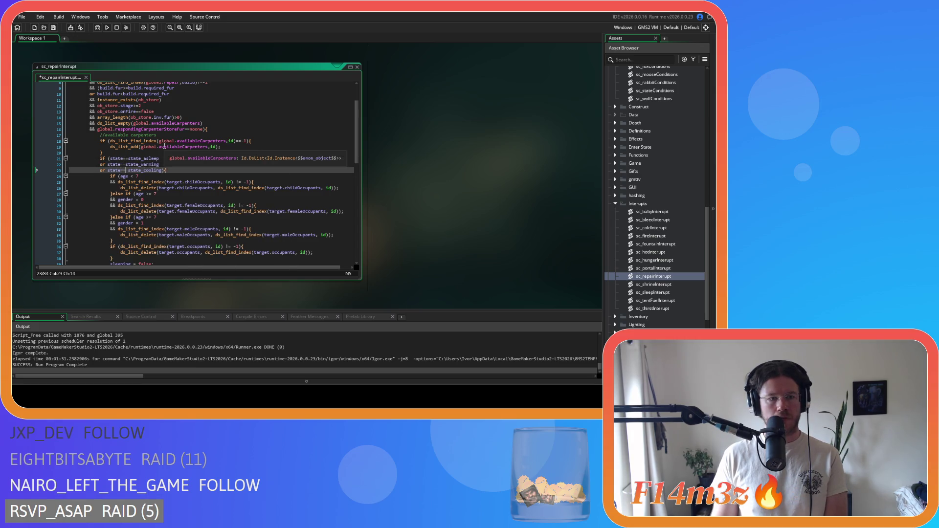
drag(160, 164, 162, 171)
key(Delete)
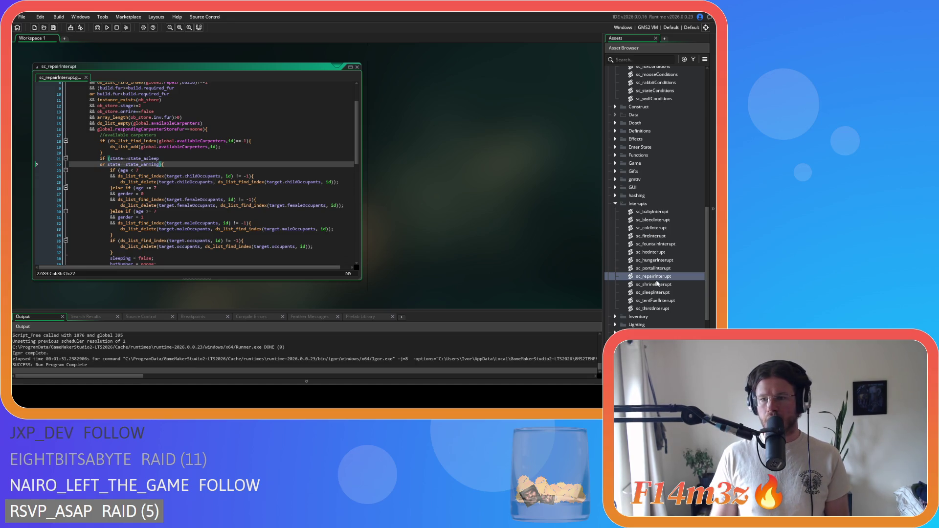
- Open sc_shrineInterupt and tighten the == spacing on its state_asleep and state_warming lines
double_click(657, 284)
click(126, 126)
key(BackSpace)
key(Right)
key(Right)
key(Delete)
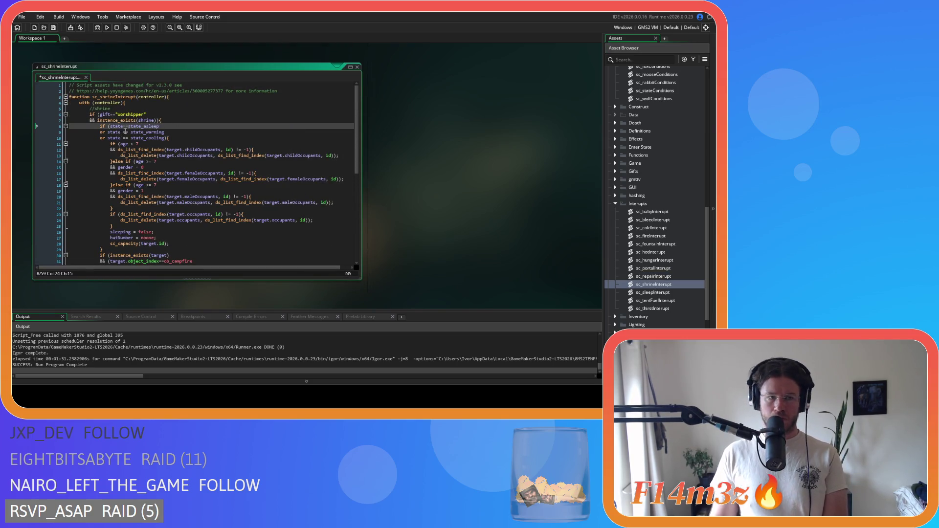
click(125, 131)
text(=)
key(Left)
key(Left)
key(BackSpace)
key(Right)
key(Right)
key(Delete)
- Delete the state_cooling condition on line 10 of sc_shrineInterupt and save the script
click(121, 138)
key(Delete)
key(Right)
key(Right)
key(Delete)
drag(160, 139, 29, 142)
key(BackSpace)
key(BackSpace)
key(ctrl+s)
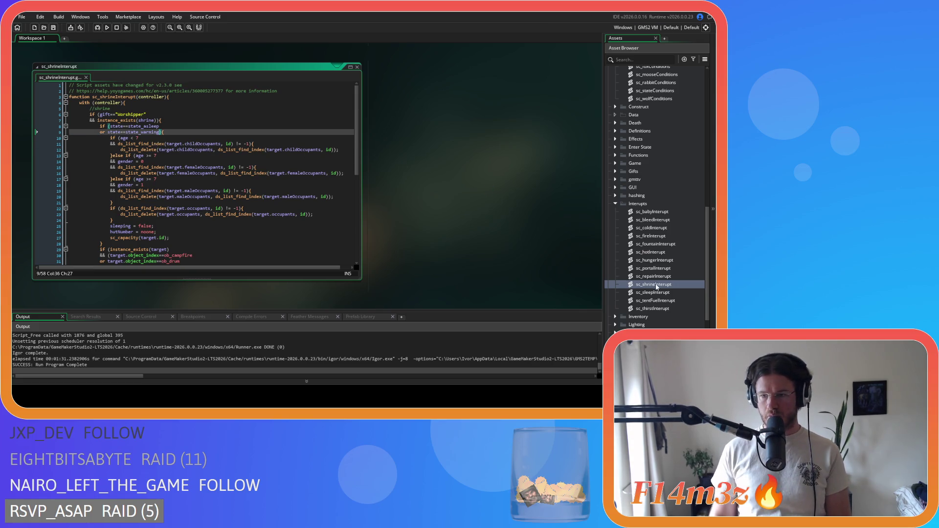
double_click(655, 292)
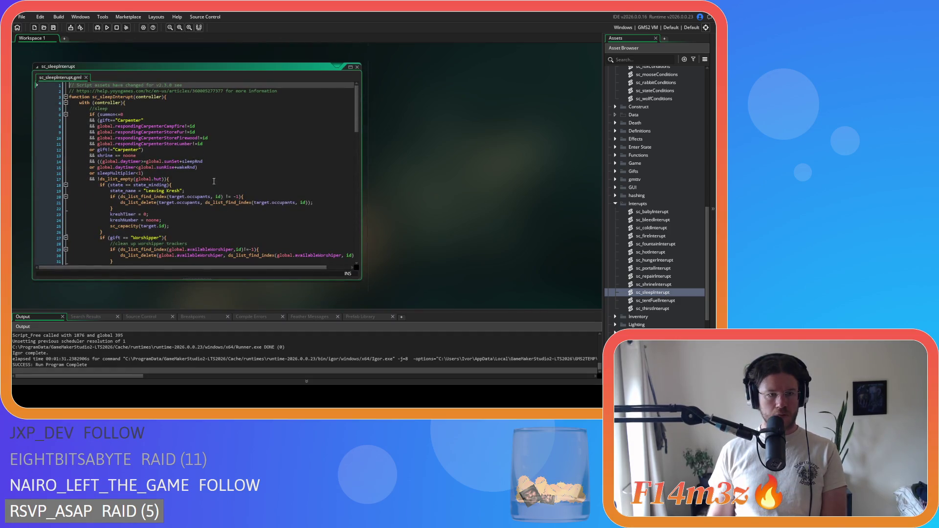
- Delete the 'or state==state_cooling' condition near line 33 of sc_tentFuelInterupt
scroll(214, 182, down, 3)
scroll(214, 182, down, 14)
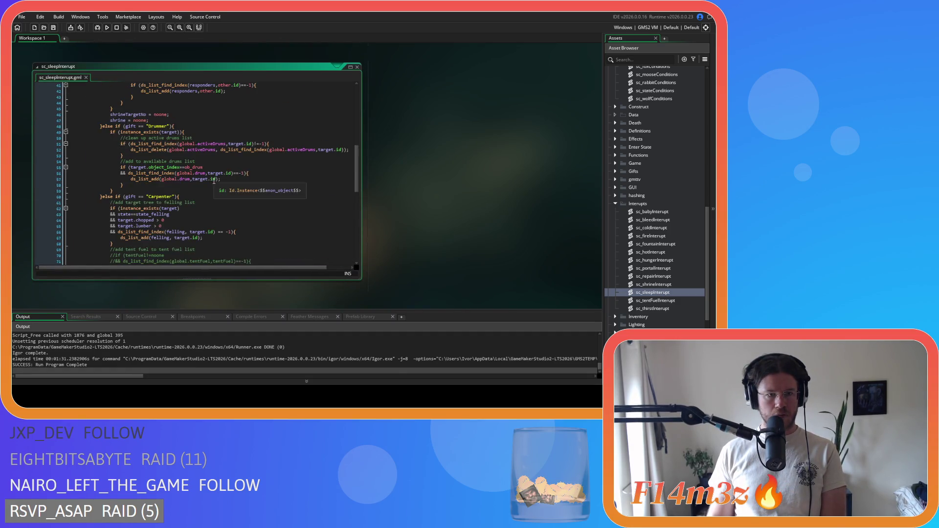
double_click(656, 301)
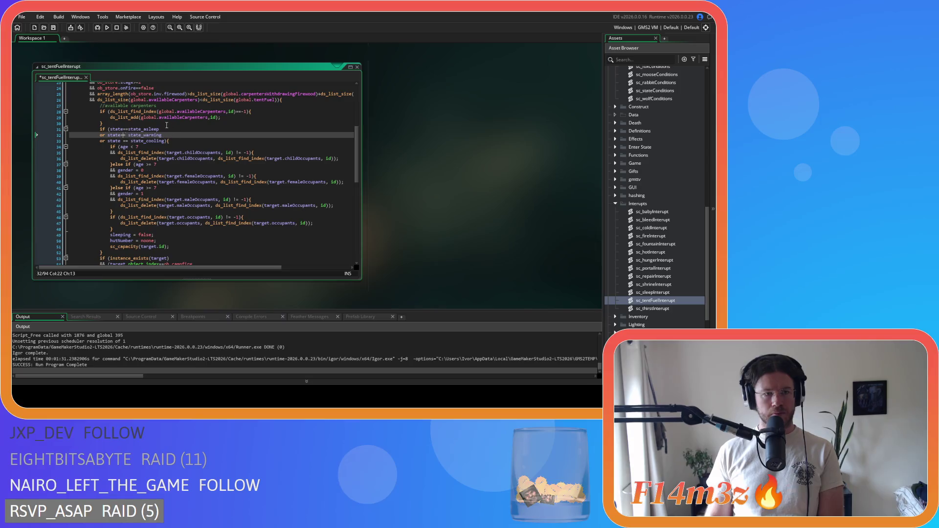
click(122, 141)
key(Delete)
key(Right)
key(Right)
key(Delete)
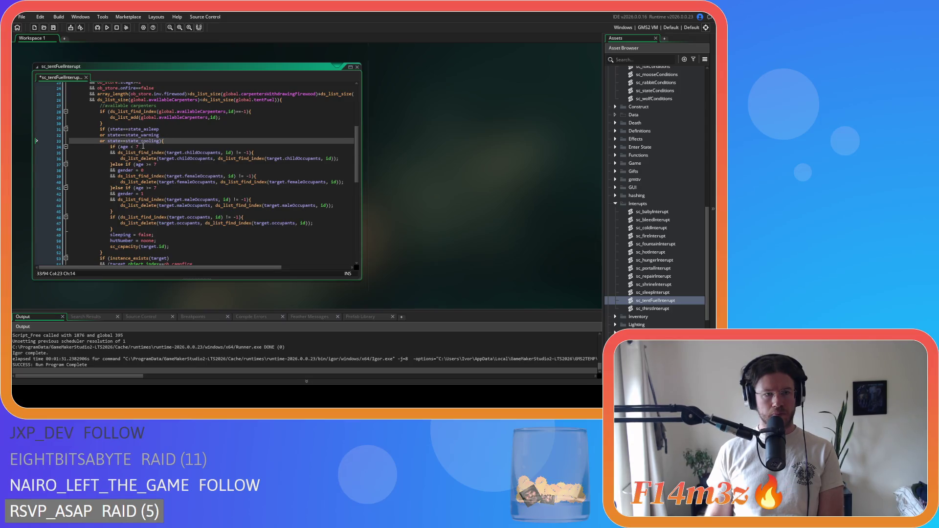
drag(160, 141, 101, 141)
key(shift+Home)
key(shift+Left)
key(Delete)
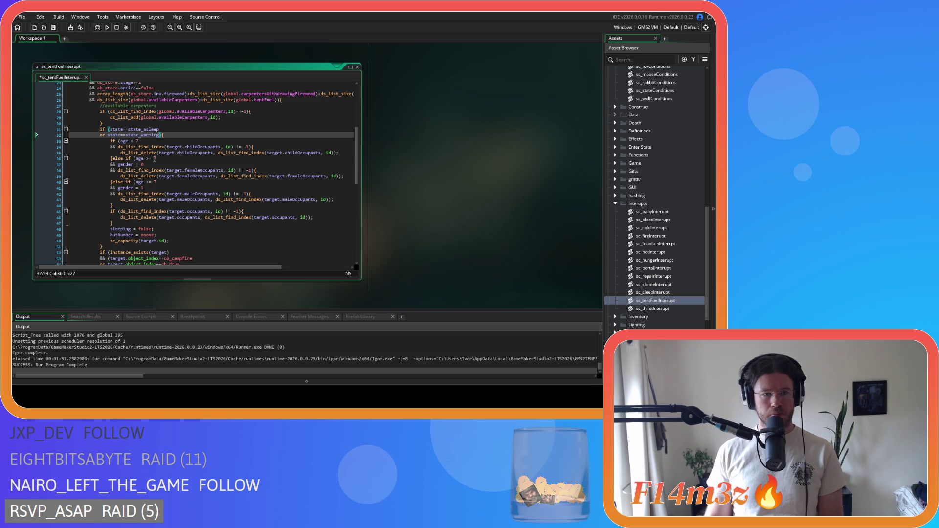
- Open sc_thirstInterupt and scroll through it down to the inside-exit block
double_click(653, 309)
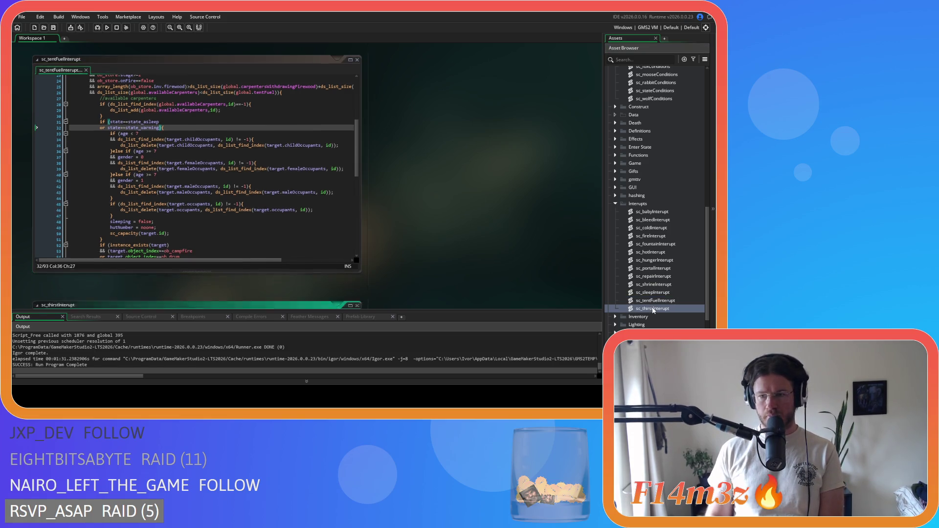
scroll(300, 189, down, 4)
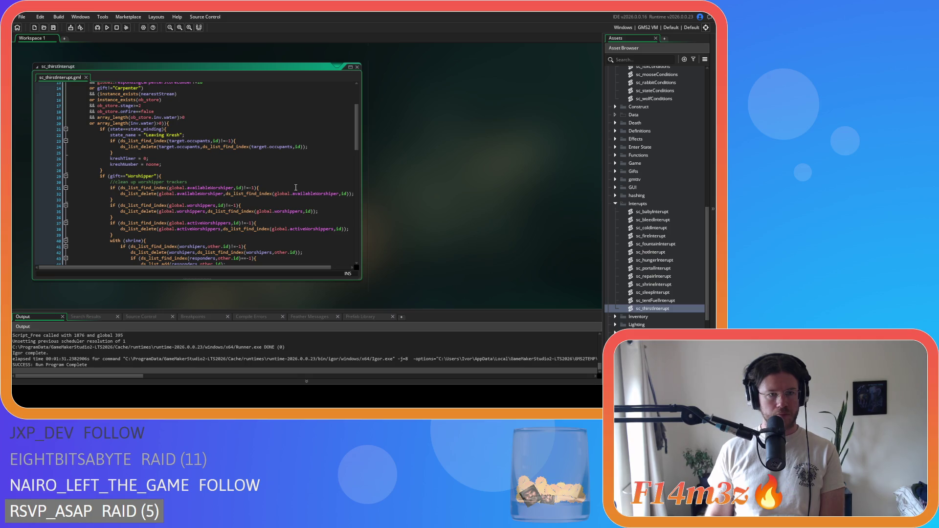
scroll(295, 188, down, 13)
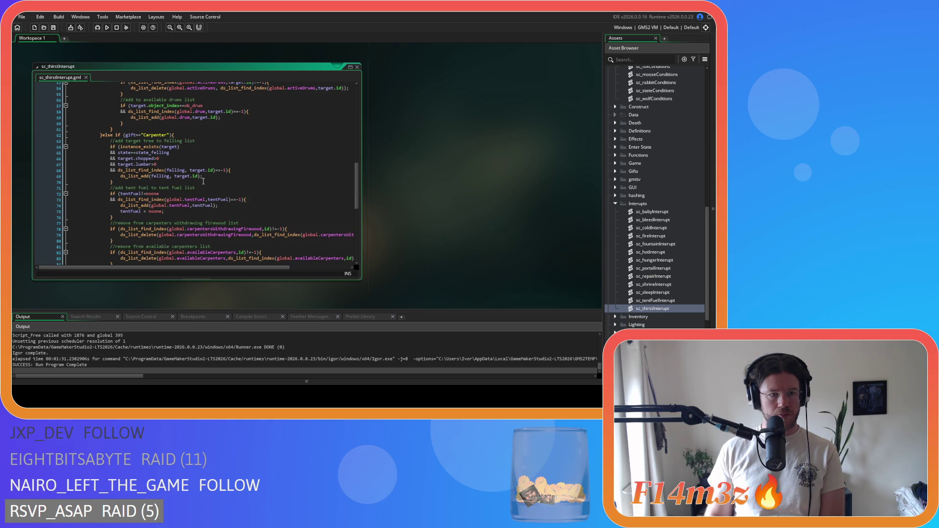
scroll(203, 181, down, 12)
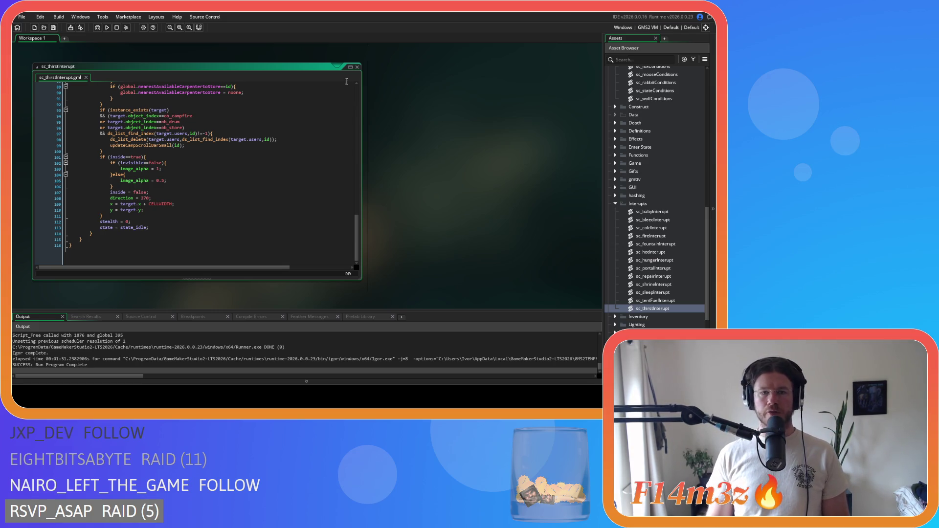
scroll(394, 135, up, 3)
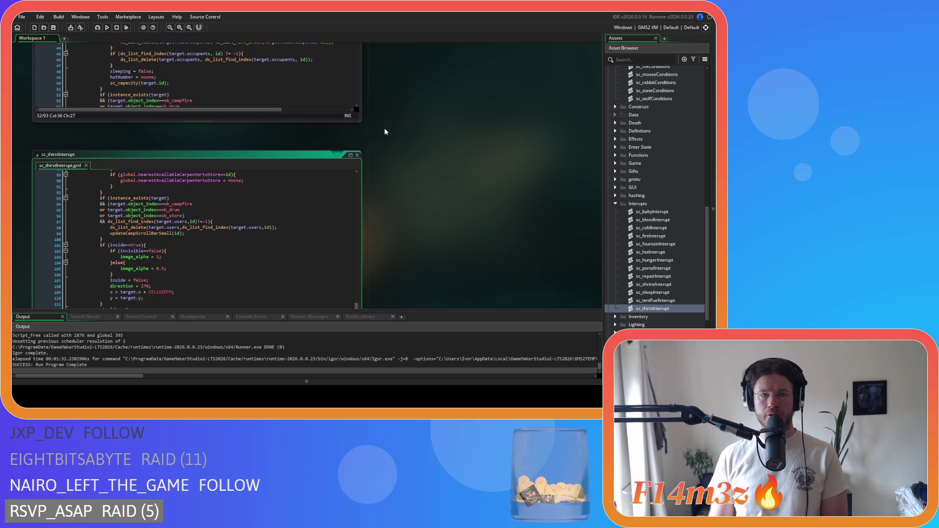
- Close the thirst, sleep, shrine, repair, portal and fountain interrupt script windows
click(359, 157)
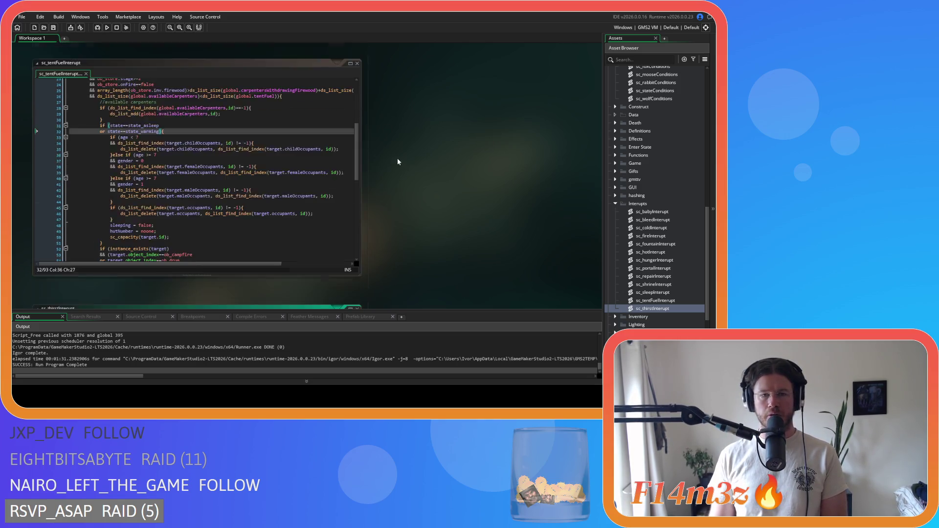
scroll(411, 160, down, 1)
scroll(365, 142, up, 1)
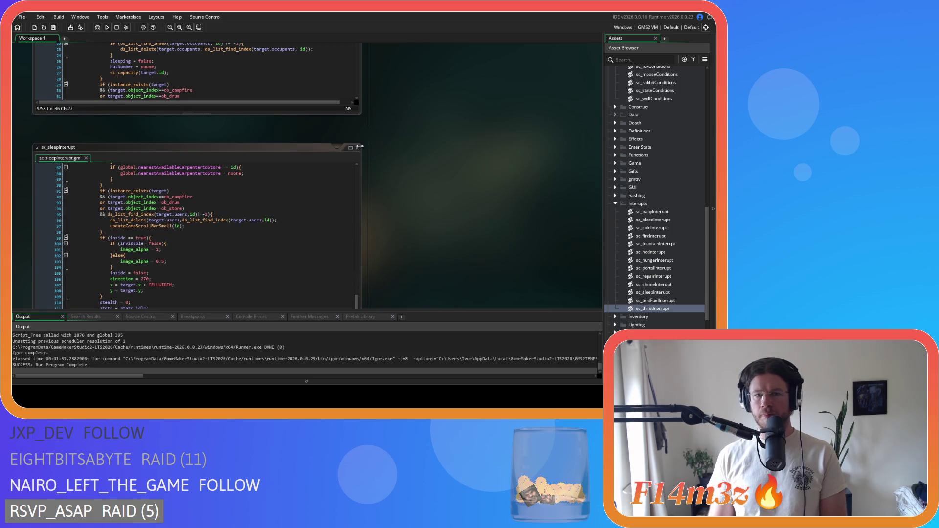
click(357, 148)
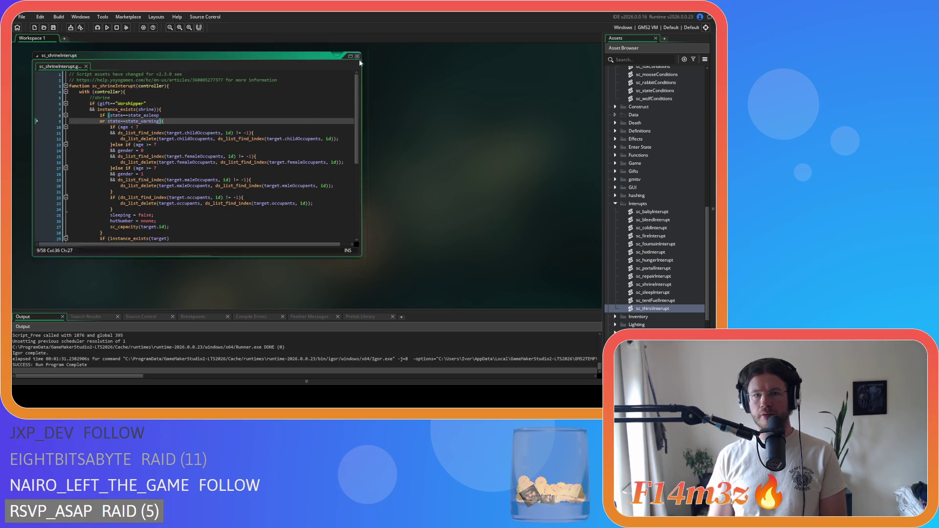
click(357, 56)
scroll(410, 150, up, 1)
click(357, 74)
scroll(425, 123, down, 3)
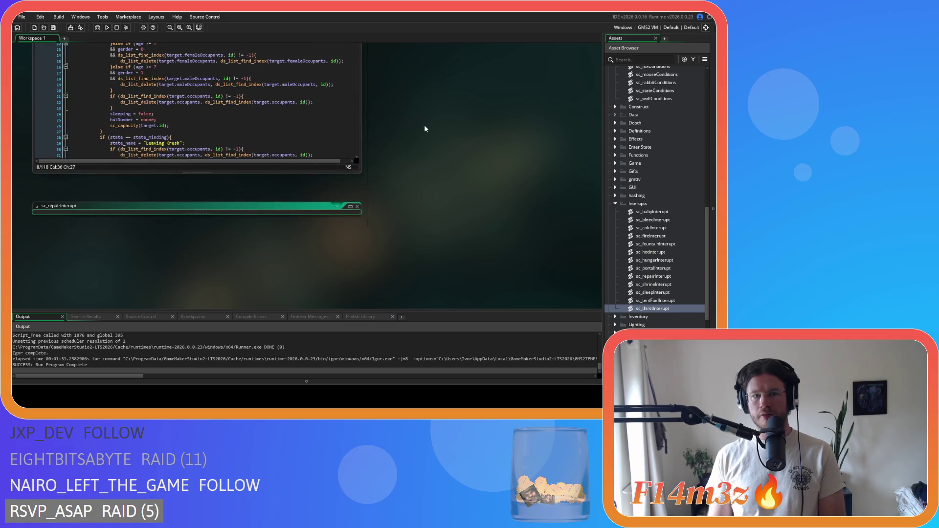
scroll(391, 137, up, 3)
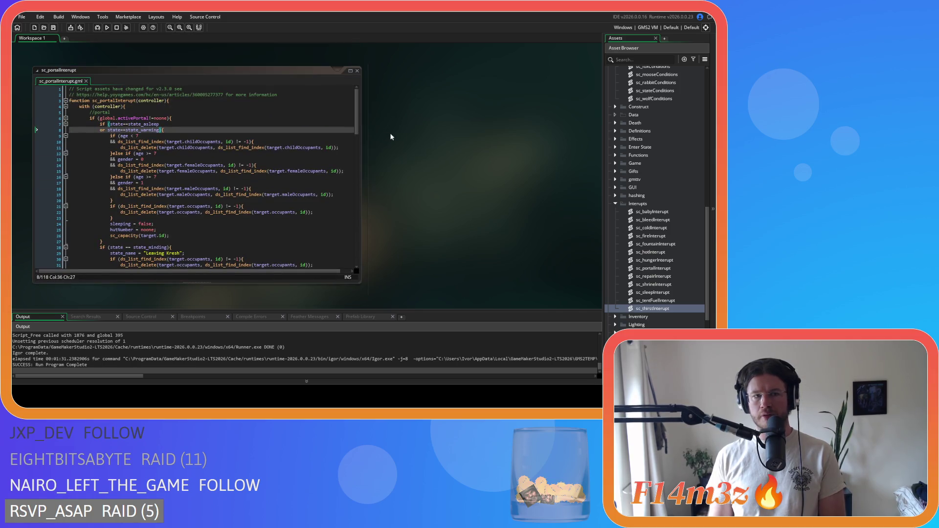
click(358, 71)
scroll(410, 148, down, 3)
scroll(410, 149, up, 3)
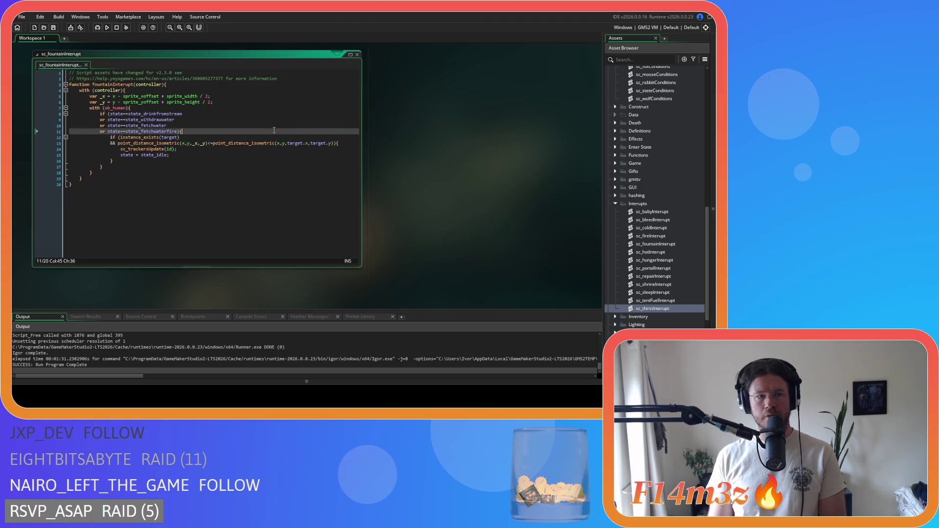
click(357, 56)
- Check sc_fireInterupt's lines 59–60, close fire and cold scripts, and review sc_bleedInterupt's state_asleep check
scroll(430, 173, up, 2)
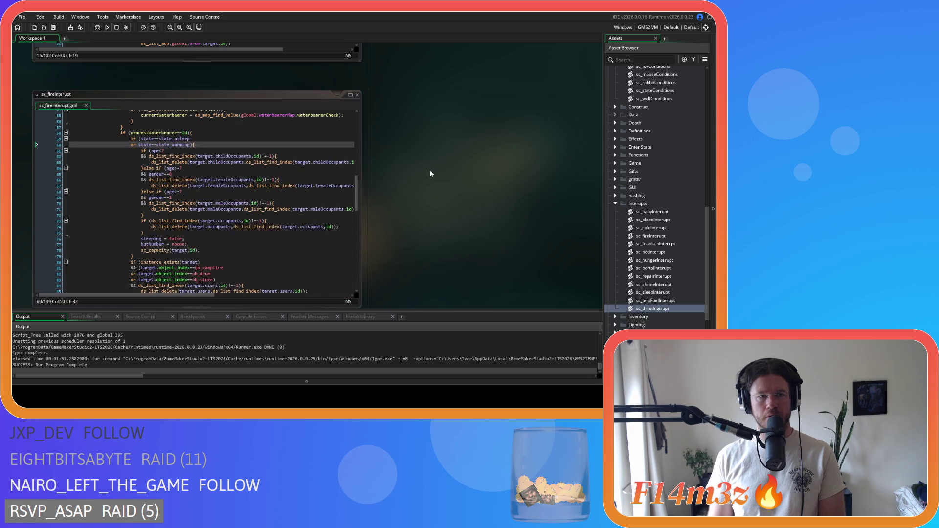
click(314, 139)
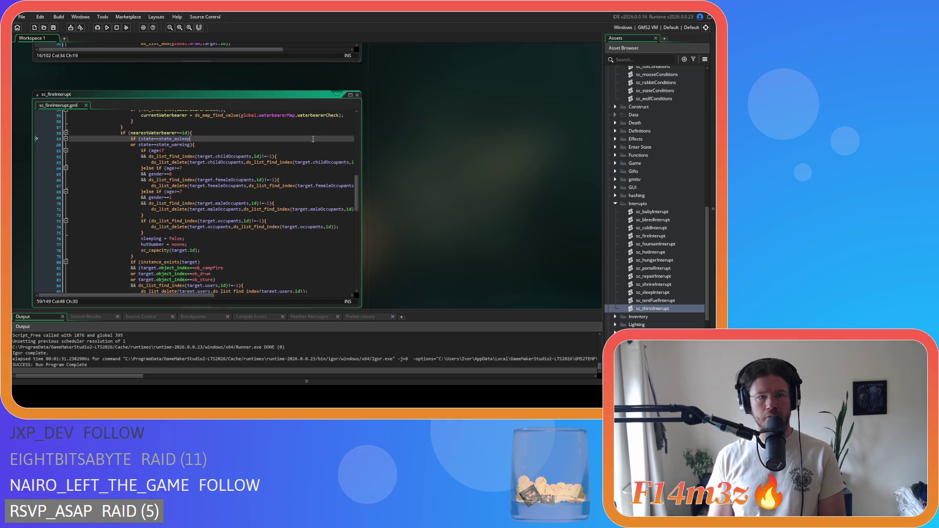
click(323, 145)
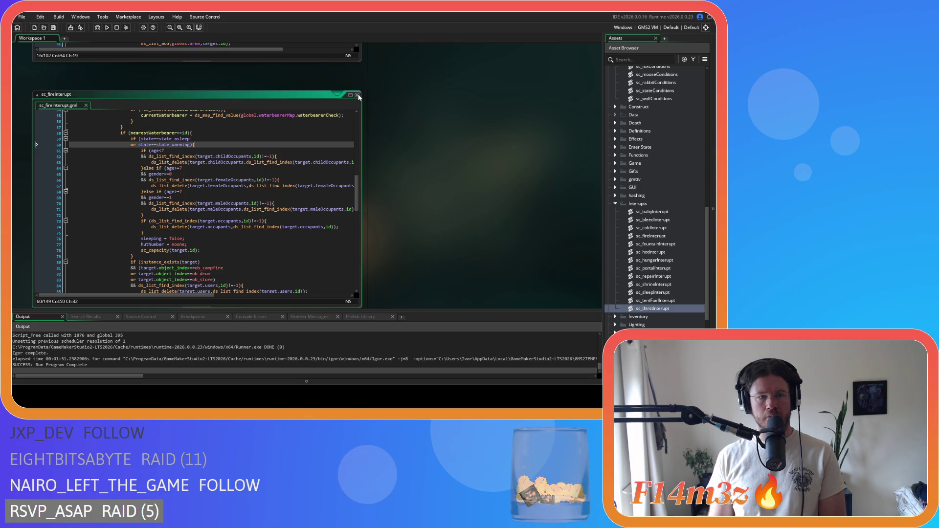
click(358, 97)
scroll(393, 150, up, 5)
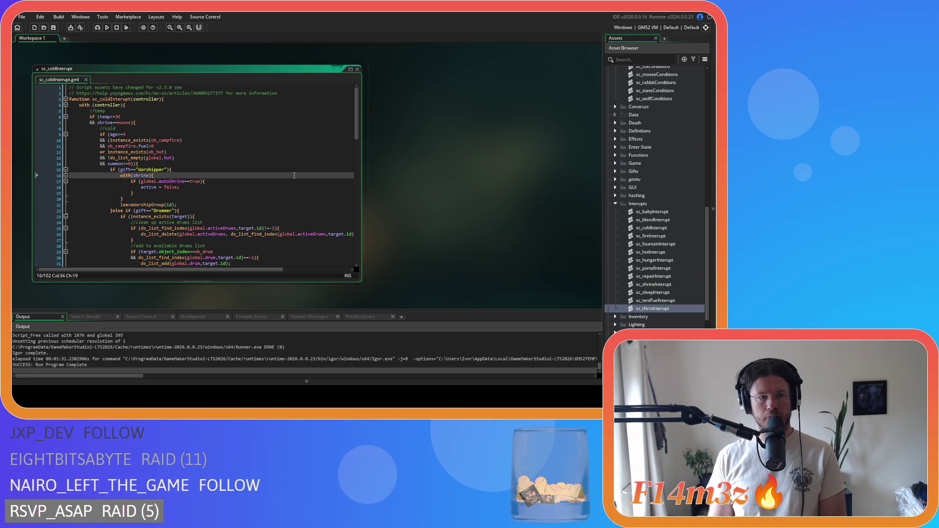
click(357, 69)
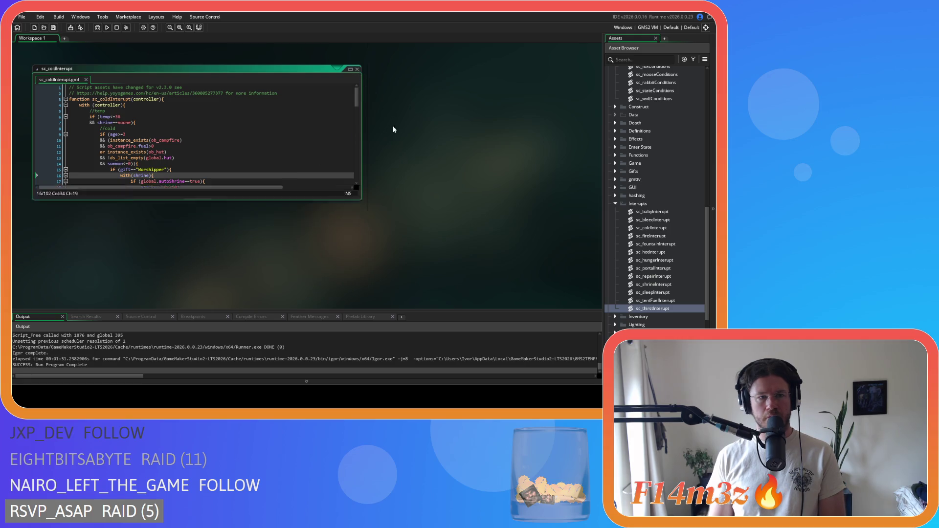
click(293, 139)
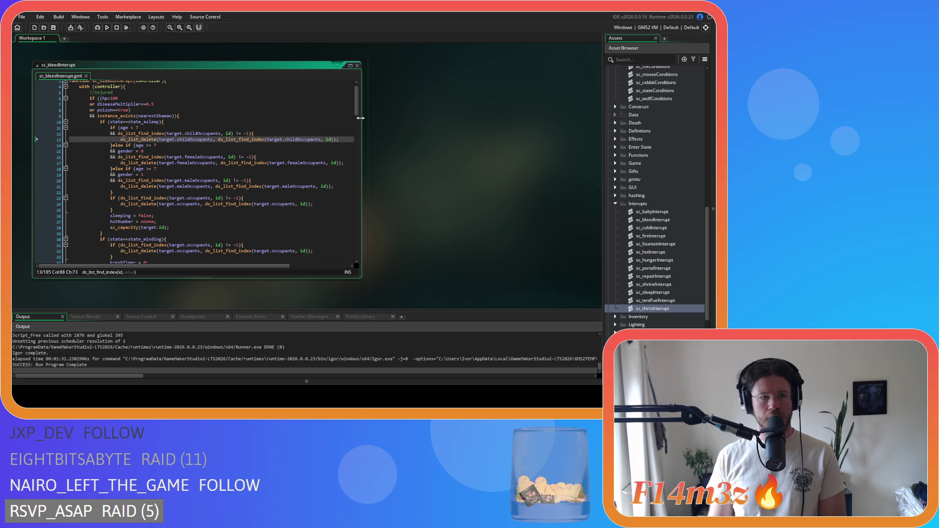
scroll(280, 141, up, 1)
click(190, 136)
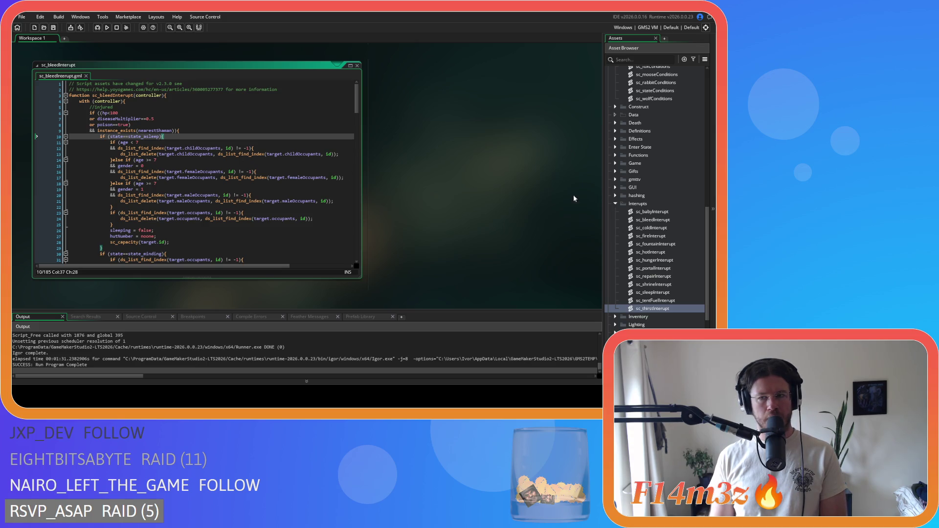
scroll(650, 195, up, 3)
double_click(636, 179)
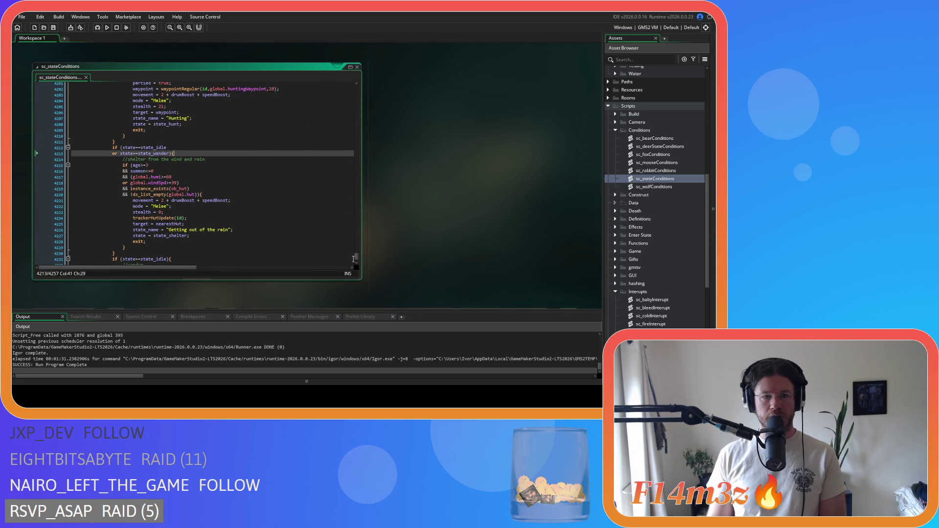
- Scroll through sc_stateConditions past the burning condition to a state assignment line
drag(357, 258, 357, 95)
scroll(356, 95, down, 20)
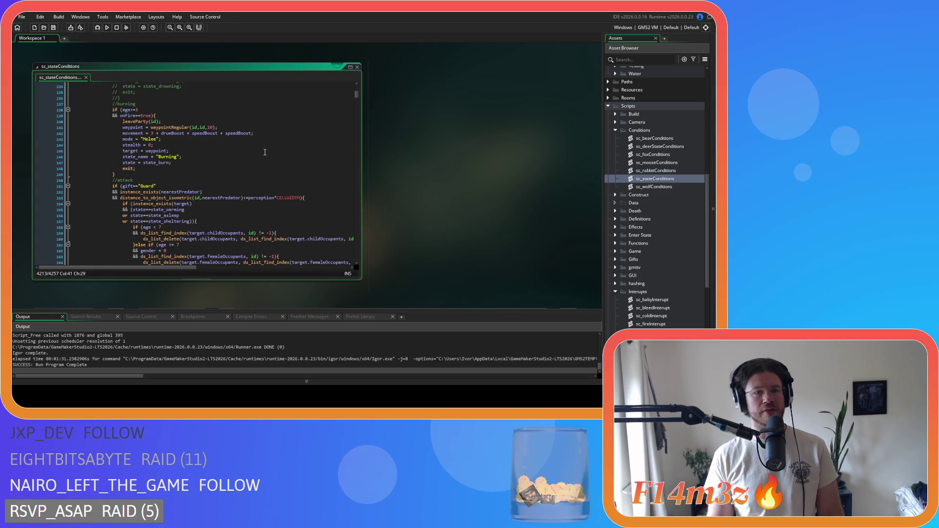
click(265, 153)
scroll(264, 147, down, 10)
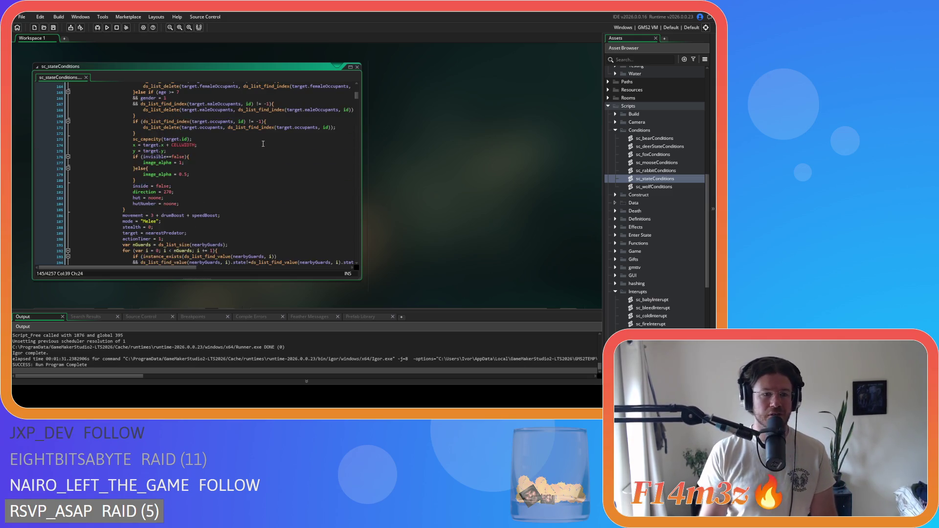
scroll(263, 144, down, 20)
scroll(279, 100, down, 3)
click(266, 141)
- Search sc_stateConditions for state_warming and step through matches to the one on line 1524
key(ctrl+f)
text(state)
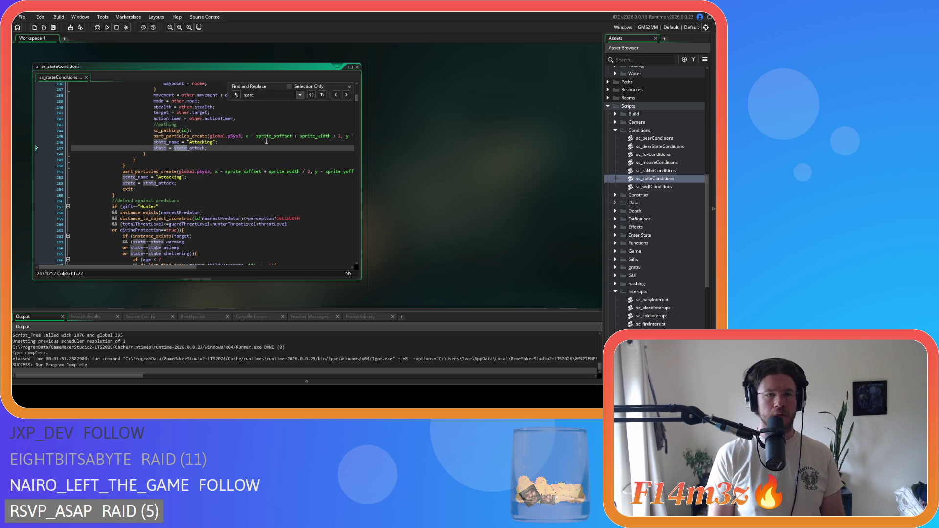
text(_injured)
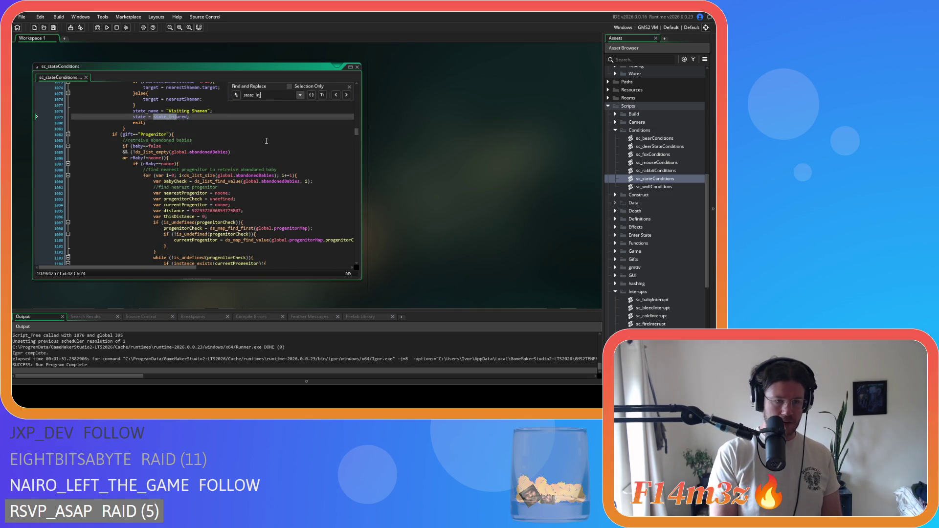
scroll(167, 152, up, 15)
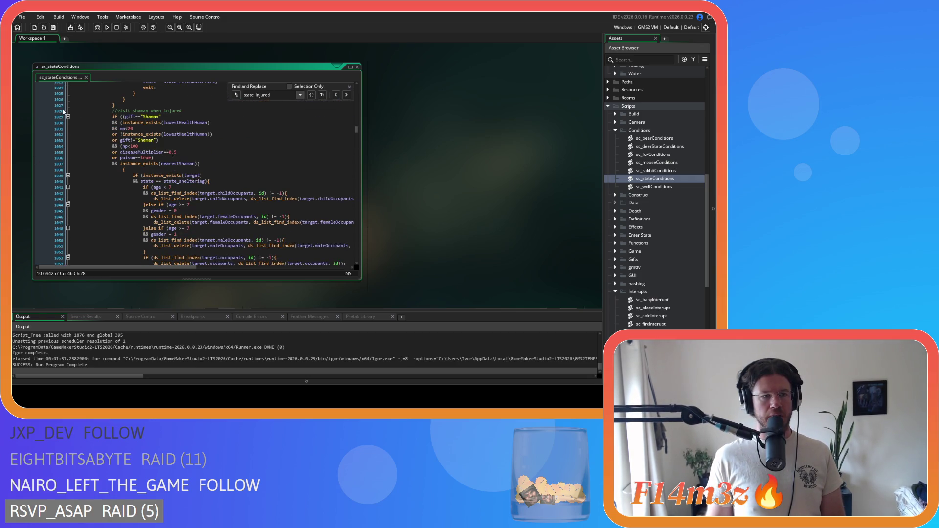
drag(271, 95, 257, 95)
text(wa)
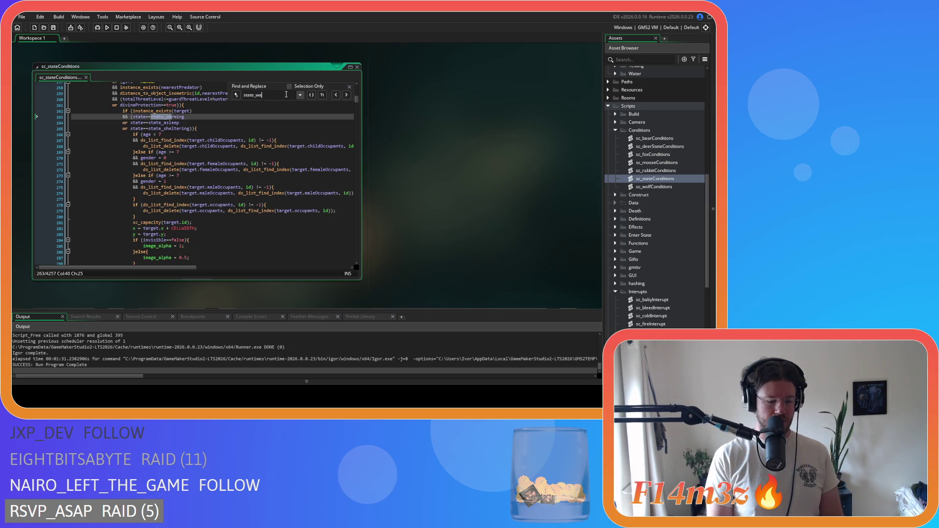
text(rming)
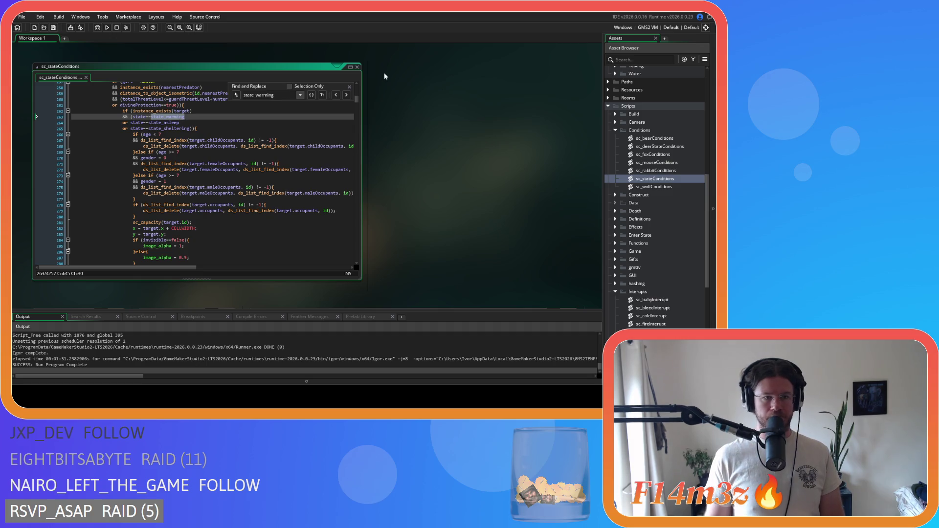
click(346, 96)
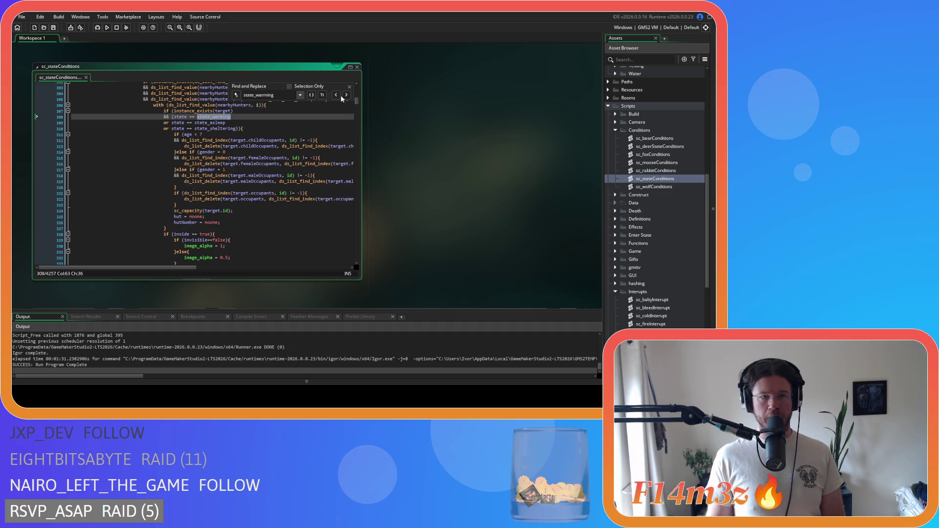
click(337, 96)
click(338, 95)
click(337, 96)
click(337, 96)
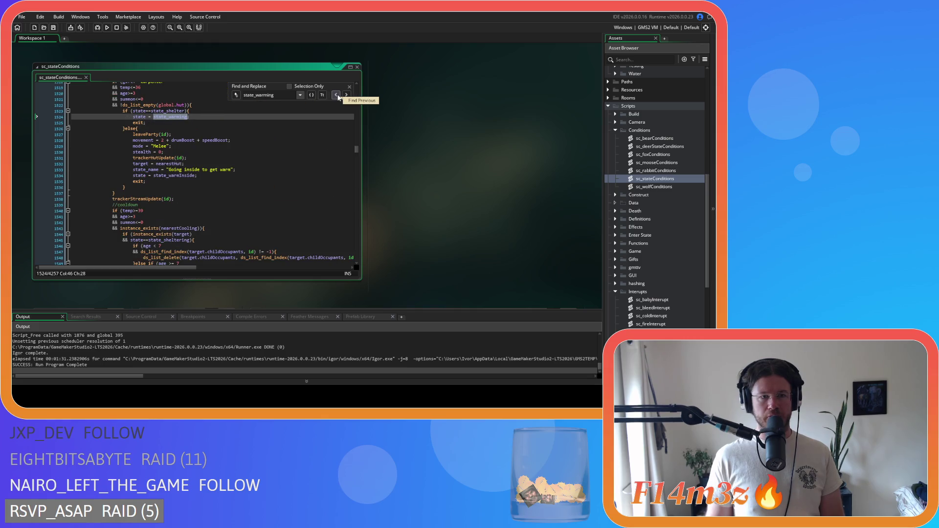
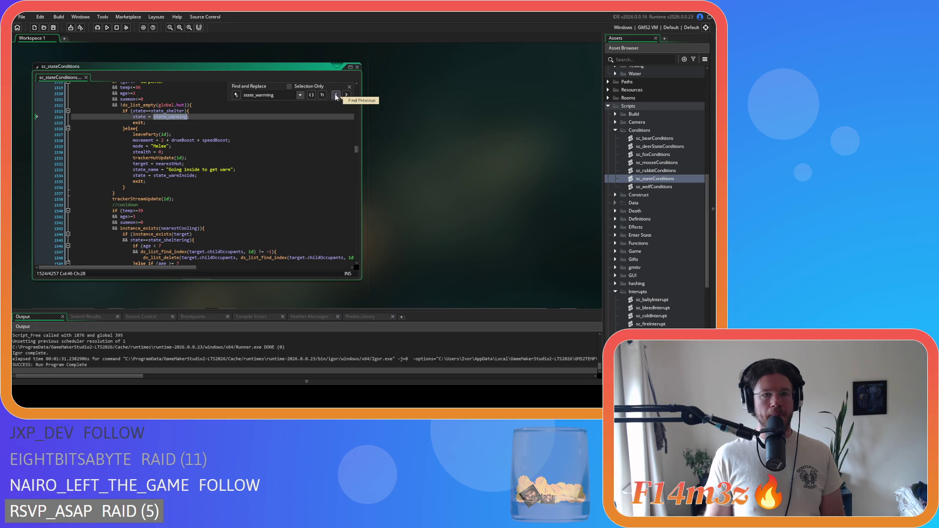
- Search sc_stateConditions for state_warm and step back through the previous matches
key(BackSpace)
key(BackSpace)
key(BackSpace)
click(336, 98)
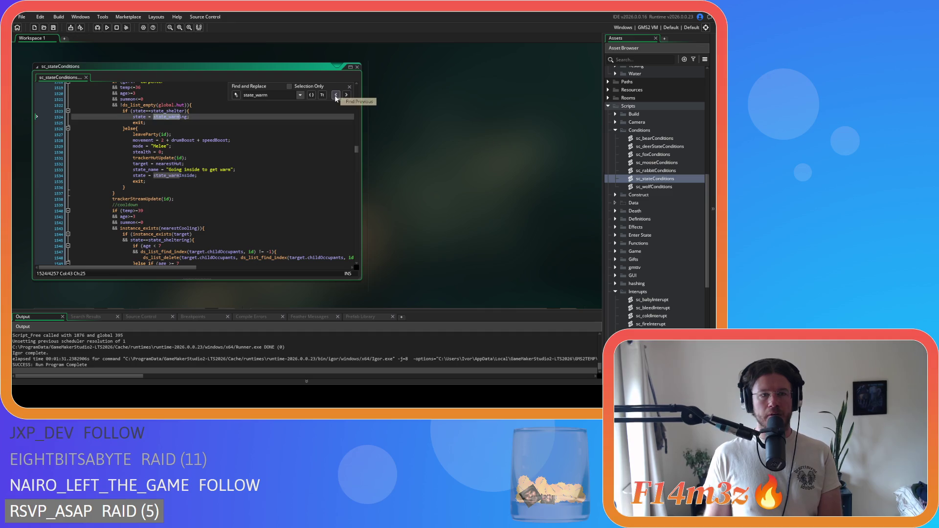
click(336, 96)
click(337, 96)
click(347, 94)
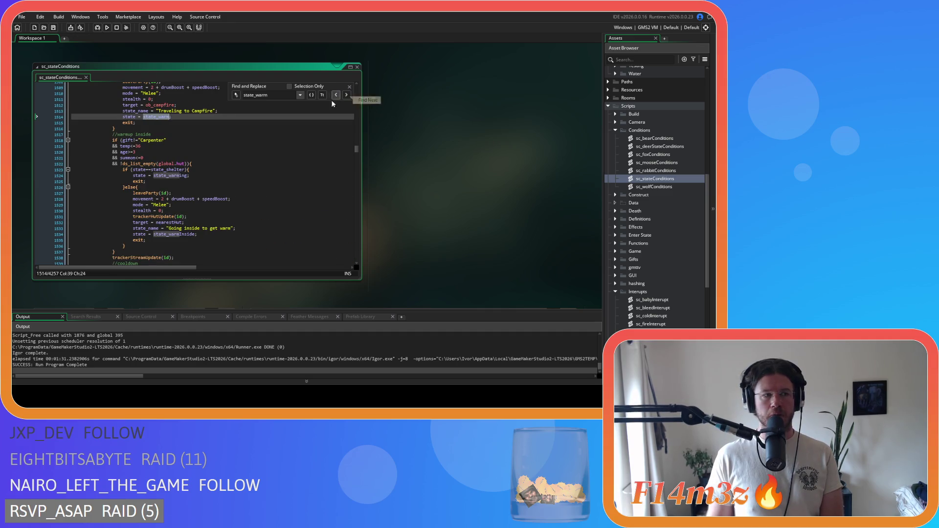
scroll(219, 135, up, 12)
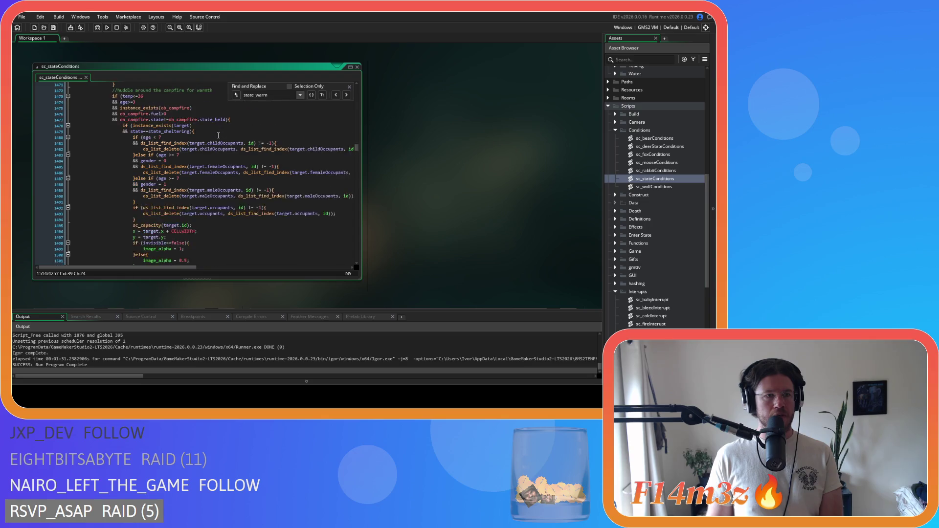
scroll(200, 147, up, 3)
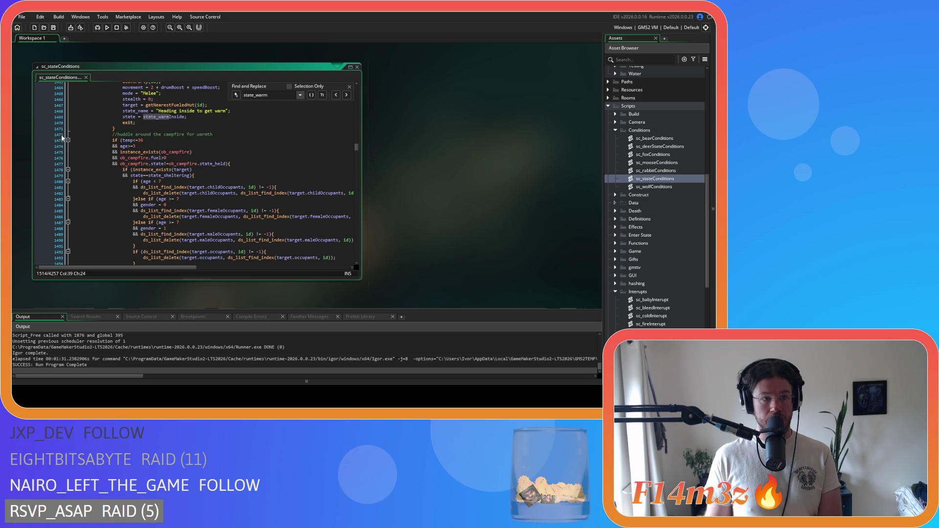
- Change the search to state_cooling, then close it at the nearestCooling cooldown block
drag(276, 95, 256, 95)
text(c)
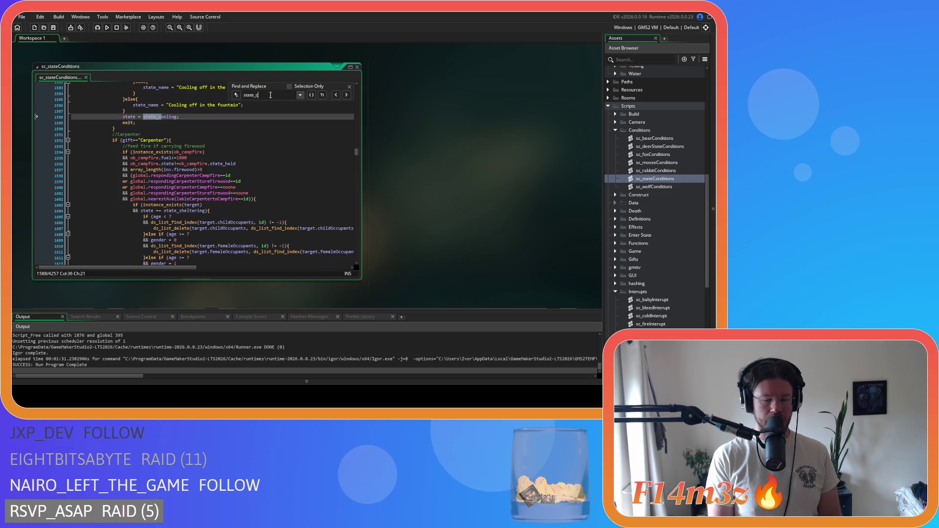
text(ooling)
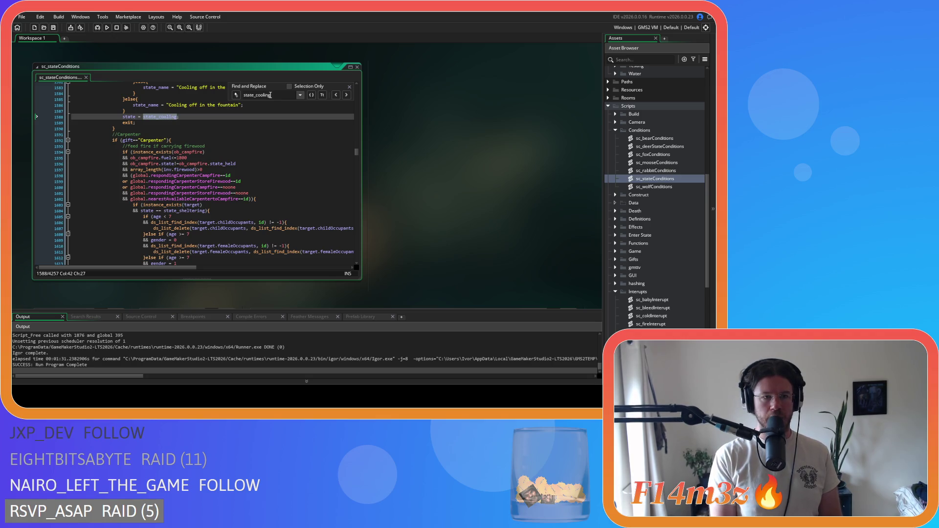
scroll(127, 127, up, 15)
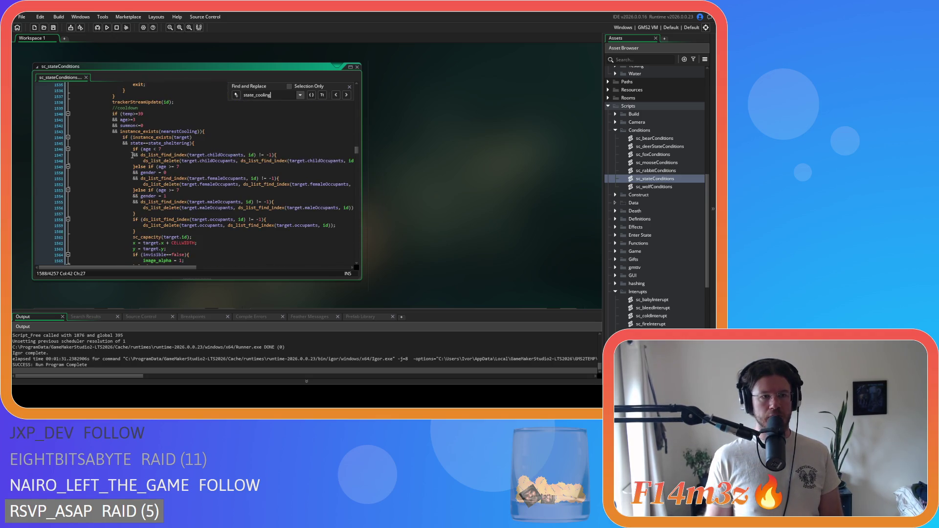
click(349, 86)
click(313, 155)
click(332, 132)
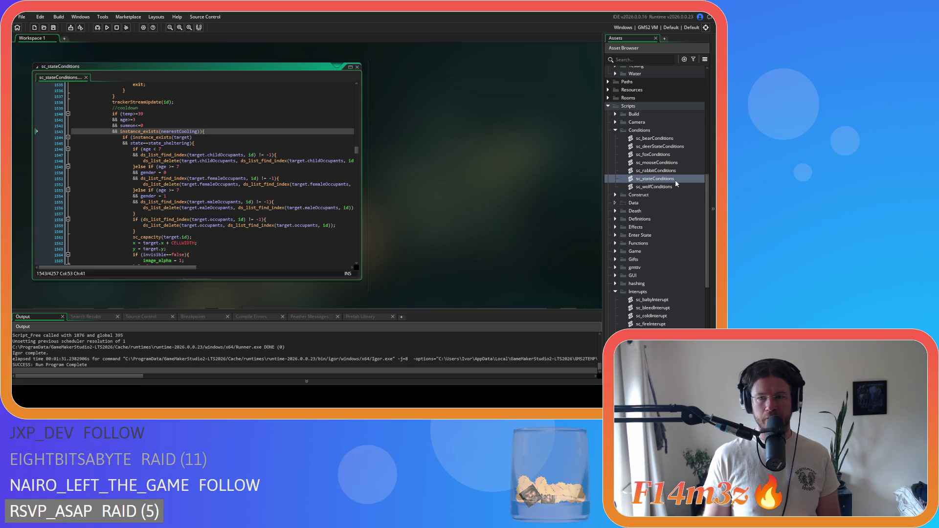
scroll(656, 257, down, 3)
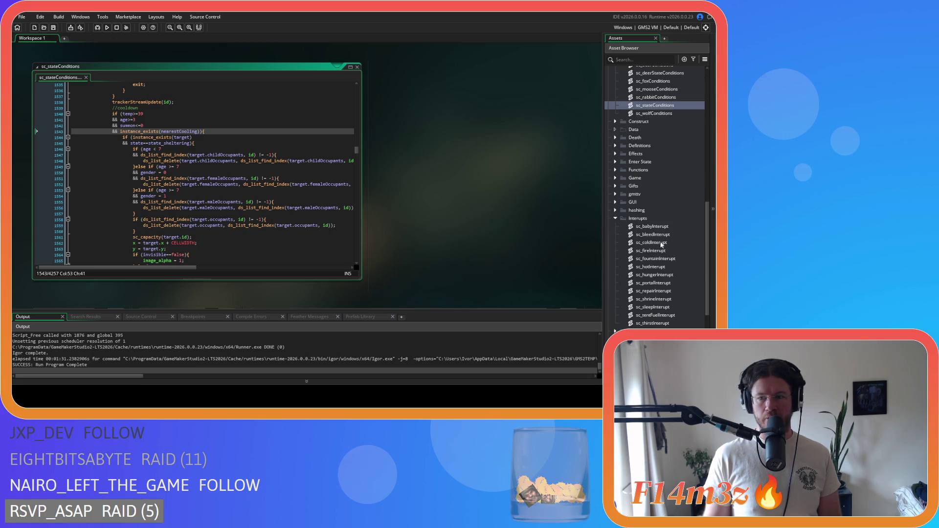
- In sc_bleedInterupt, add an 'or' line that repeats the state==state_asleep comparison
double_click(653, 234)
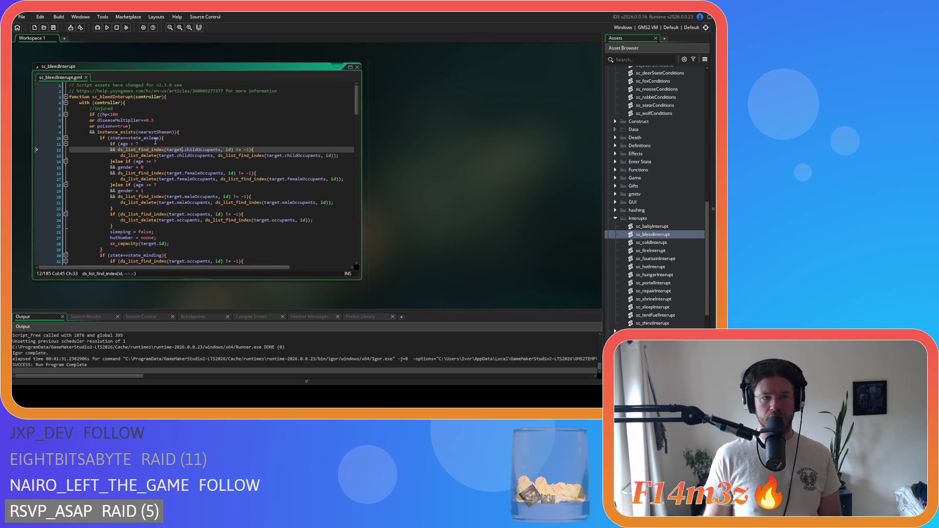
drag(161, 138, 111, 138)
key(ctrl+c)
click(159, 138)
key(Return)
text(or ){)
key(ctrl+v)
- Change the new comparison to state==state_warming and save the script
click(142, 144)
drag(142, 144, 157, 144)
text(warming)
click(193, 144)
key(ctrl+s)
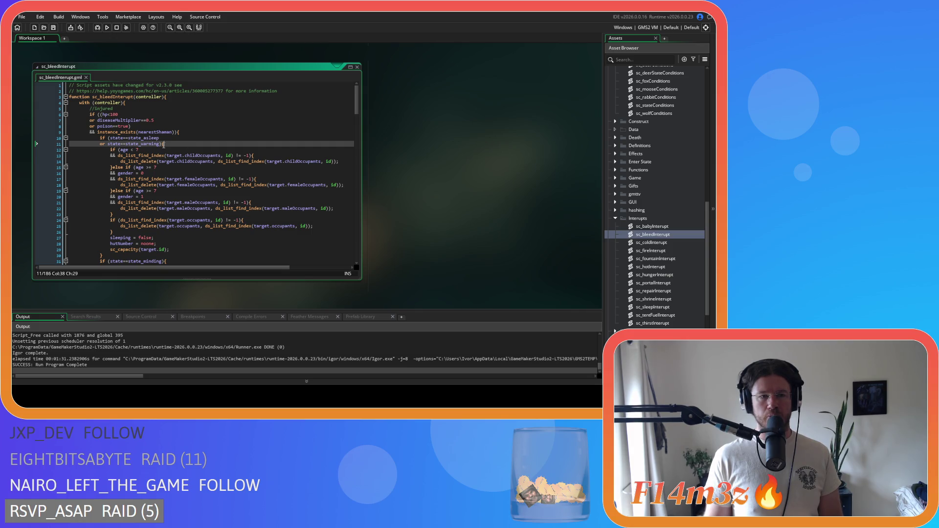
scroll(655, 210, up, 10)
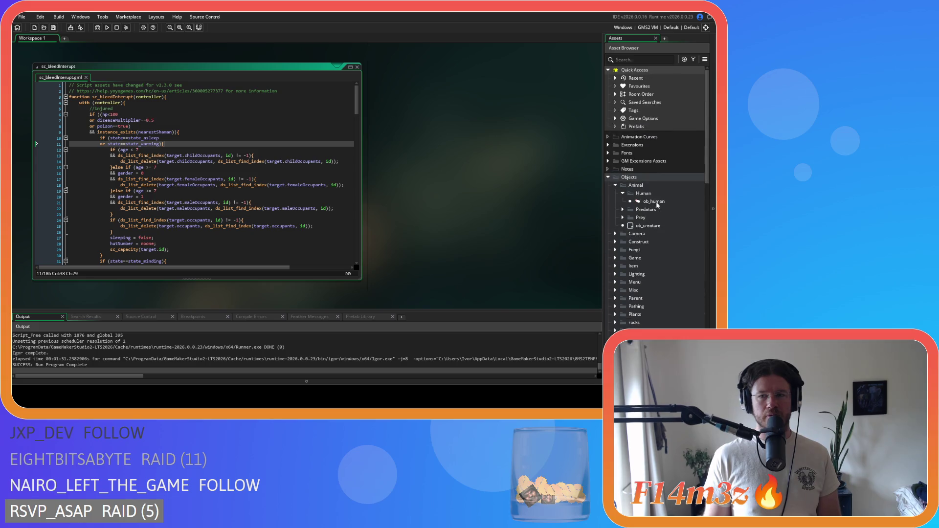
- Open the ob_human object editor with its Create code and start a code search
click(665, 203)
double_click(666, 203)
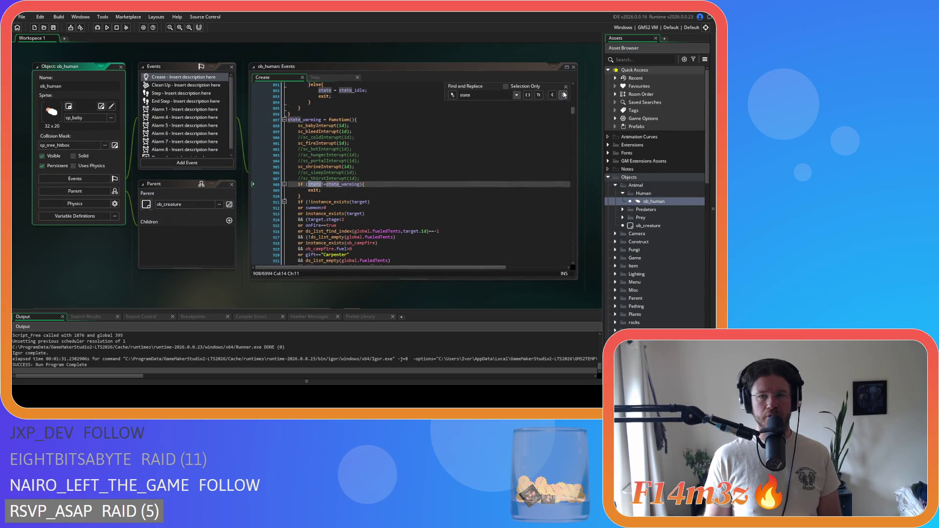
click(566, 89)
click(440, 143)
key(ctrl+f)
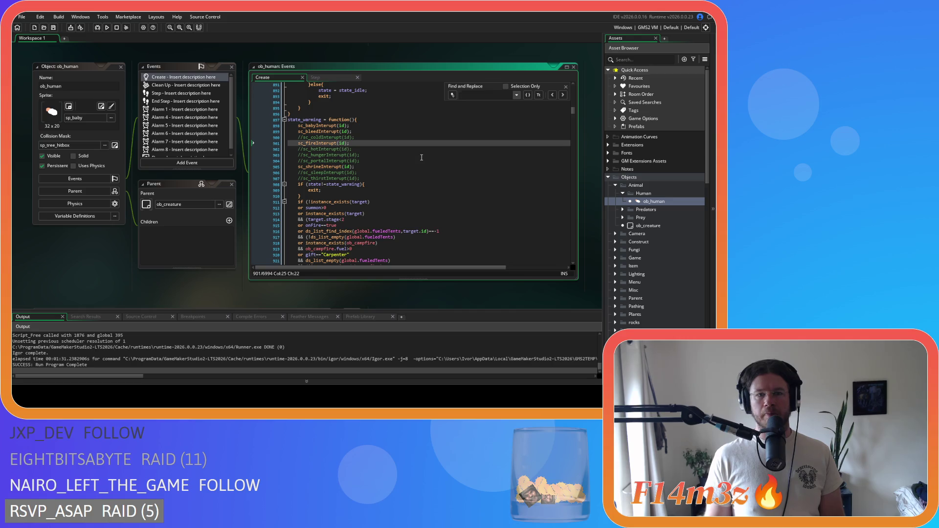
- Search the Create code for state_warming and scroll to the function near line 897
scroll(422, 157, down, 15)
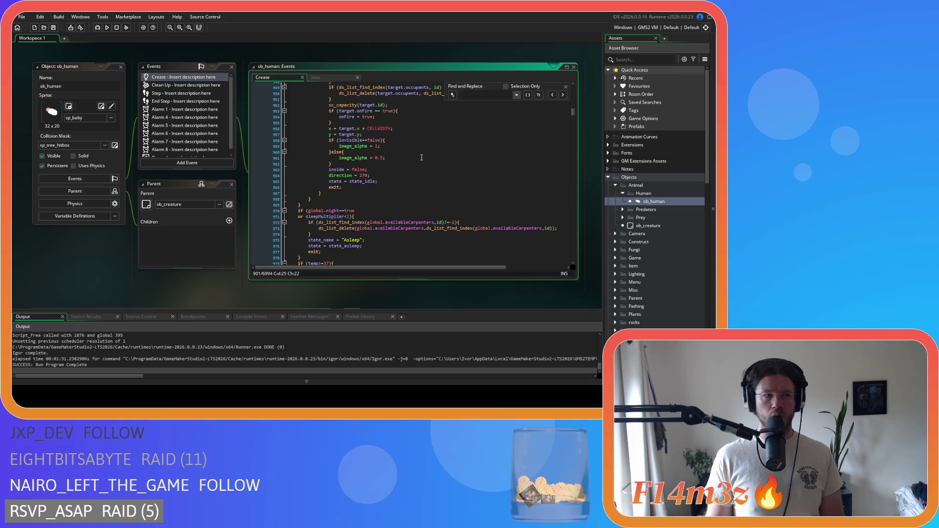
scroll(421, 157, up, 3)
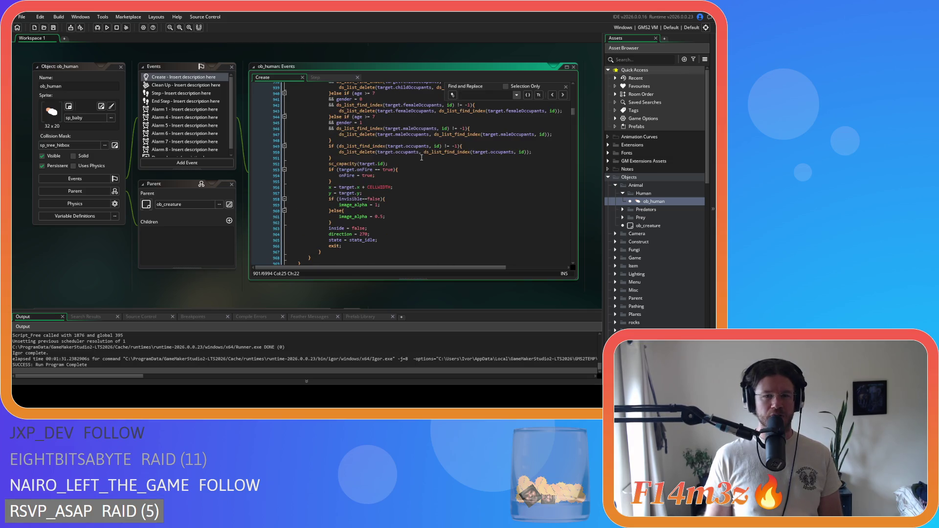
scroll(422, 157, up, 5)
scroll(421, 157, up, 8)
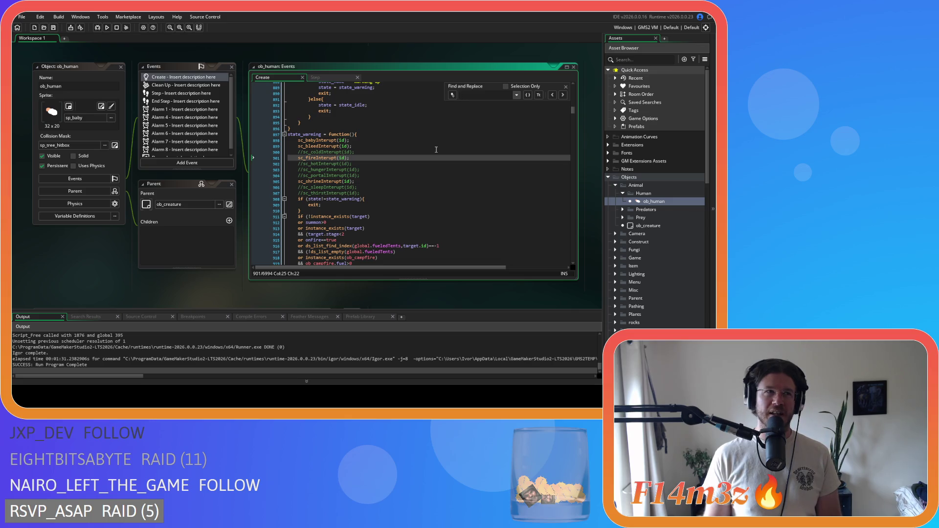
text(state_)
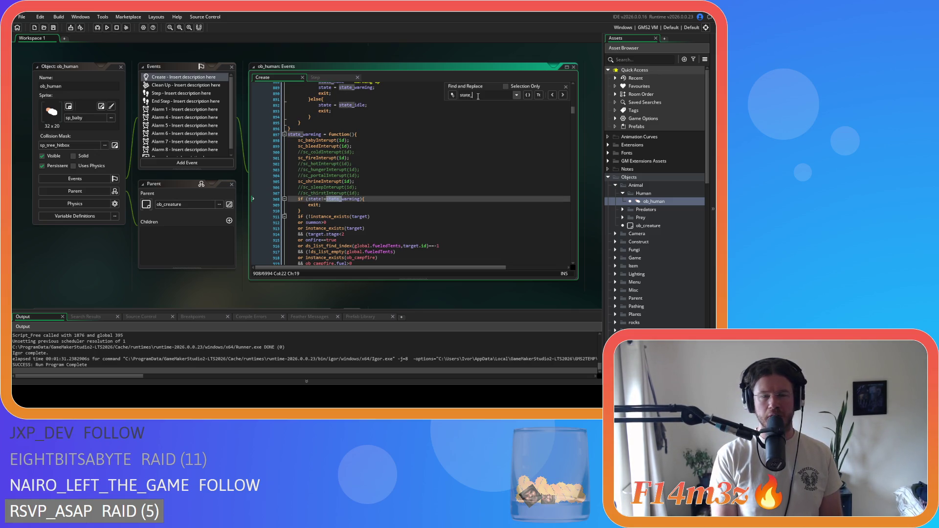
text(warming)
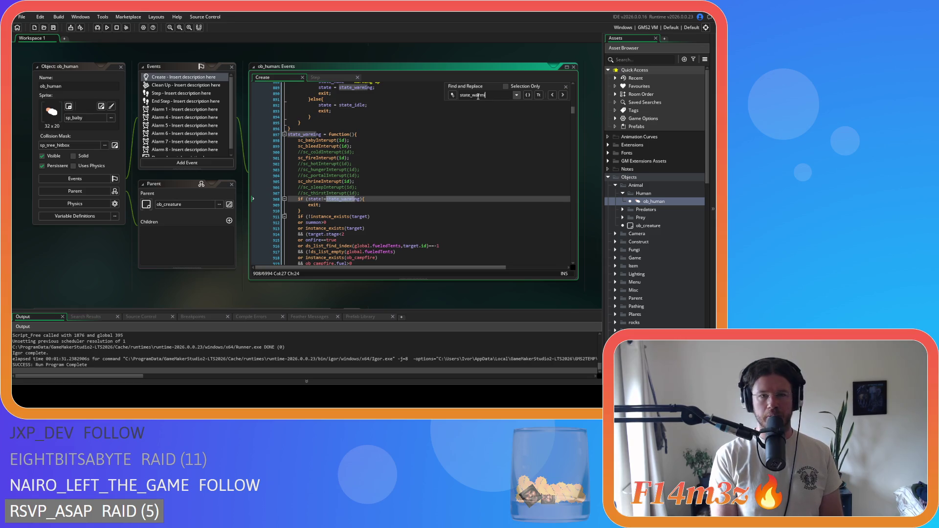
scroll(436, 205, down, 10)
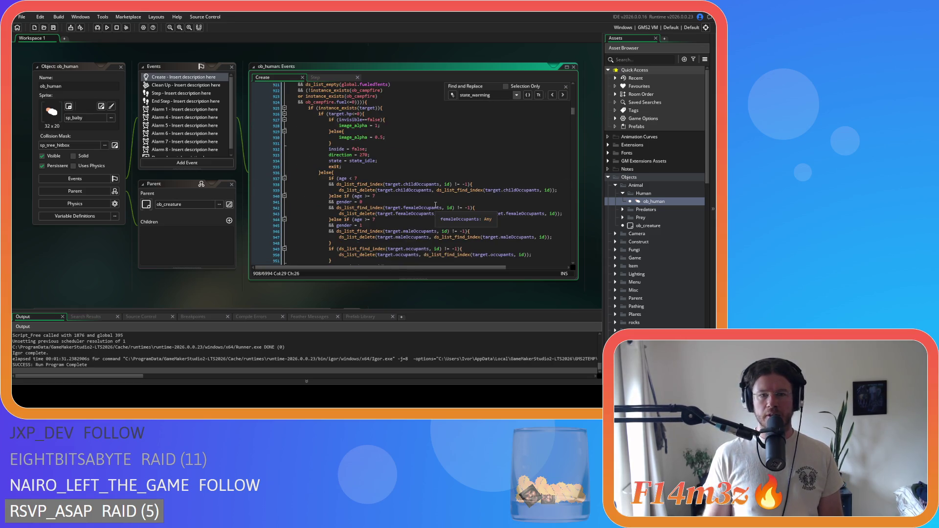
scroll(436, 206, down, 3)
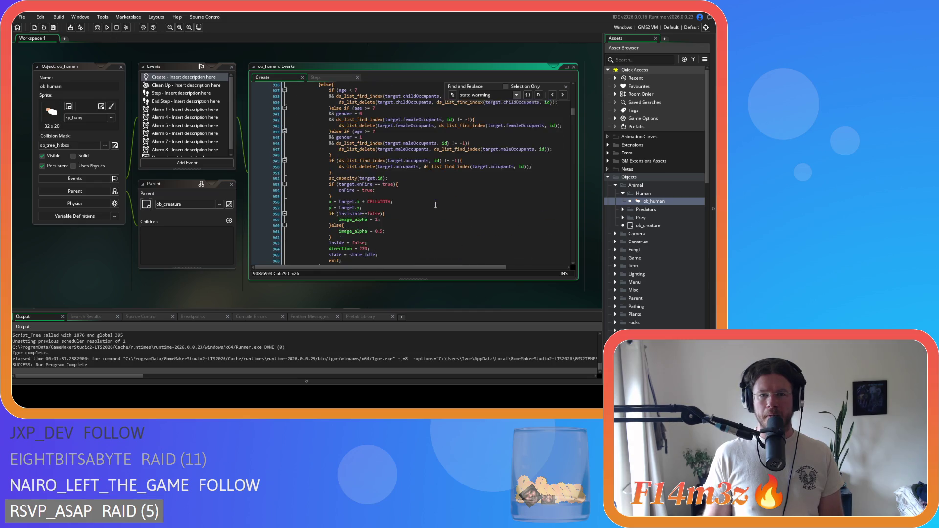
scroll(436, 206, down, 10)
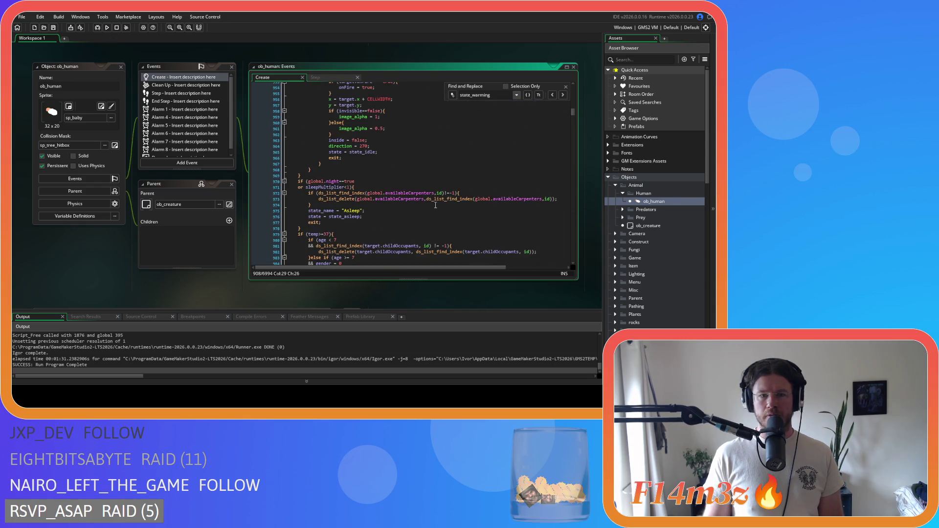
scroll(436, 205, down, 2)
scroll(436, 205, up, 15)
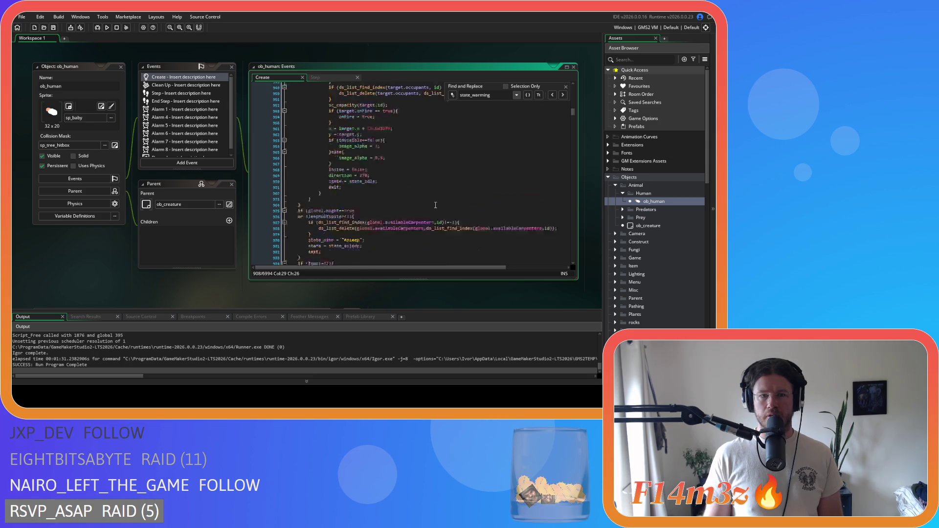
scroll(436, 206, up, 3)
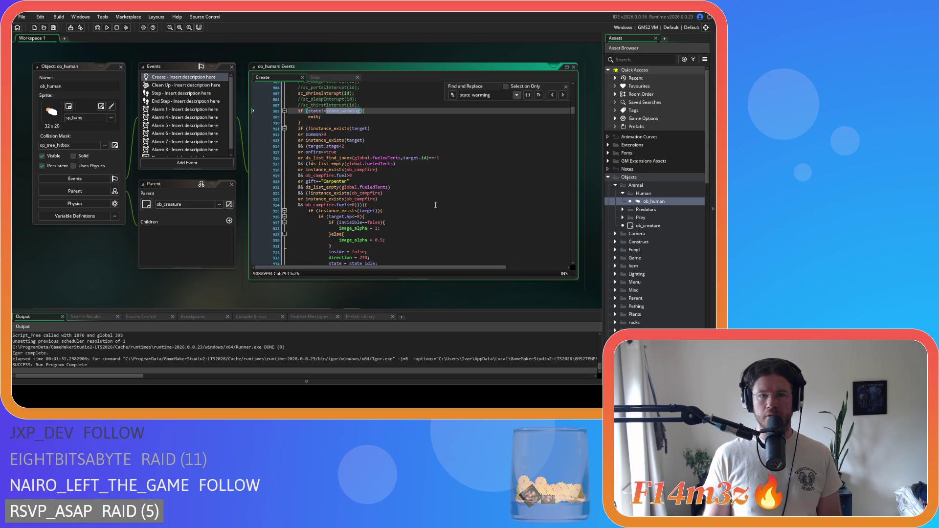
scroll(435, 205, up, 3)
scroll(492, 184, down, 20)
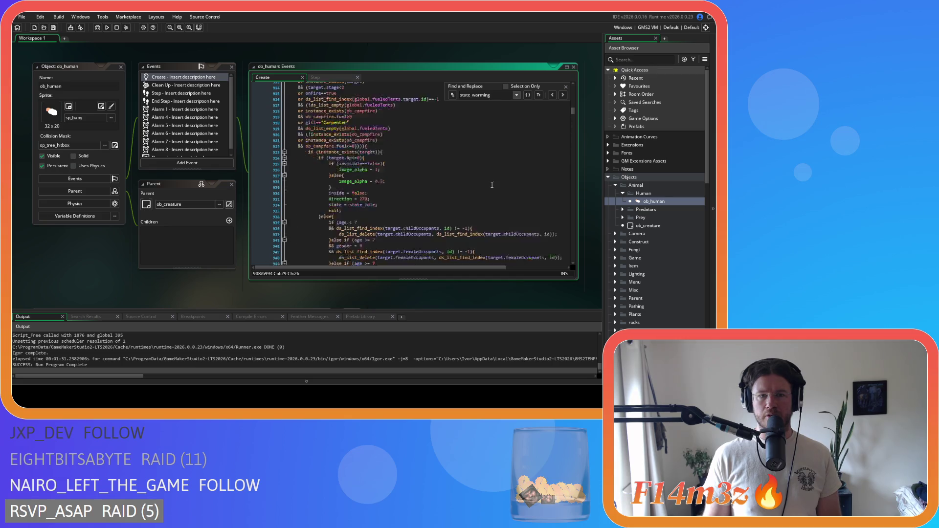
scroll(492, 184, down, 4)
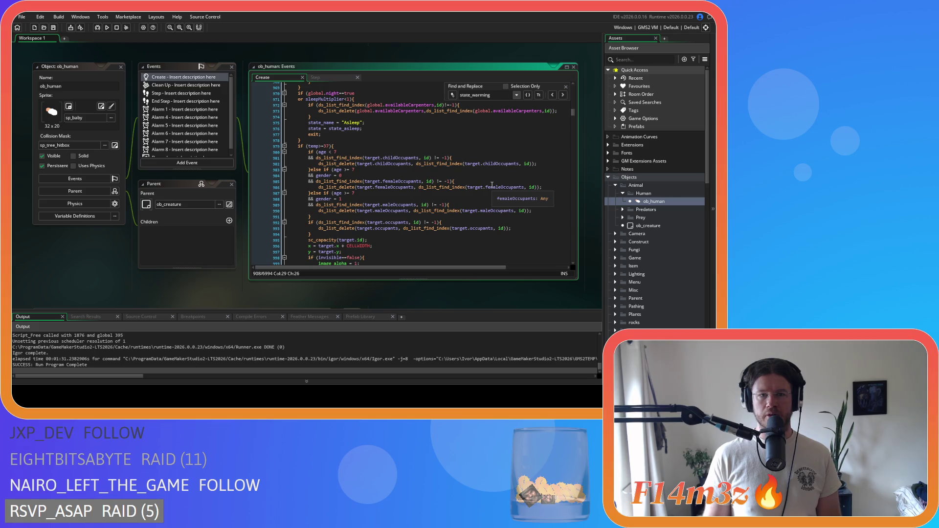
scroll(492, 184, down, 5)
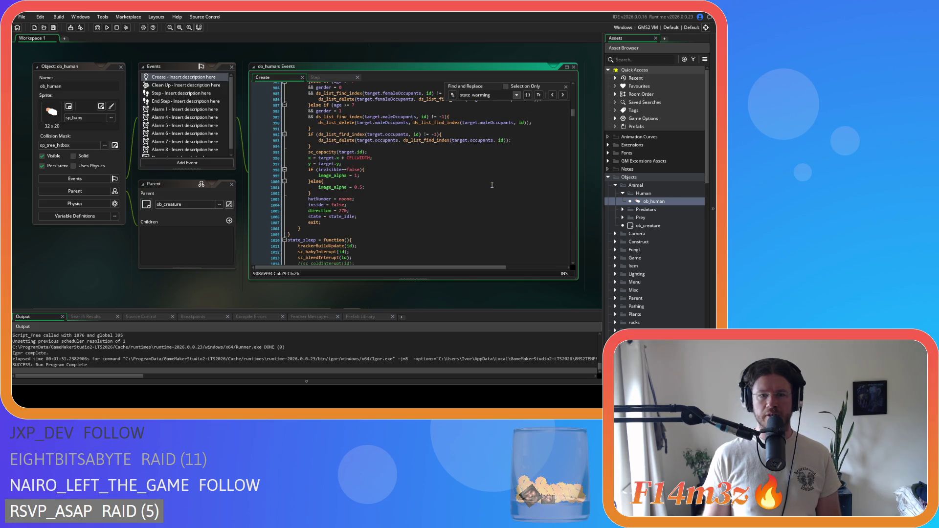
scroll(492, 184, up, 7)
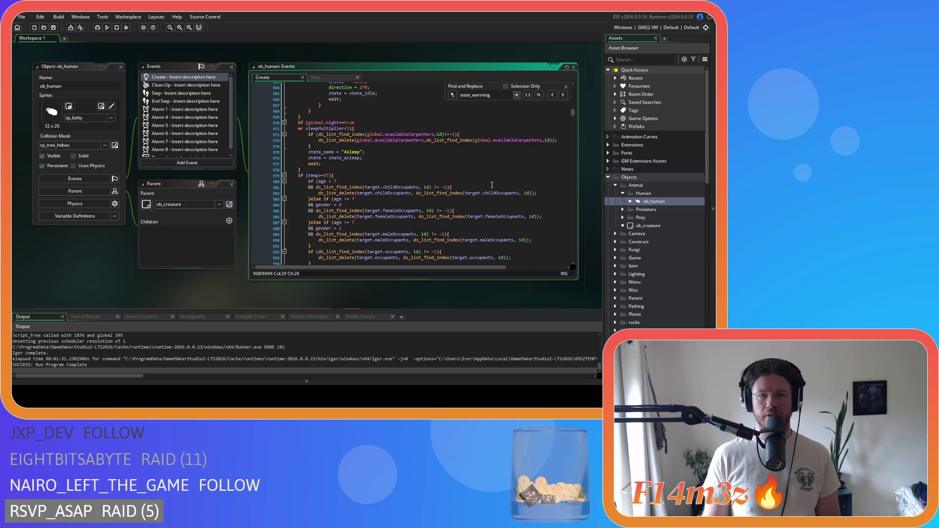
scroll(492, 184, down, 4)
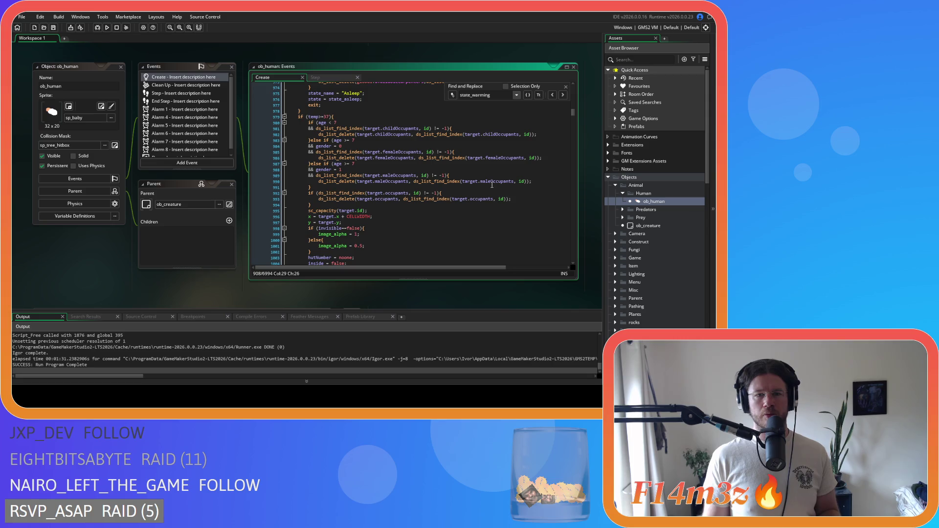
scroll(492, 184, down, 4)
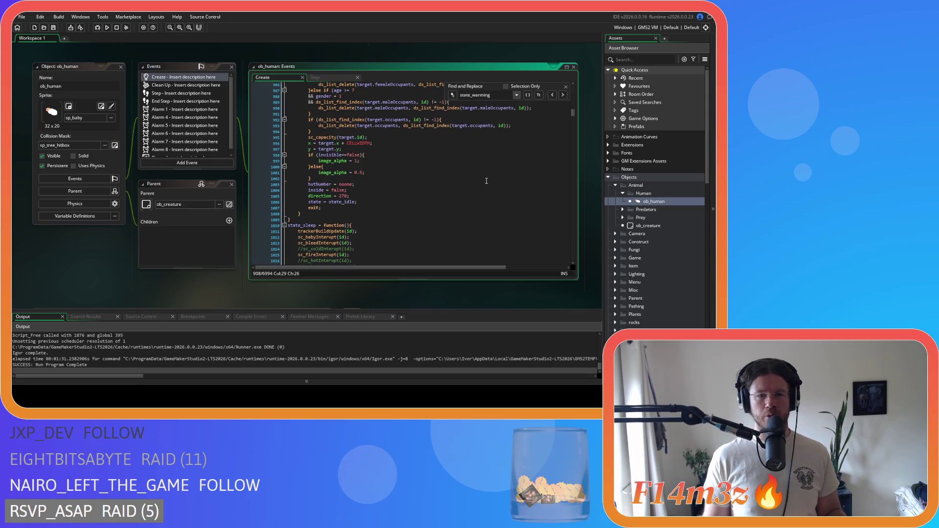
scroll(487, 181, up, 20)
scroll(480, 176, up, 11)
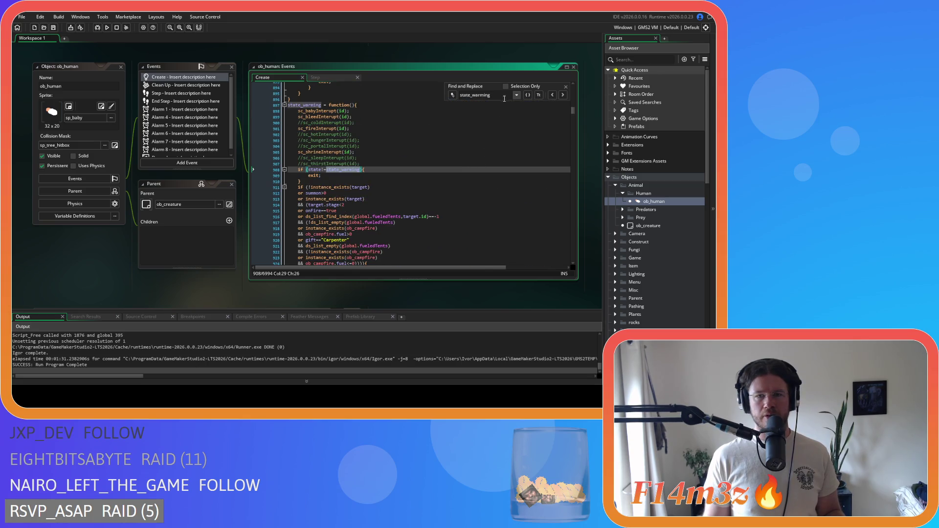
- Shorten the search to state_warm and go back to the match on line 889
drag(491, 95, 484, 94)
key(BackSpace)
click(551, 98)
click(551, 98)
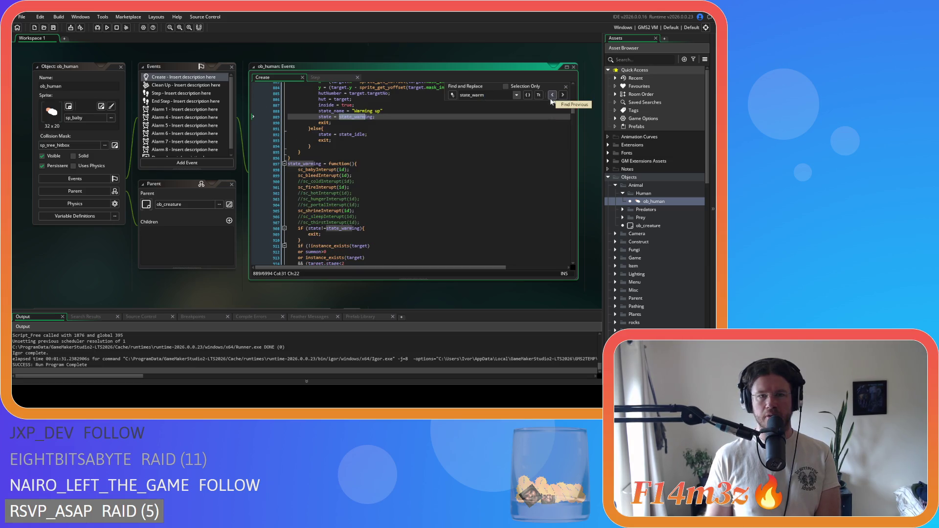
scroll(435, 176, up, 15)
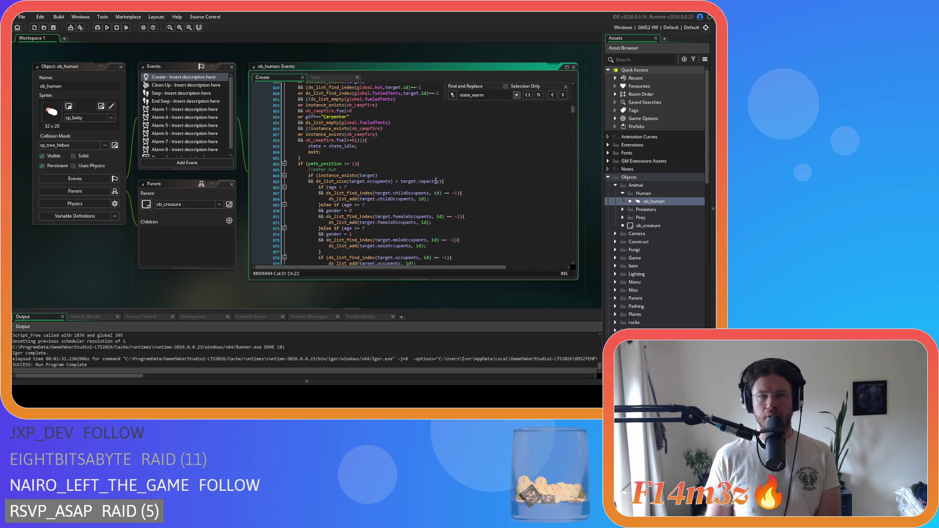
scroll(434, 176, down, 4)
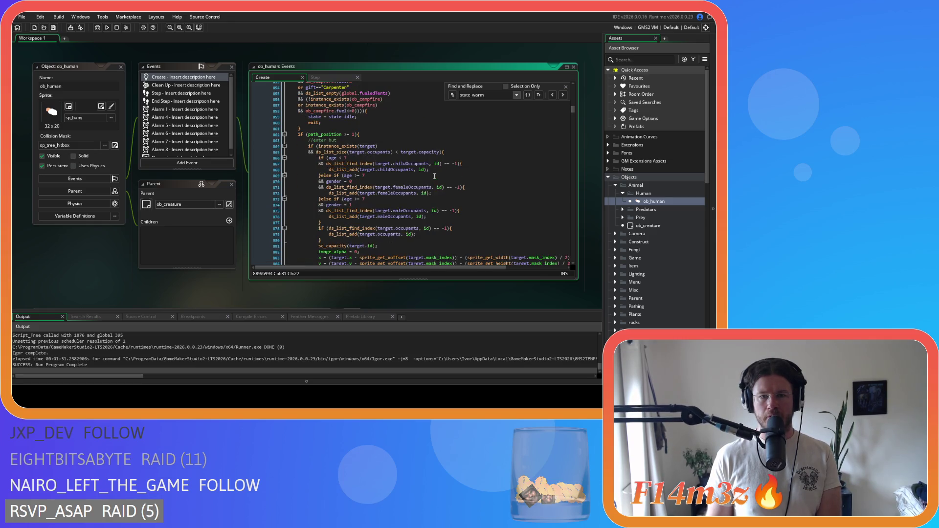
scroll(435, 176, down, 5)
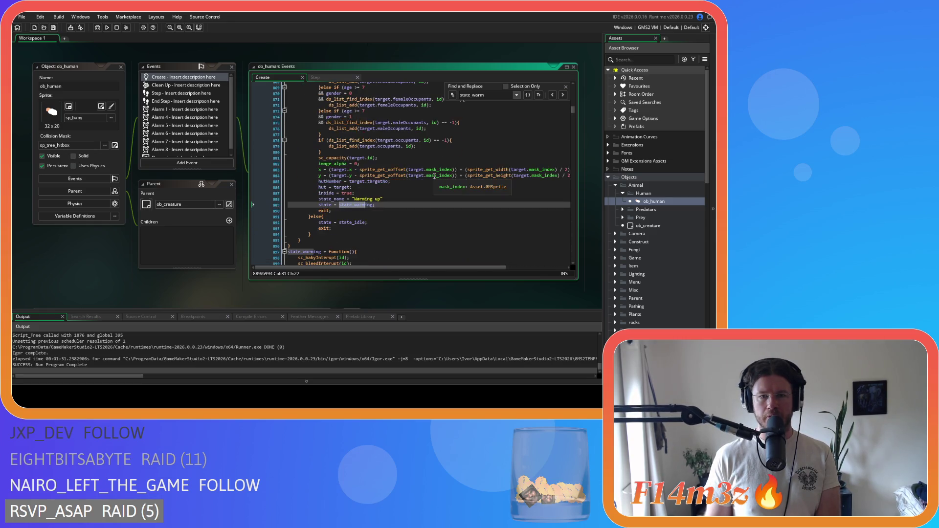
scroll(435, 177, up, 20)
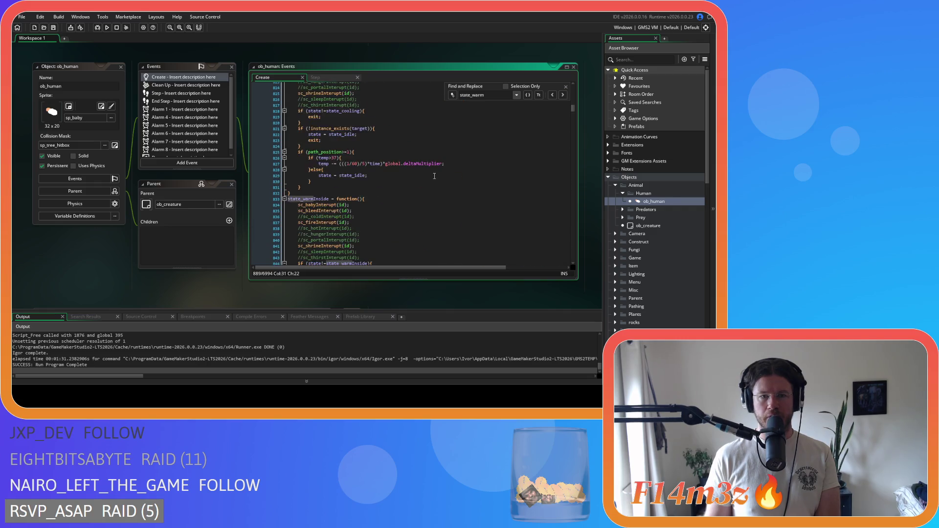
scroll(435, 177, up, 3)
scroll(435, 177, down, 20)
scroll(434, 176, down, 20)
scroll(434, 176, down, 16)
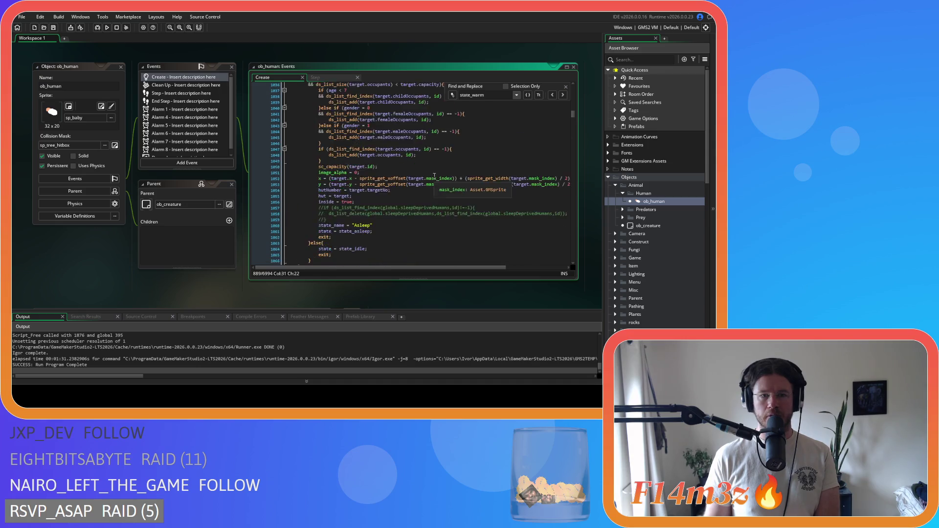
scroll(434, 176, down, 10)
- Broaden the search to state_, close it, and reveal Scripts > Conditions
key(BackSpace)
key(BackSpace)
key(BackSpace)
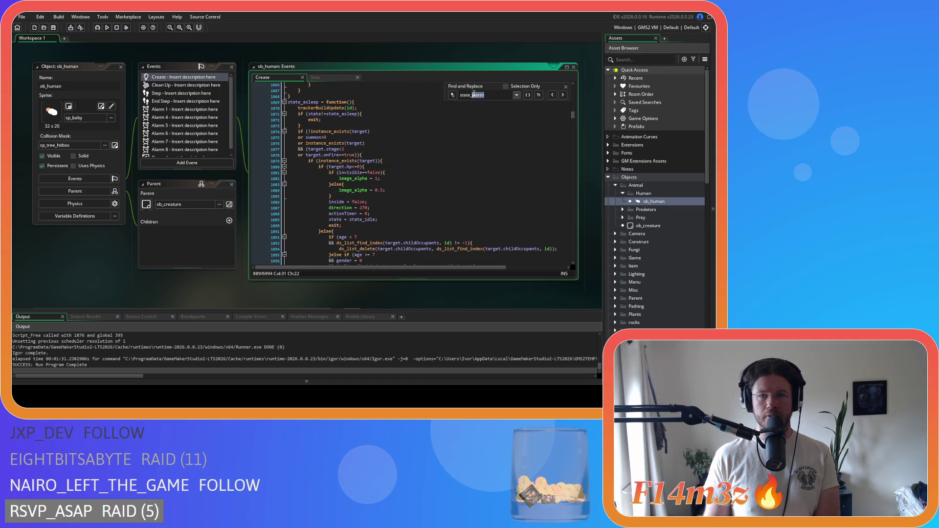
key(Return)
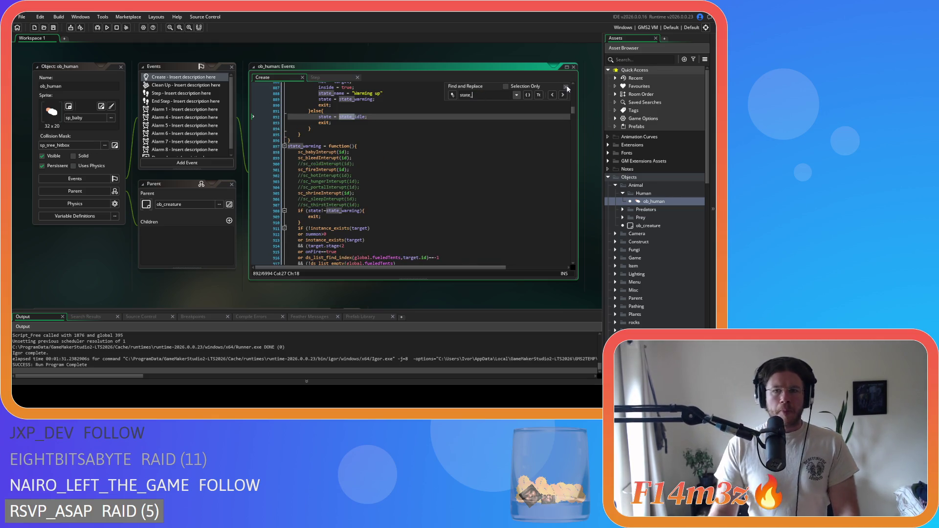
click(566, 86)
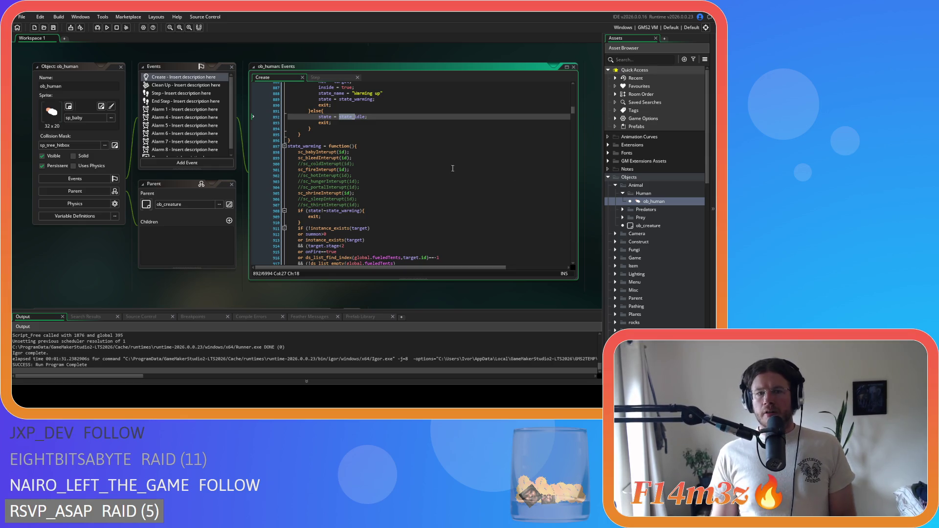
scroll(473, 190, down, 5)
scroll(473, 190, down, 4)
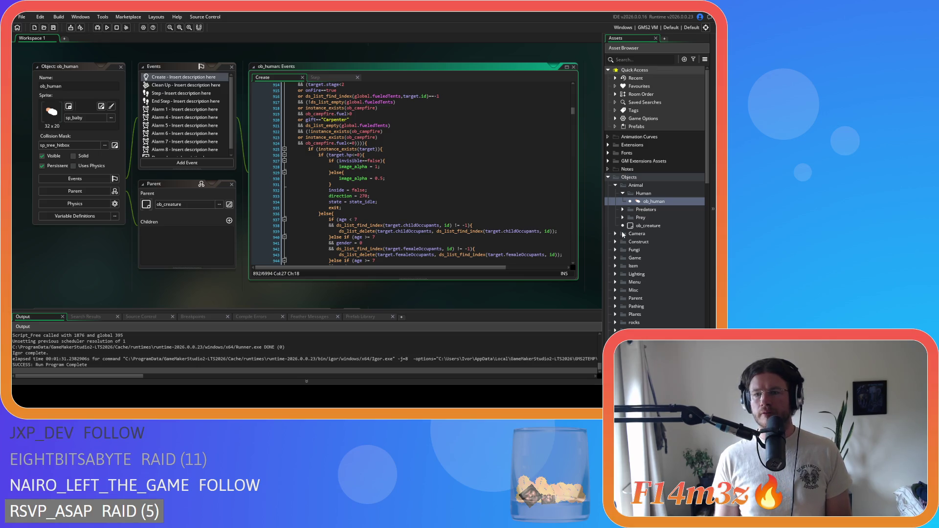
scroll(620, 235, down, 9)
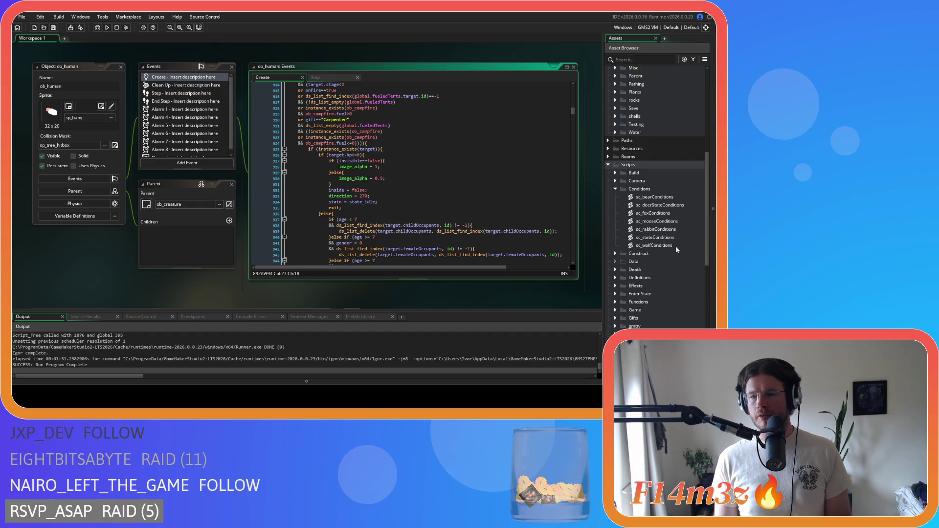
- Open sc_stateConditions and scroll its code from around line 1549
double_click(673, 238)
click(209, 167)
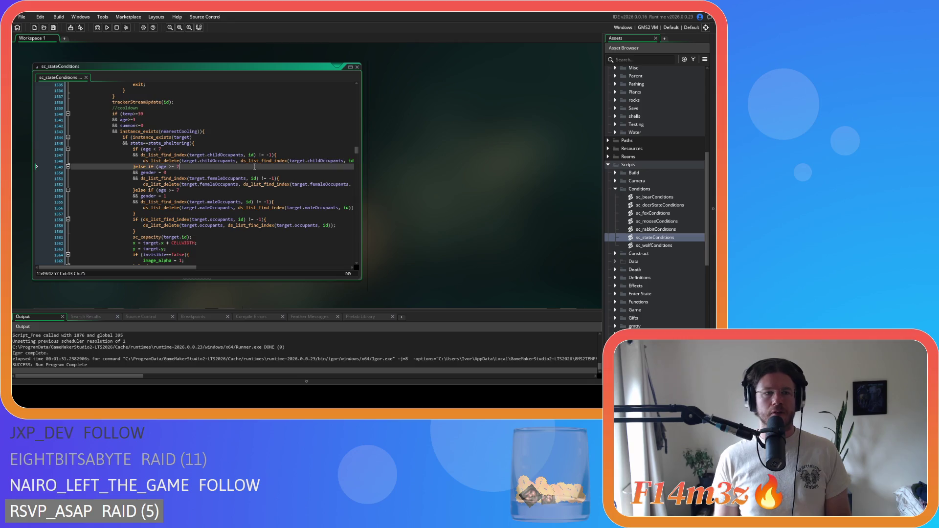
scroll(265, 168, up, 6)
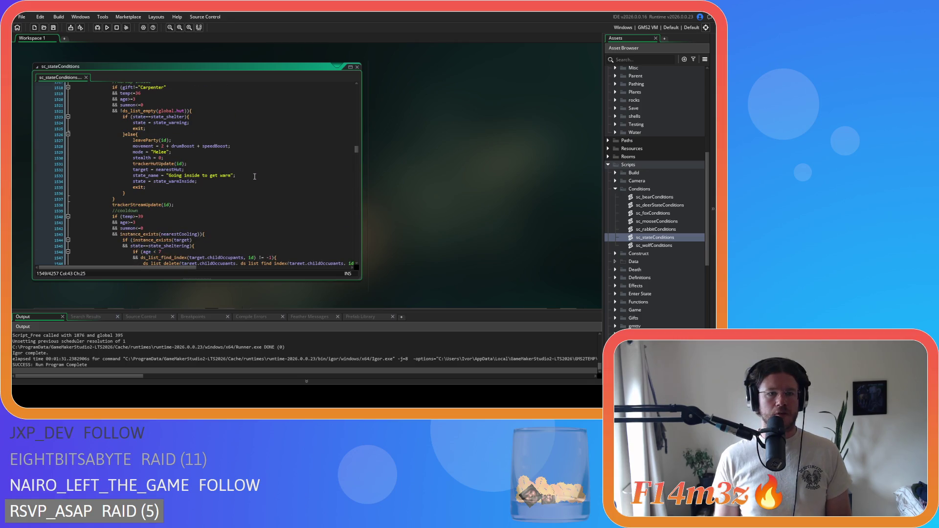
scroll(254, 177, up, 5)
scroll(255, 176, up, 5)
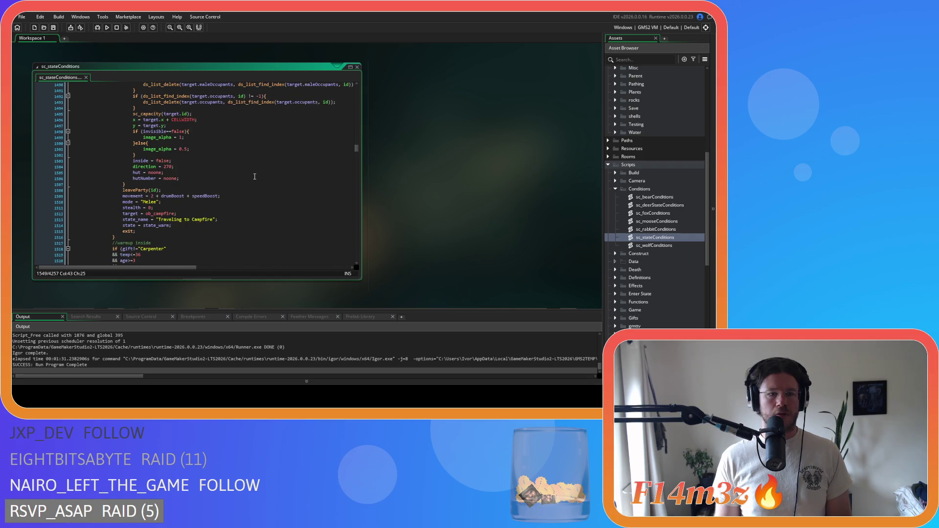
scroll(255, 176, down, 4)
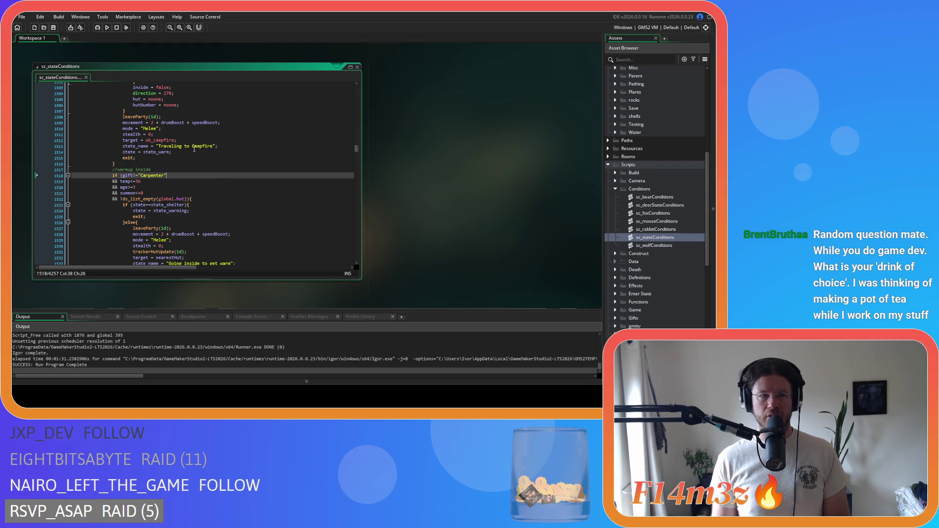
- Review the fueledTents block's state_name line 1513 and exit; statement on line 1515
click(200, 156)
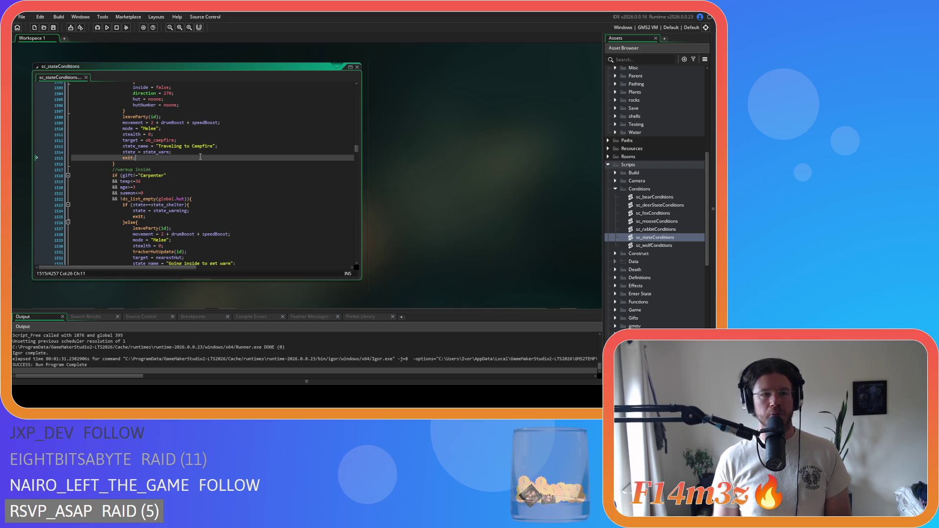
scroll(196, 171, up, 5)
scroll(189, 189, down, 3)
click(209, 176)
scroll(206, 191, up, 4)
scroll(206, 195, down, 2)
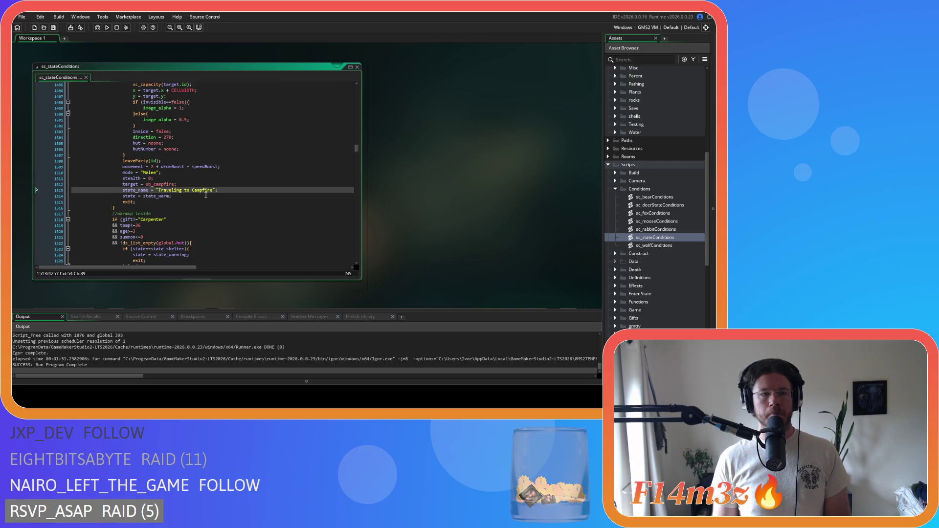
scroll(206, 195, down, 3)
click(175, 157)
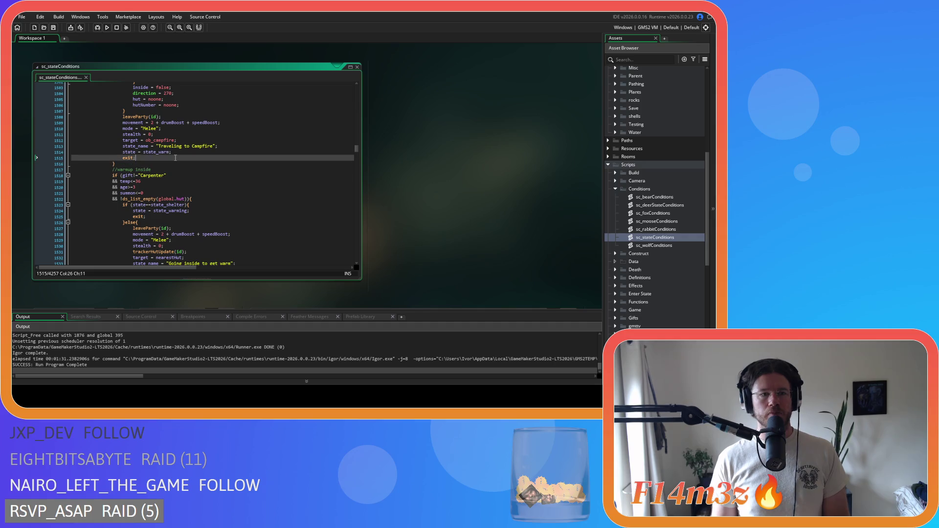
scroll(224, 188, down, 3)
scroll(224, 188, up, 12)
scroll(224, 189, up, 17)
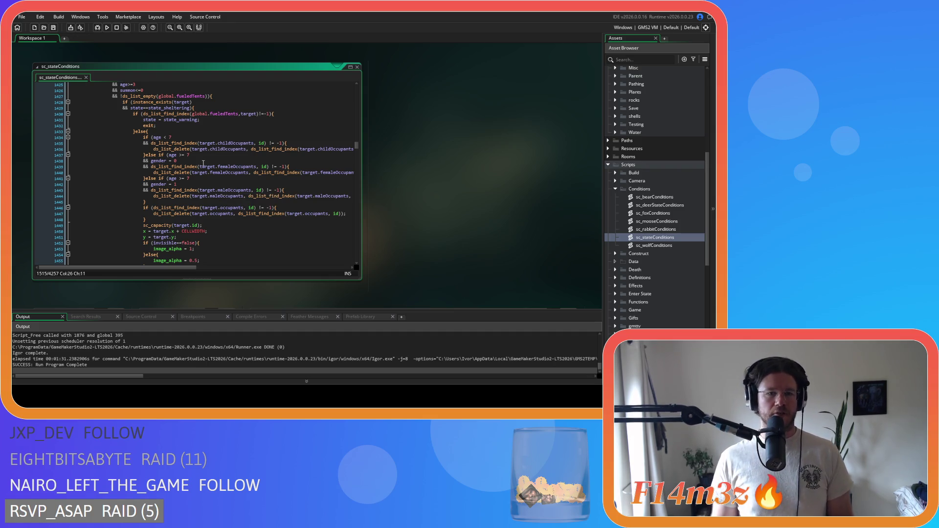
- Move the caret along the age < 7 condition on line 1480 of the sheltering block
scroll(203, 176, down, 12)
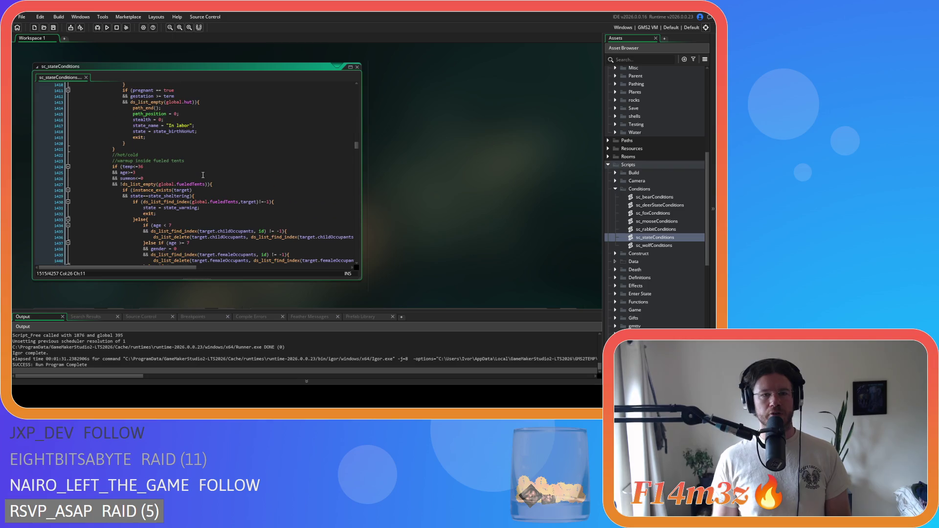
scroll(193, 197, down, 3)
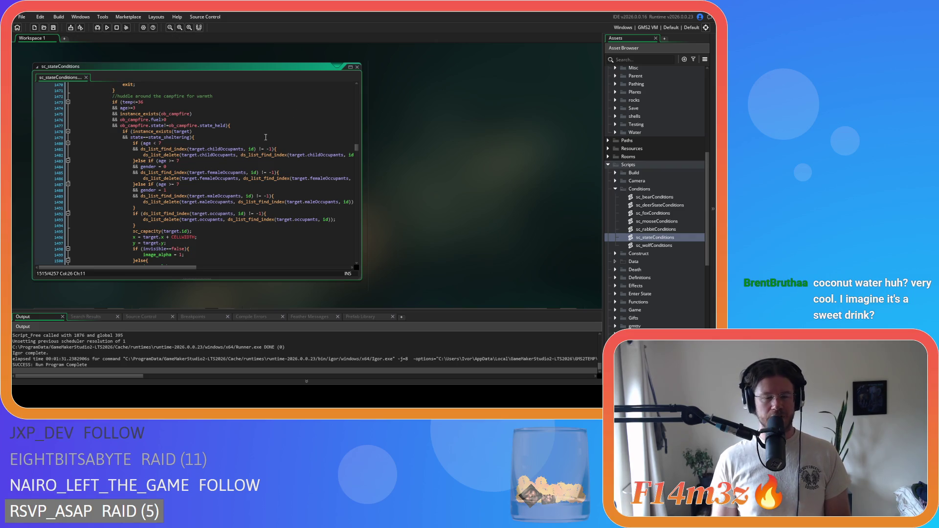
mouse_move(188, 147)
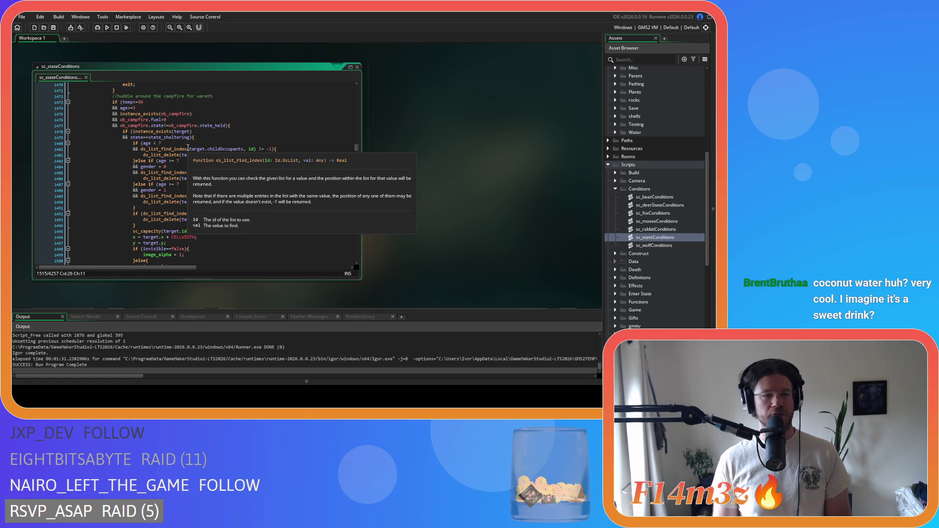
click(189, 146)
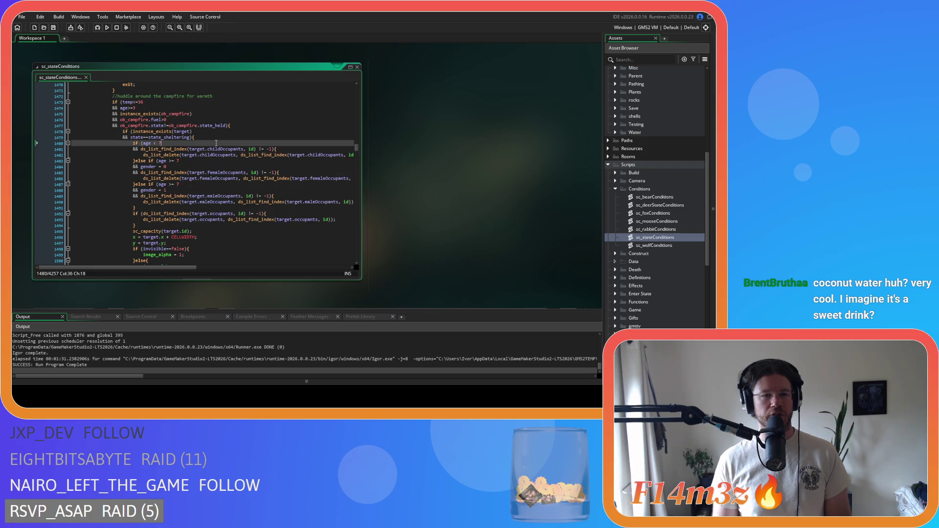
key(Left)
key(Left)
key(Left)
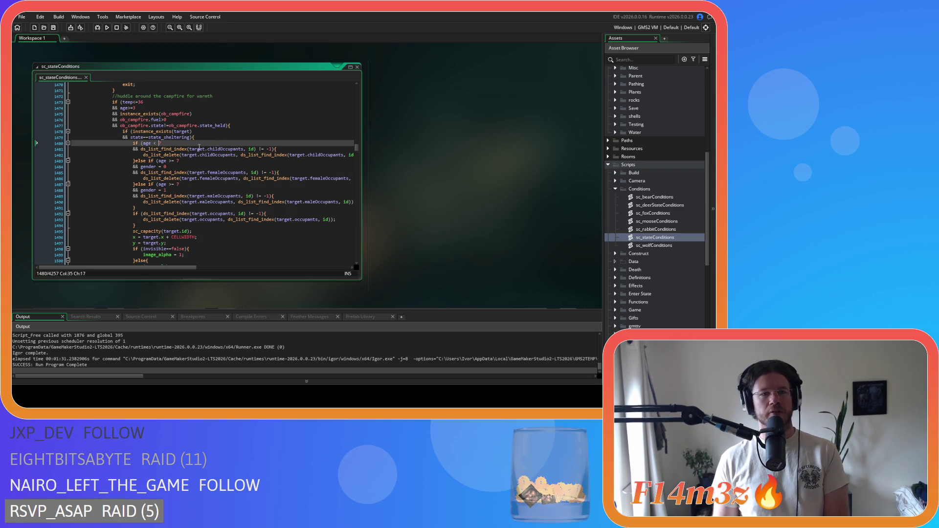
key(Left)
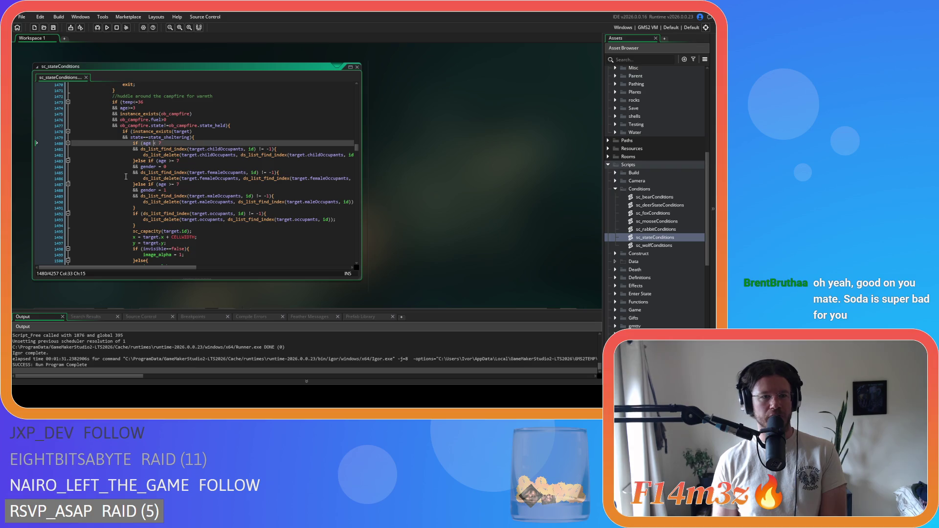
key(Right)
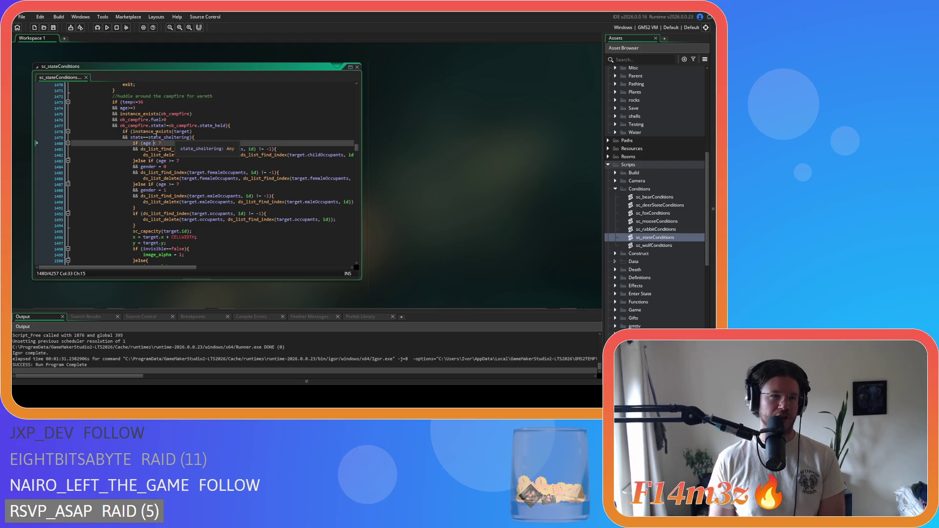
mouse_move(152, 133)
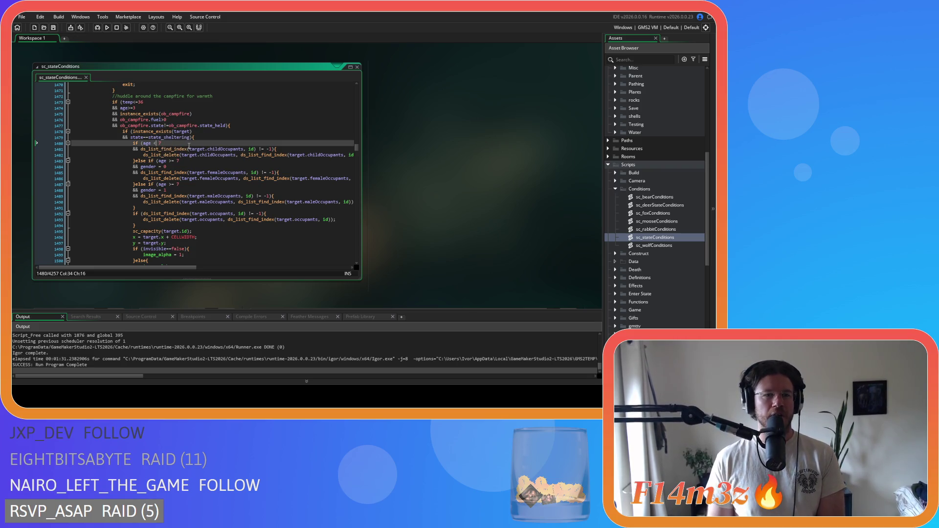
key(Left)
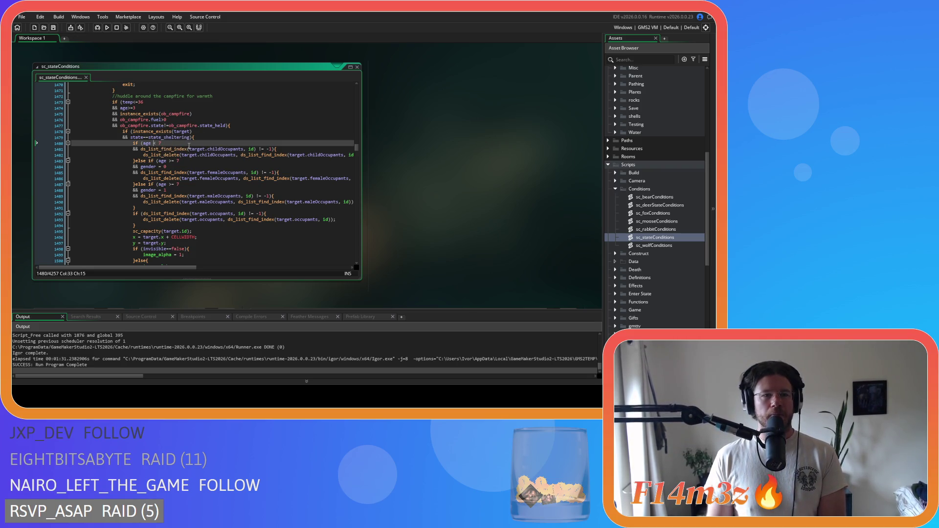
scroll(189, 157, up, 1)
- Review the childOccupants lookup, the line 1487 age check, and the line 1477 campfire condition
click(244, 163)
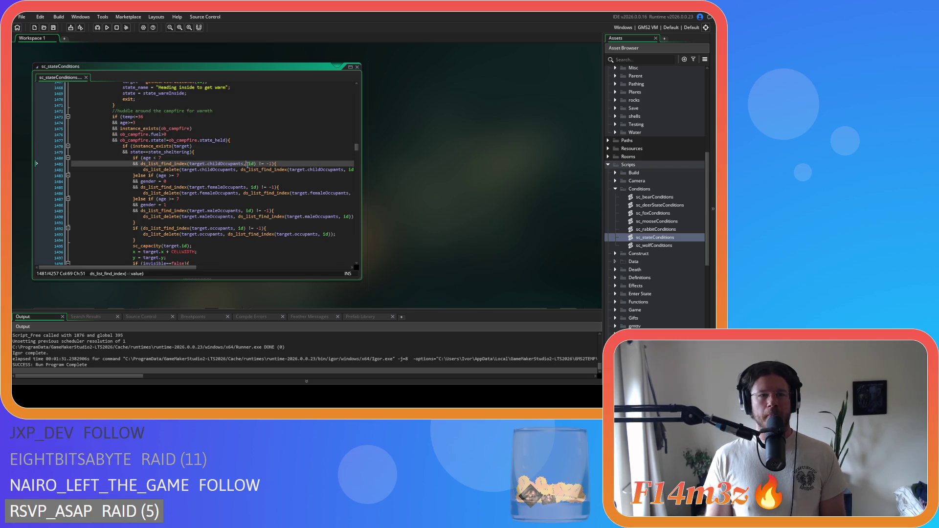
scroll(224, 155, down, 2)
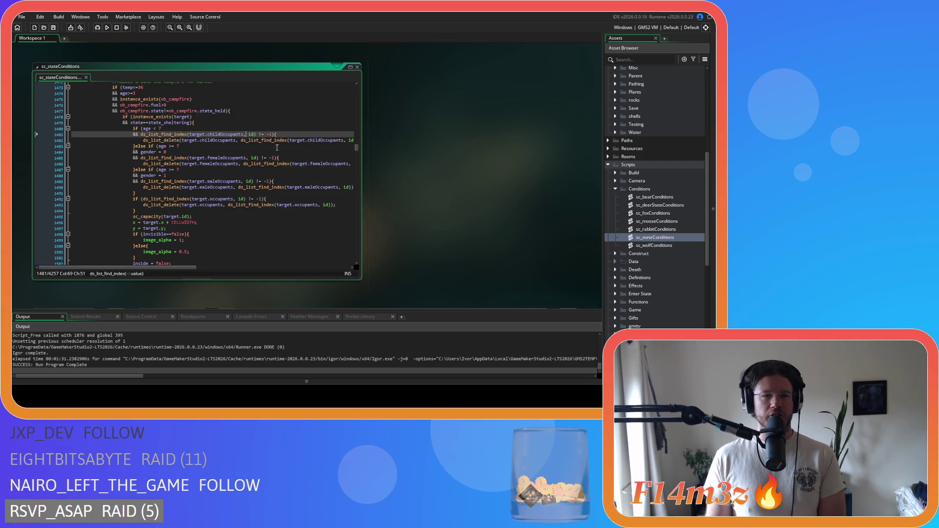
click(272, 169)
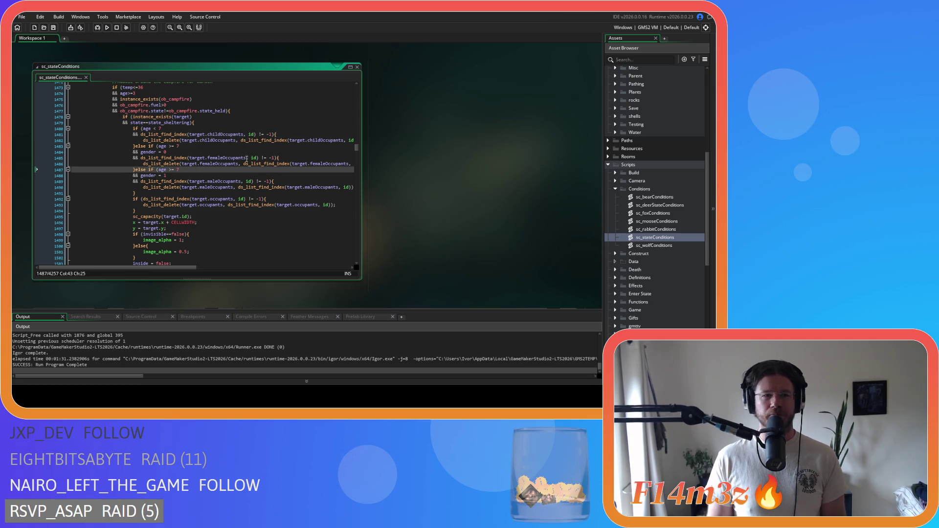
scroll(251, 160, up, 2)
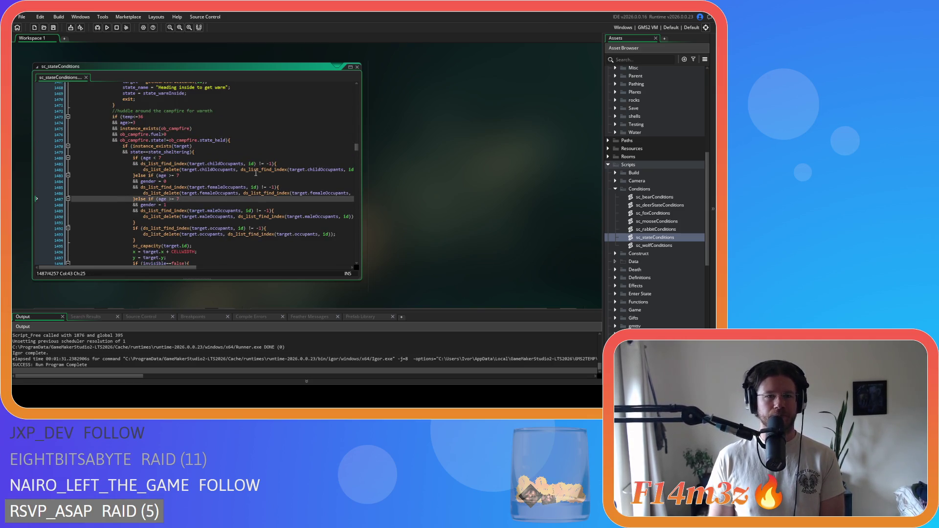
scroll(252, 172, up, 1)
click(230, 155)
- Check the state_warm assignment and the exit statement on line 1515
scroll(249, 146, down, 9)
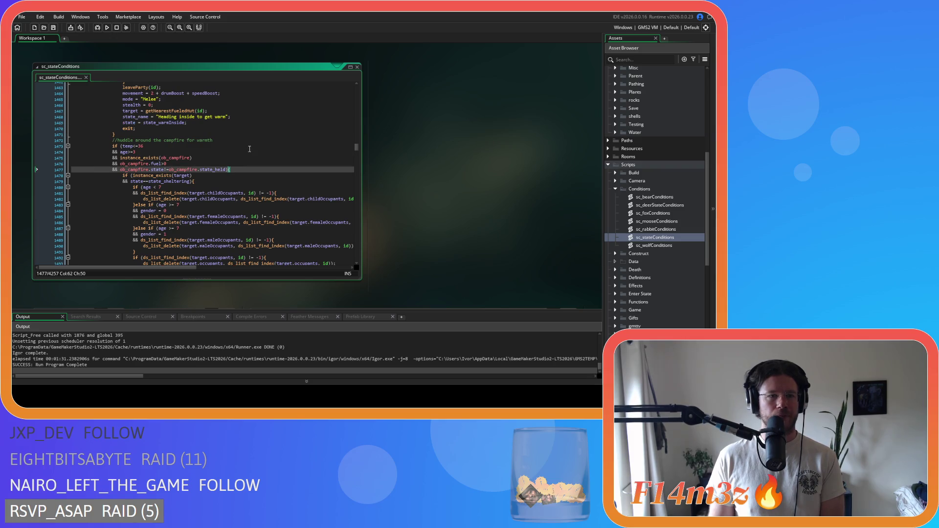
click(187, 210)
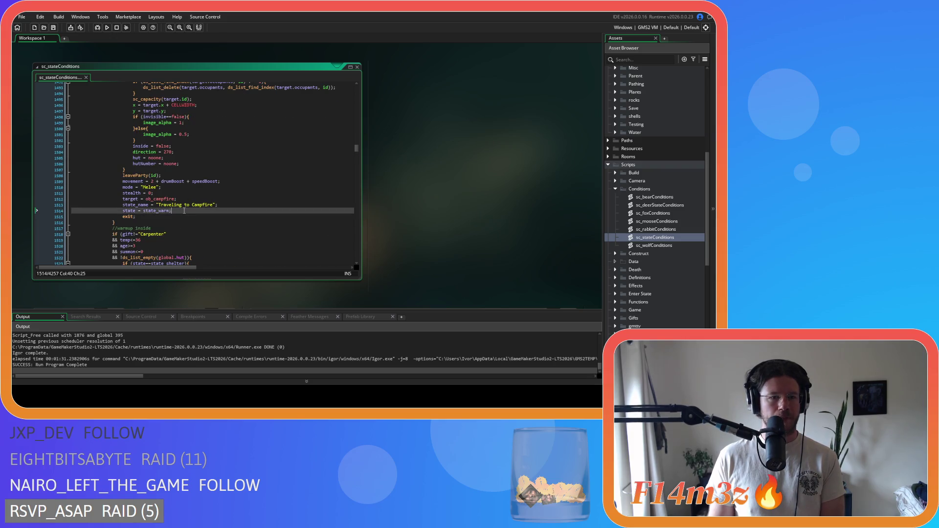
scroll(201, 203, up, 13)
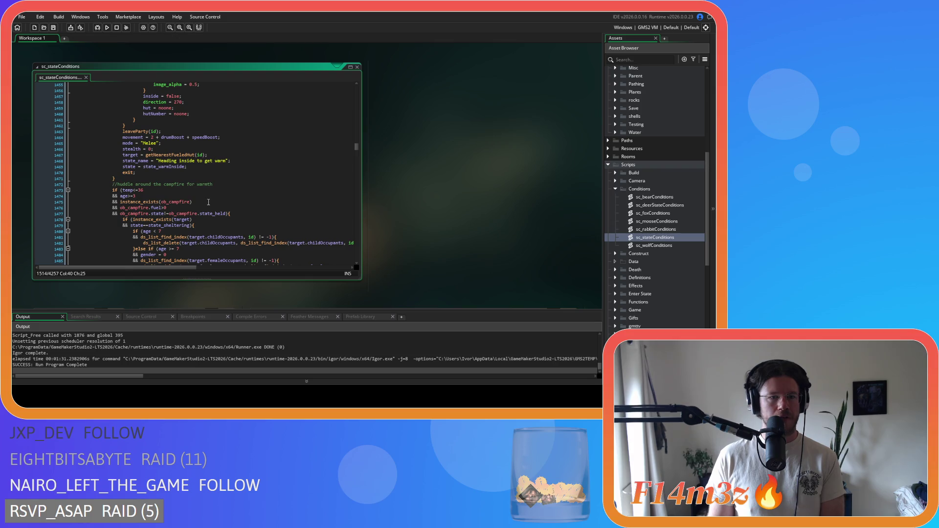
scroll(210, 202, down, 16)
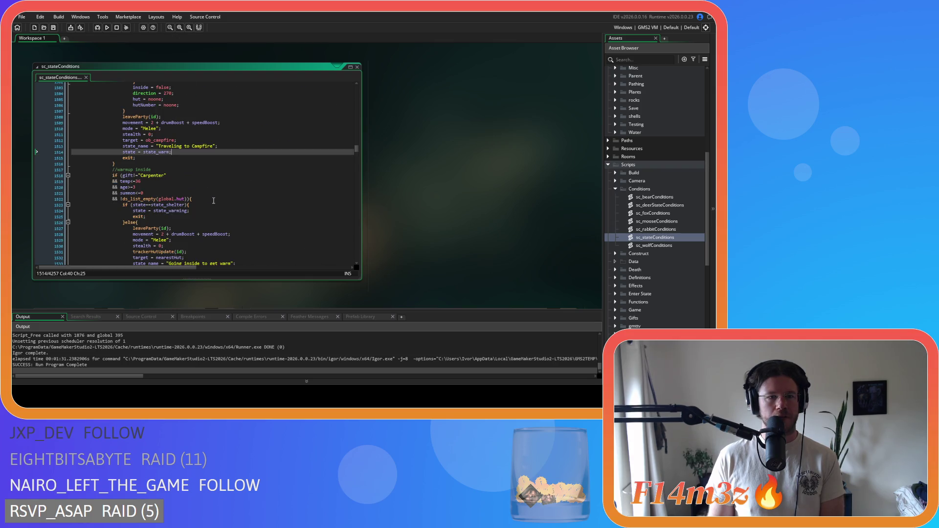
scroll(214, 200, up, 3)
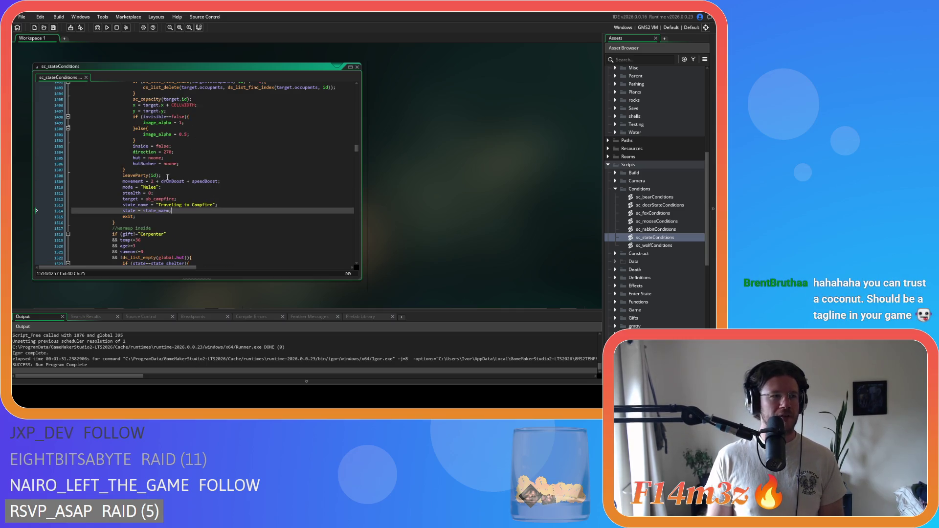
click(216, 218)
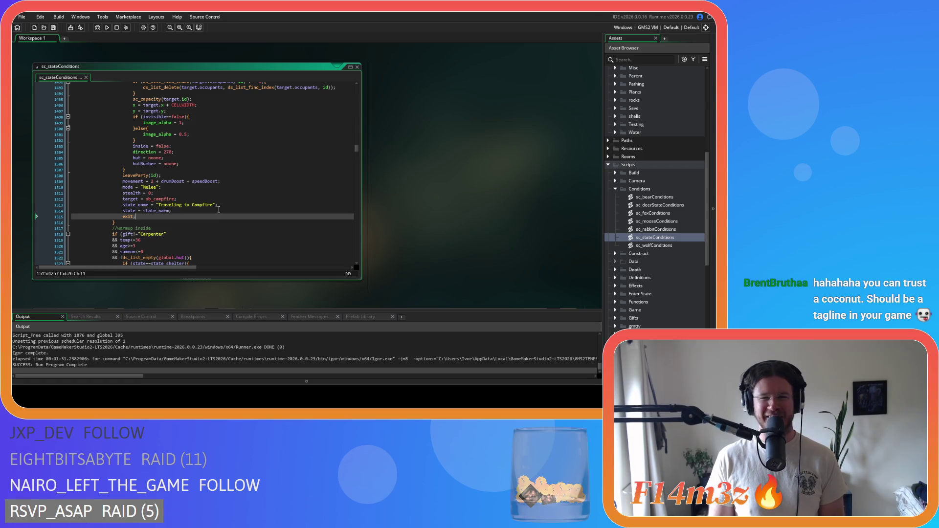
scroll(214, 211, up, 10)
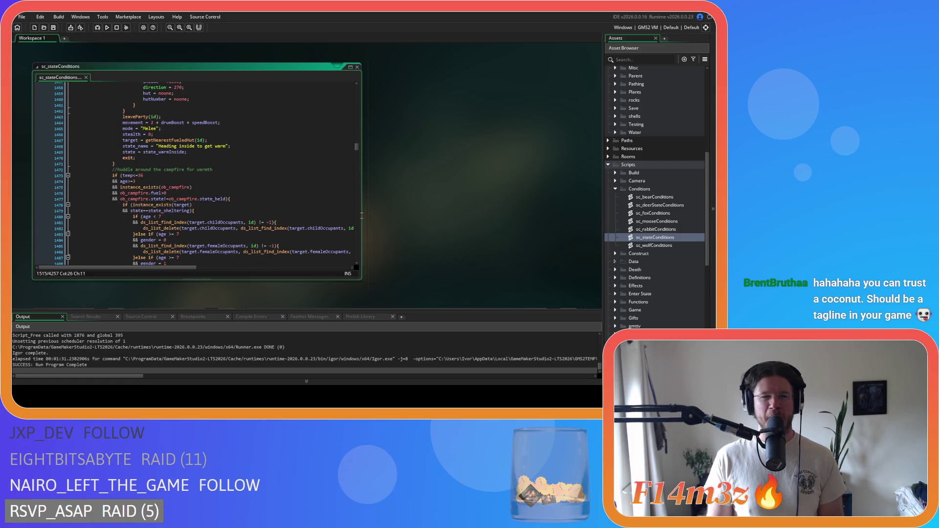
- Re-check the campfire condition, state_warm assignment, state_name line and exit statement
click(251, 197)
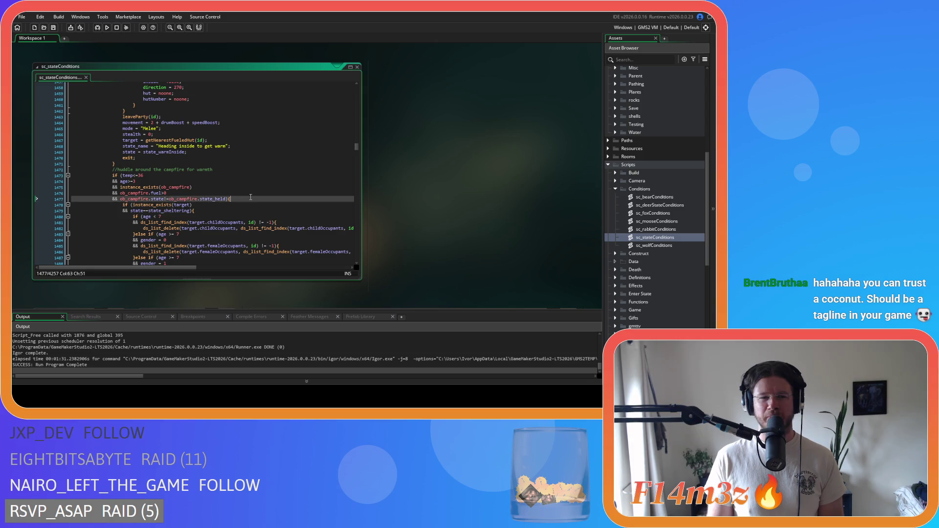
scroll(269, 194, down, 12)
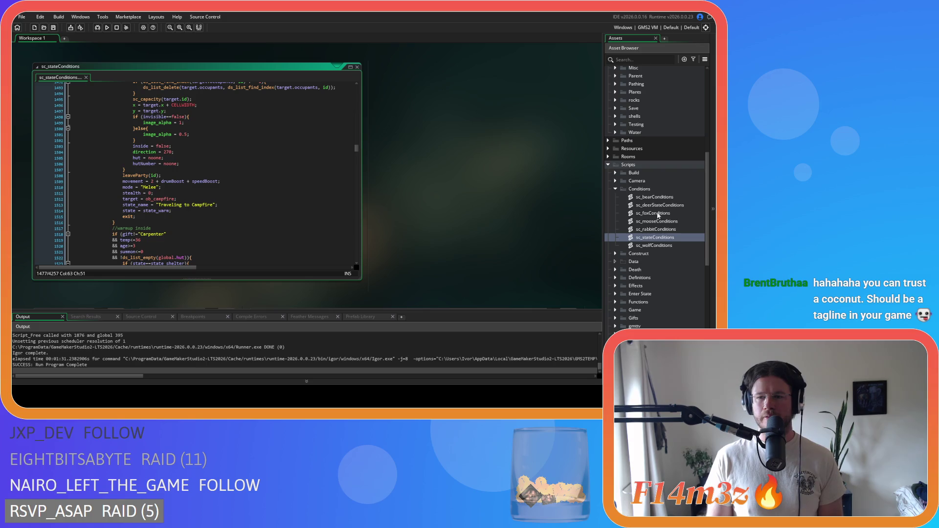
scroll(647, 190, up, 1)
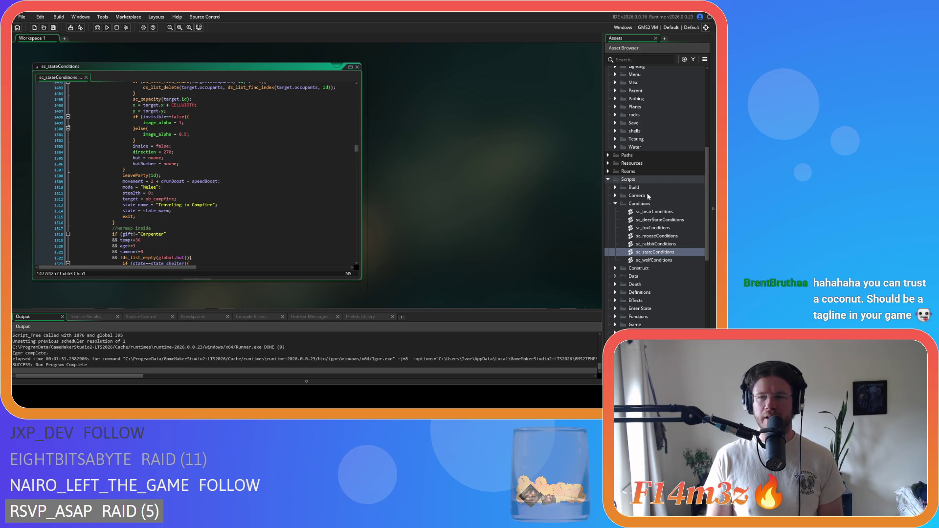
click(187, 211)
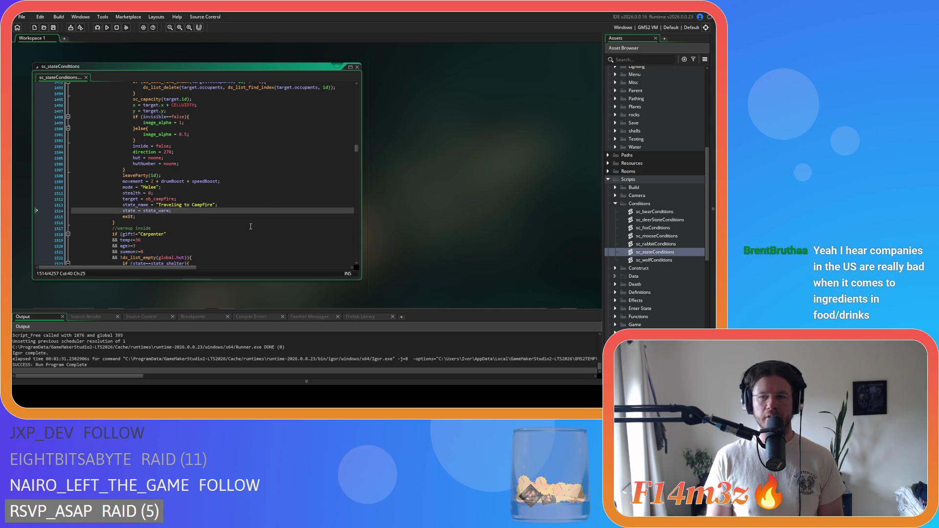
click(180, 217)
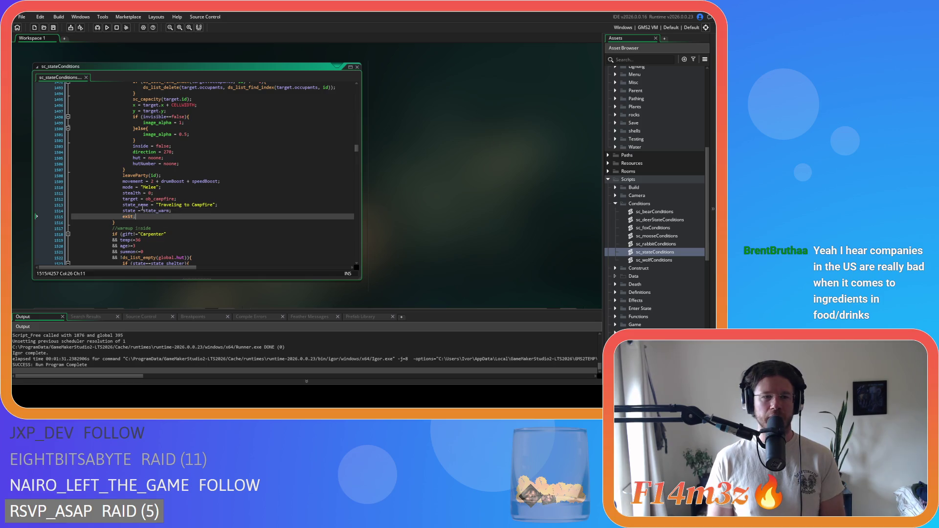
key(Up)
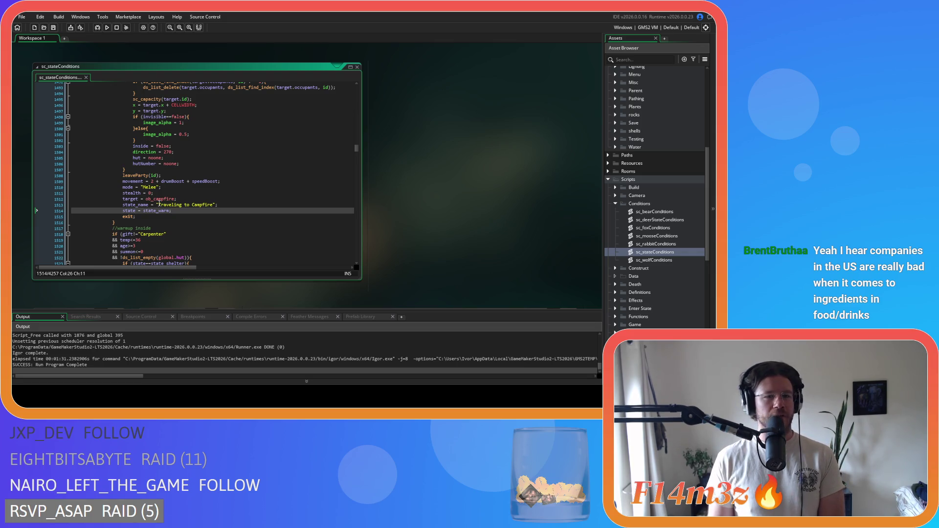
key(Up)
key(Down)
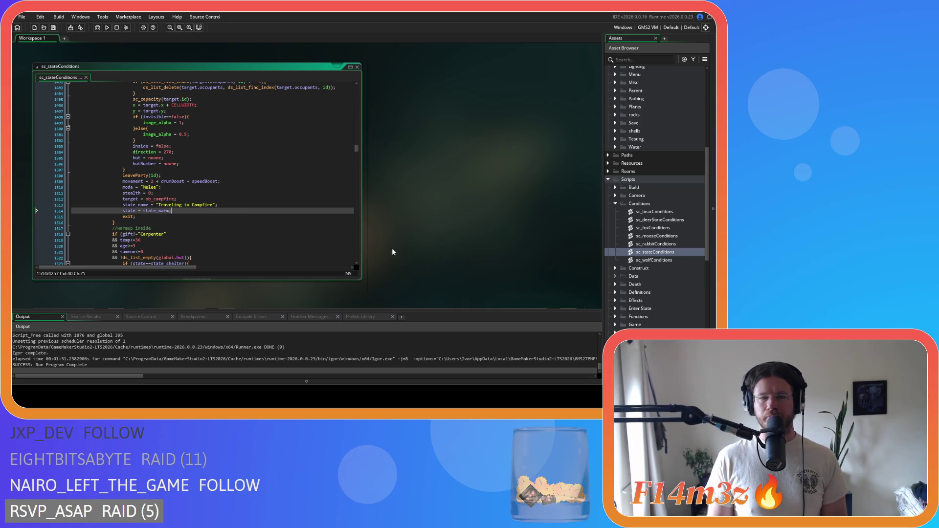
scroll(215, 217, down, 3)
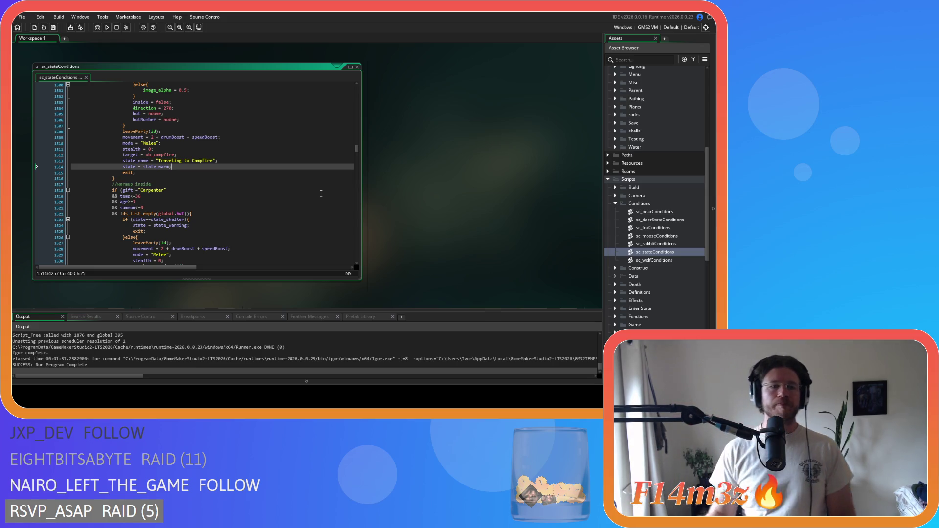
- Inspect the warmup block's temperature check, then open ob_human from Objects > Animal > Human
click(276, 194)
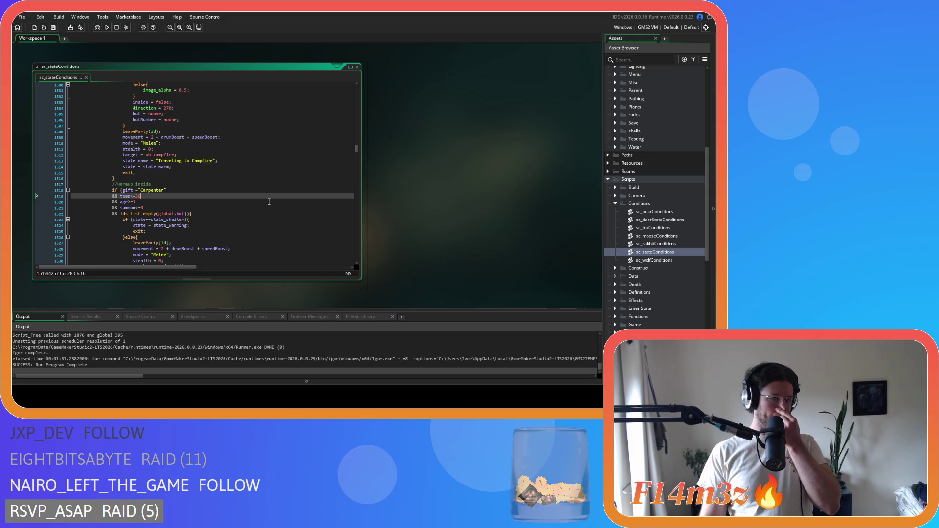
scroll(175, 234, down, 6)
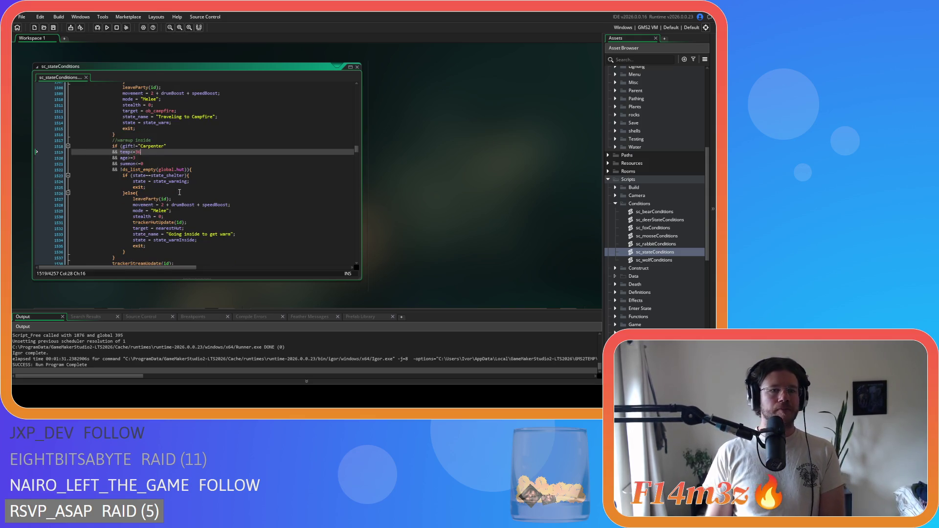
scroll(177, 179, down, 2)
scroll(177, 180, up, 4)
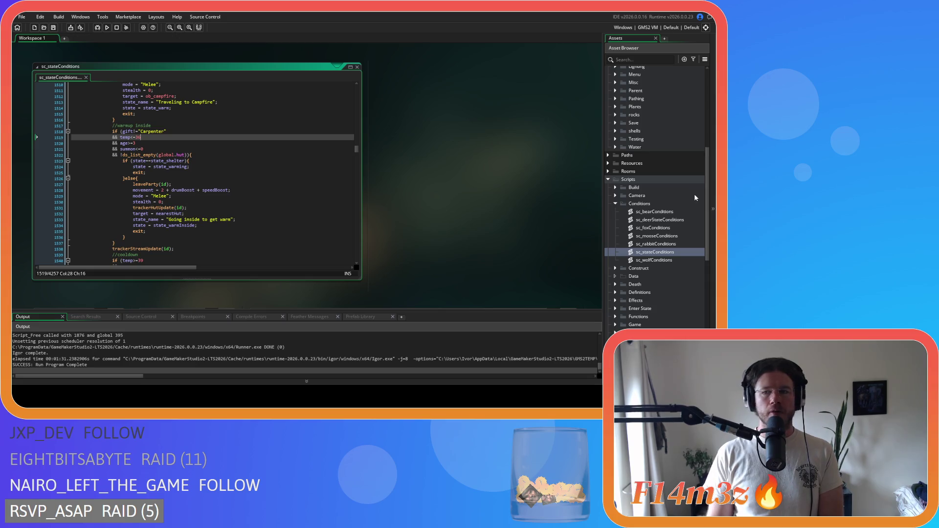
scroll(638, 177, up, 3)
scroll(637, 178, up, 5)
double_click(654, 187)
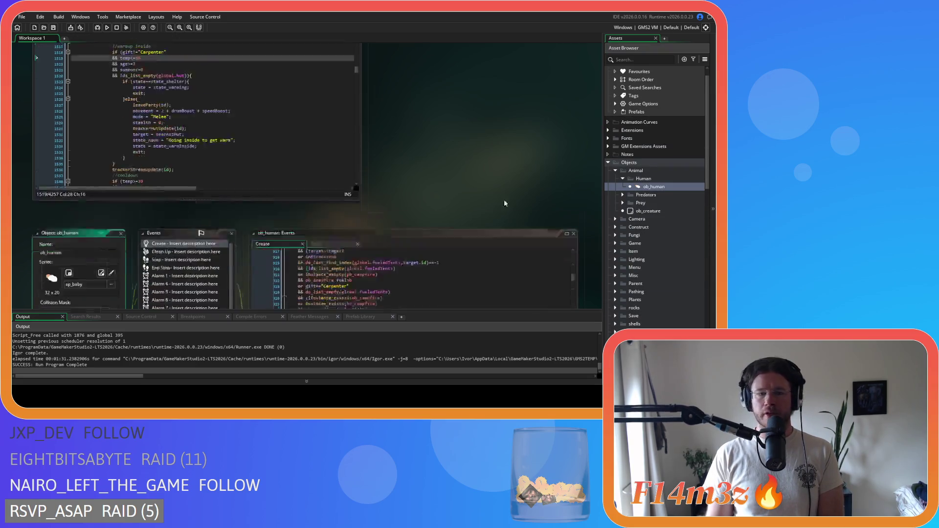
scroll(377, 187, up, 20)
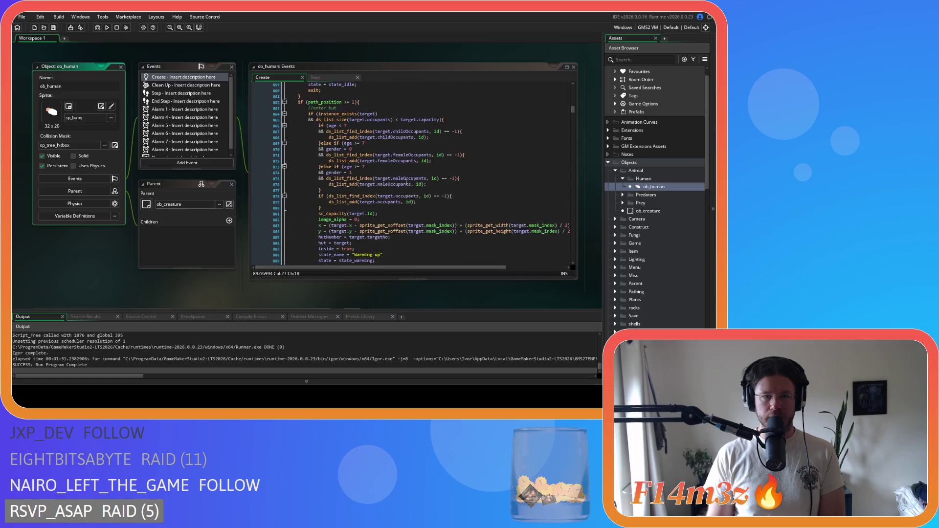
scroll(407, 182, up, 13)
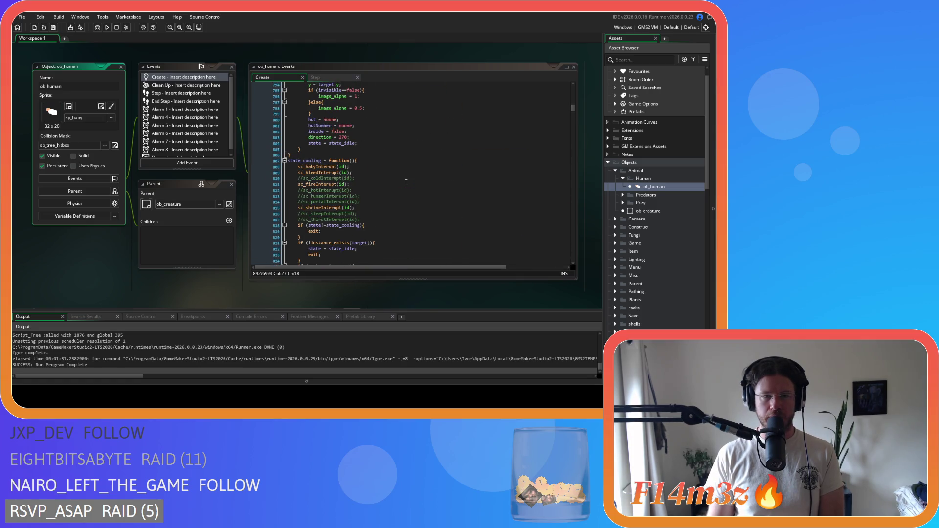
scroll(406, 182, up, 20)
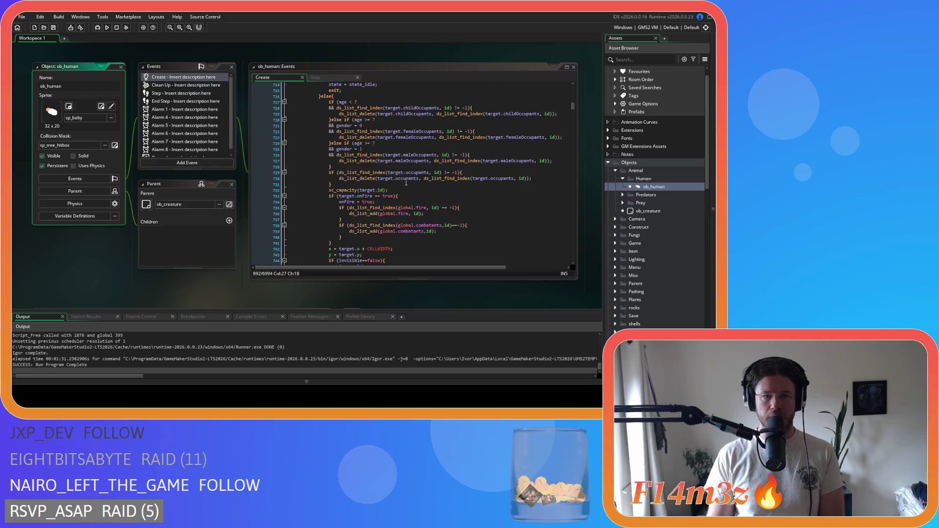
scroll(406, 183, down, 20)
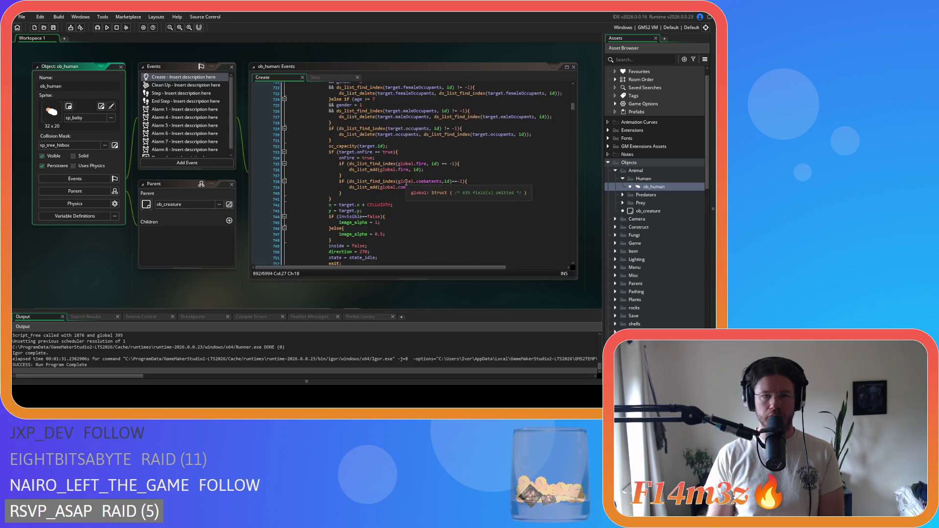
scroll(406, 183, down, 1)
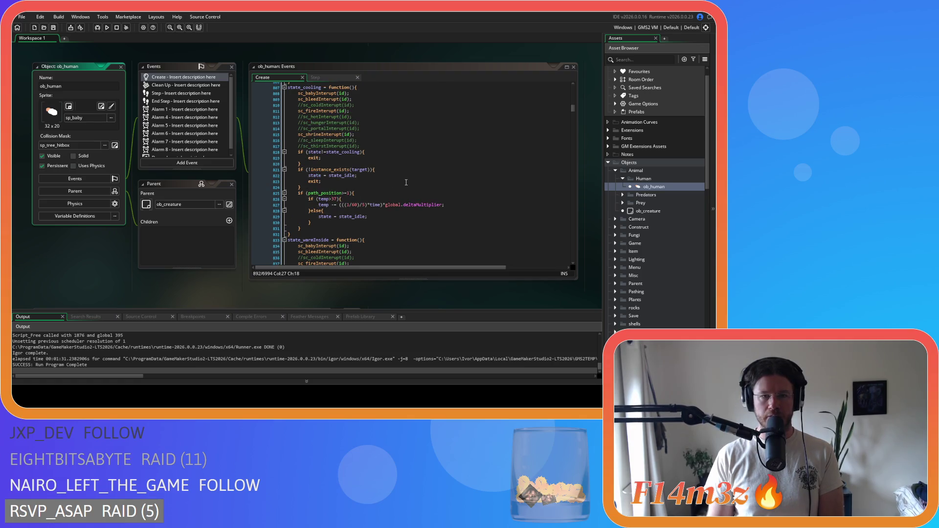
scroll(406, 182, down, 6)
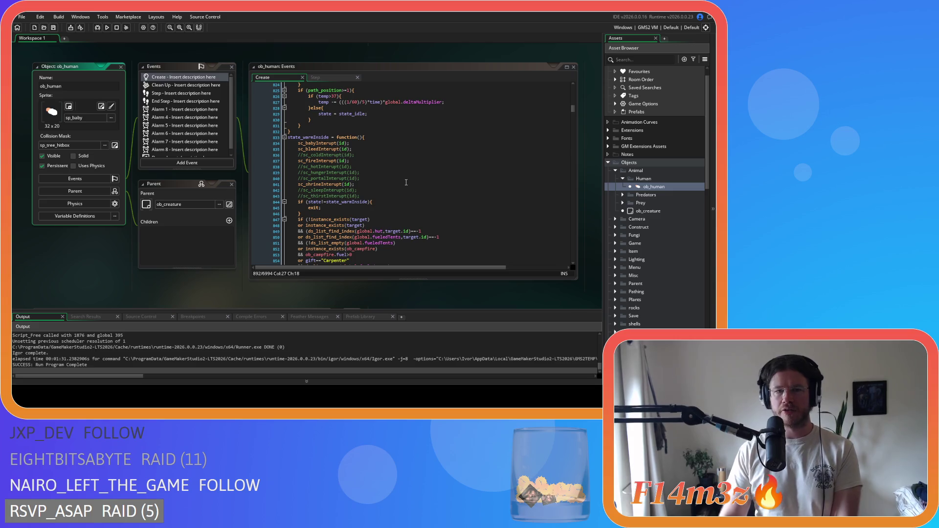
scroll(382, 170, down, 20)
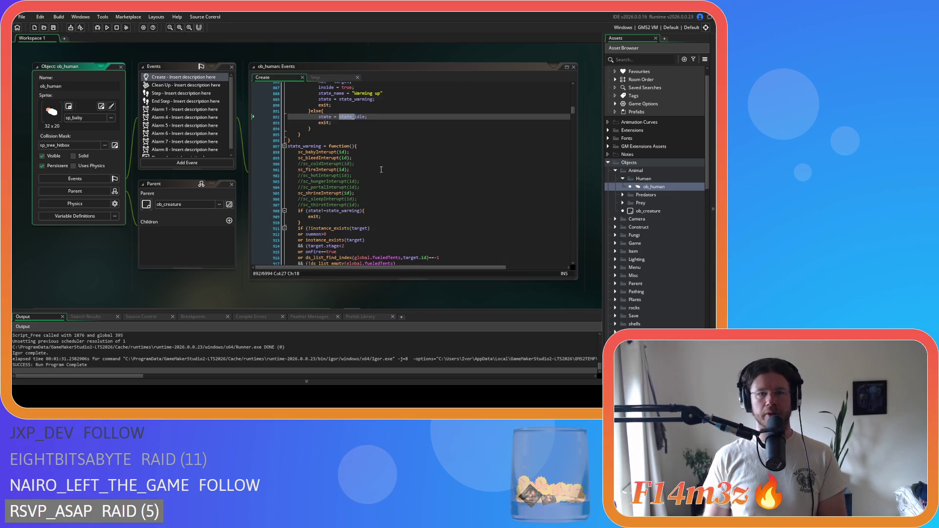
scroll(381, 170, down, 11)
scroll(396, 178, down, 8)
scroll(396, 178, up, 10)
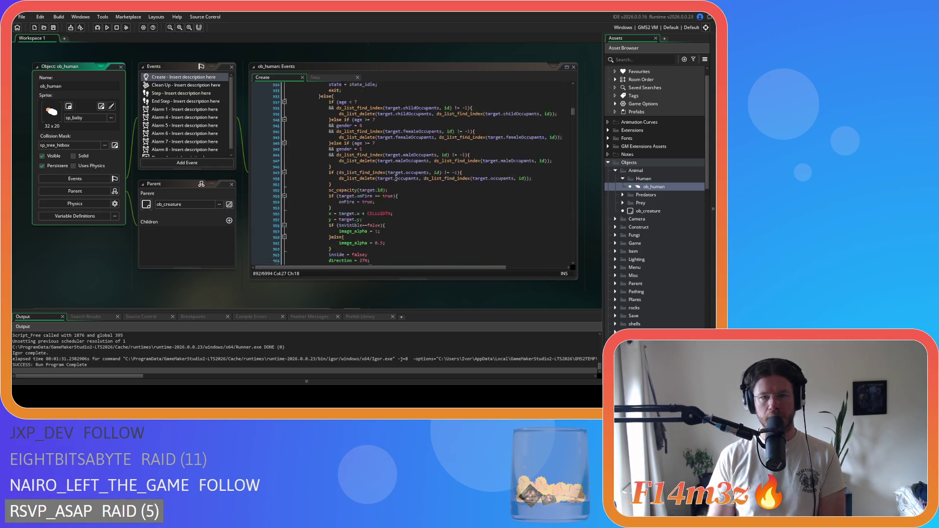
scroll(396, 178, up, 1)
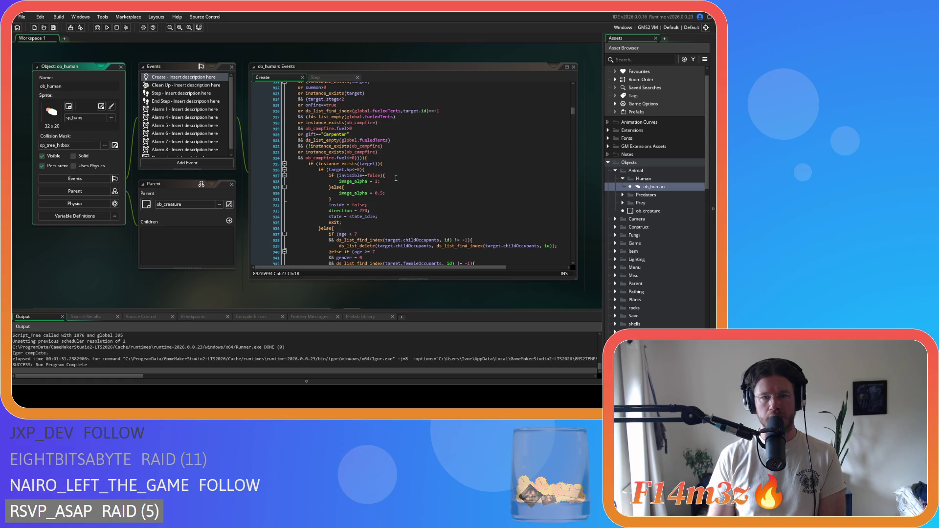
scroll(396, 178, down, 4)
scroll(396, 178, down, 7)
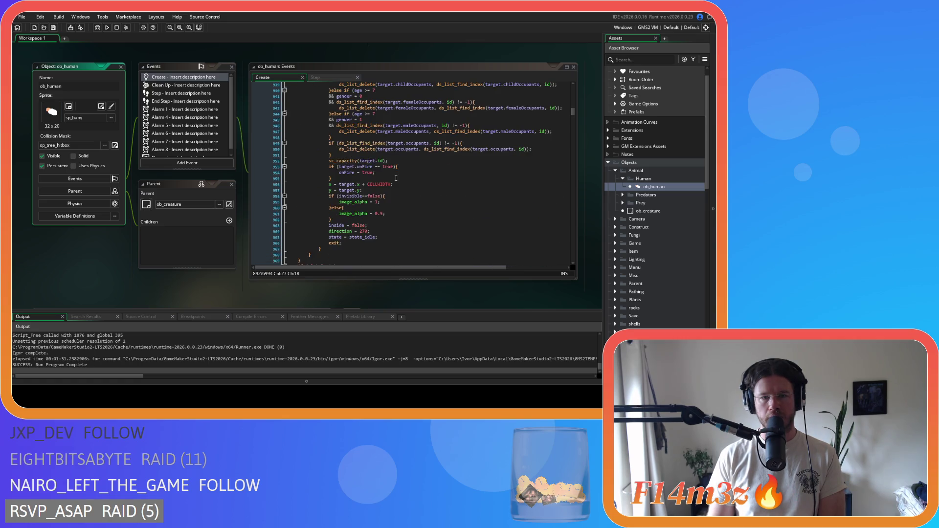
scroll(397, 179, up, 15)
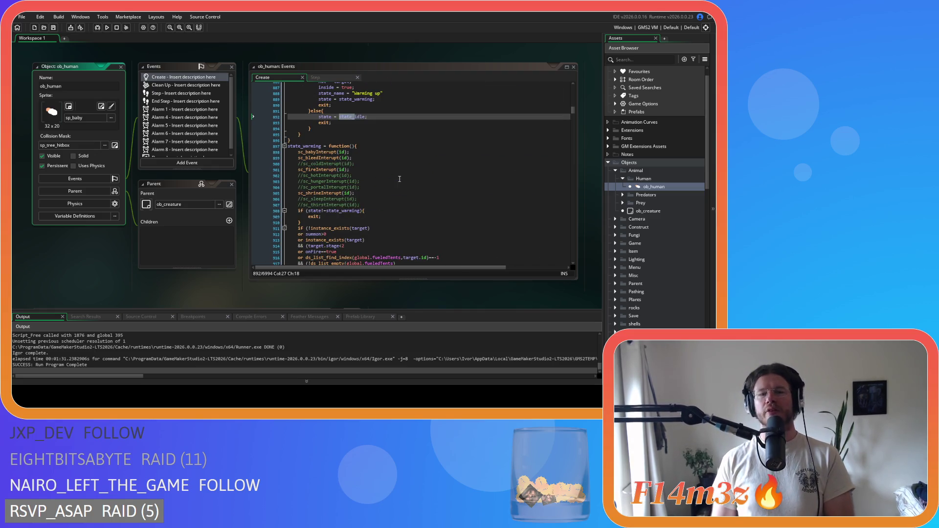
scroll(400, 179, down, 20)
scroll(400, 179, down, 10)
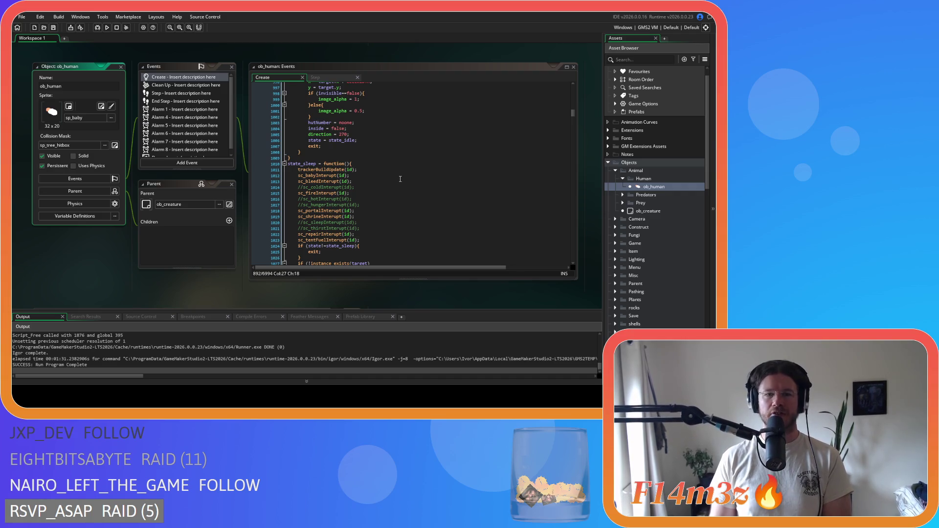
scroll(401, 179, down, 6)
scroll(400, 179, down, 5)
scroll(400, 179, up, 6)
scroll(401, 179, up, 20)
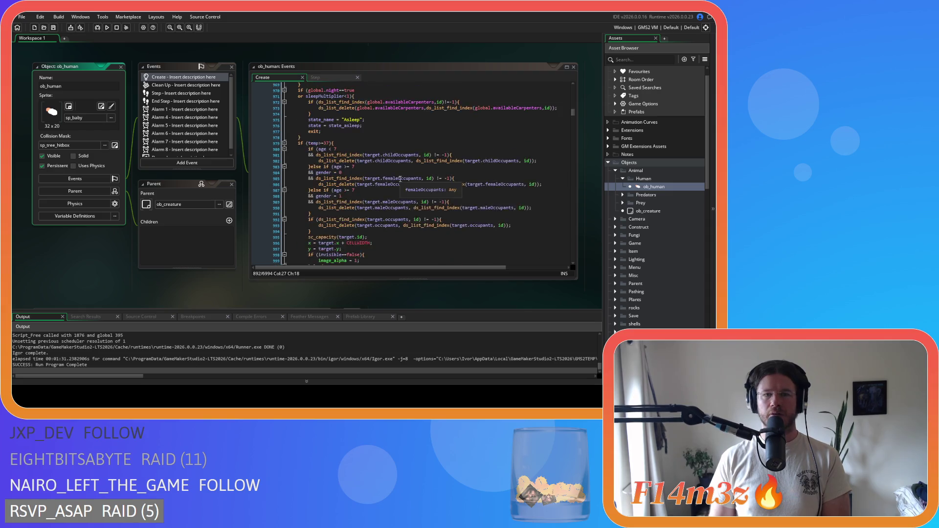
scroll(400, 179, up, 20)
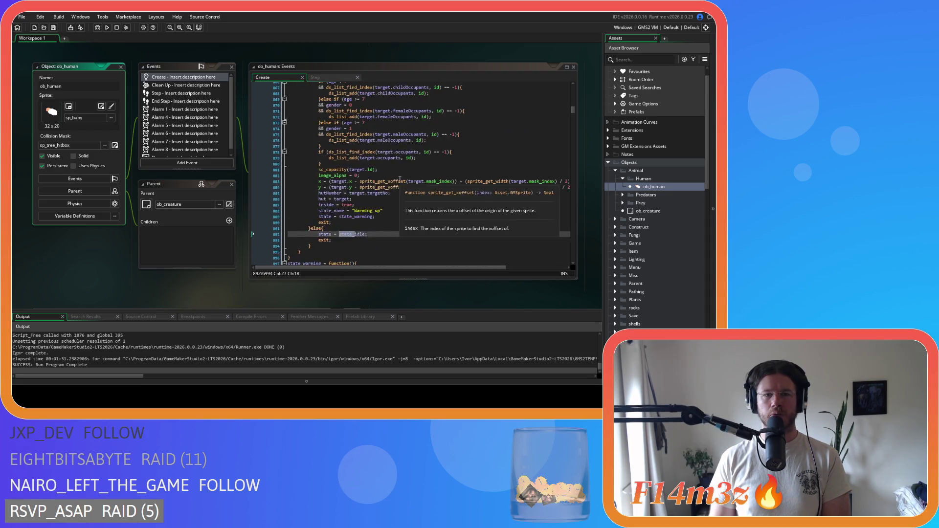
scroll(401, 179, down, 18)
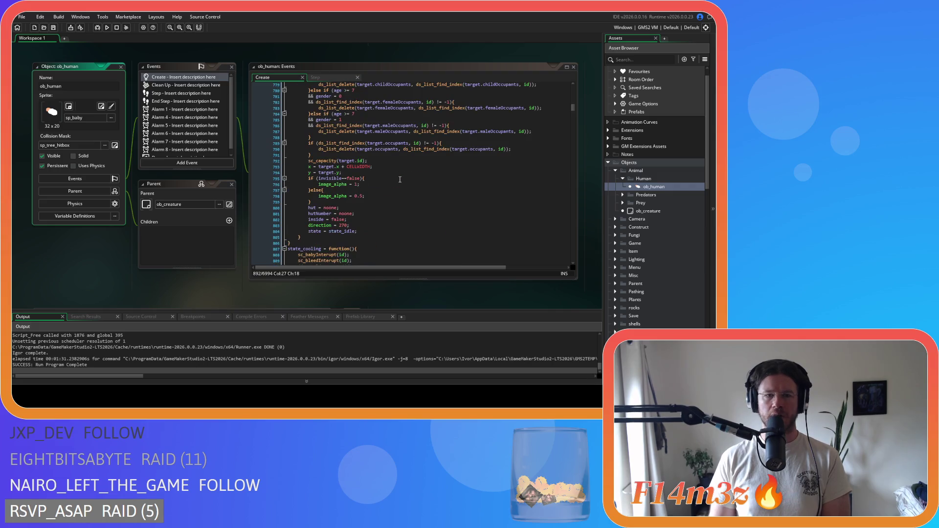
scroll(400, 175, down, 20)
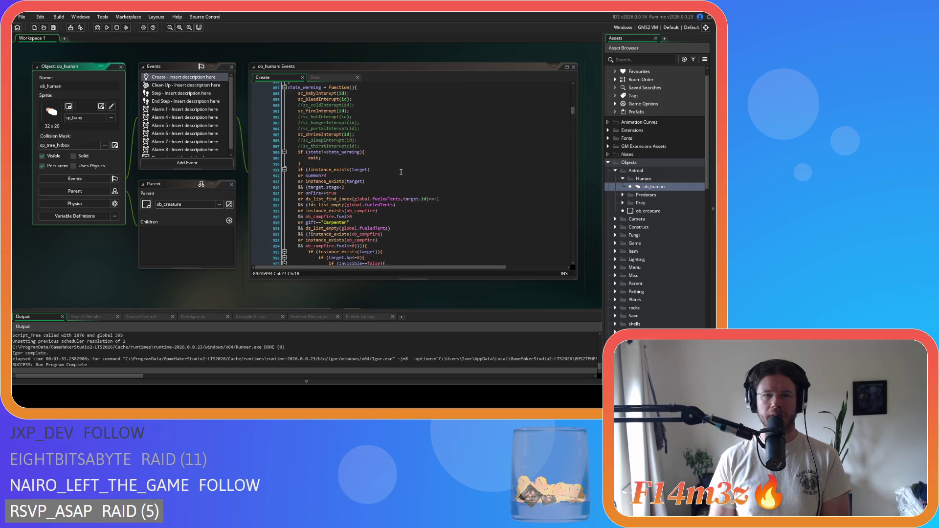
scroll(401, 173, down, 20)
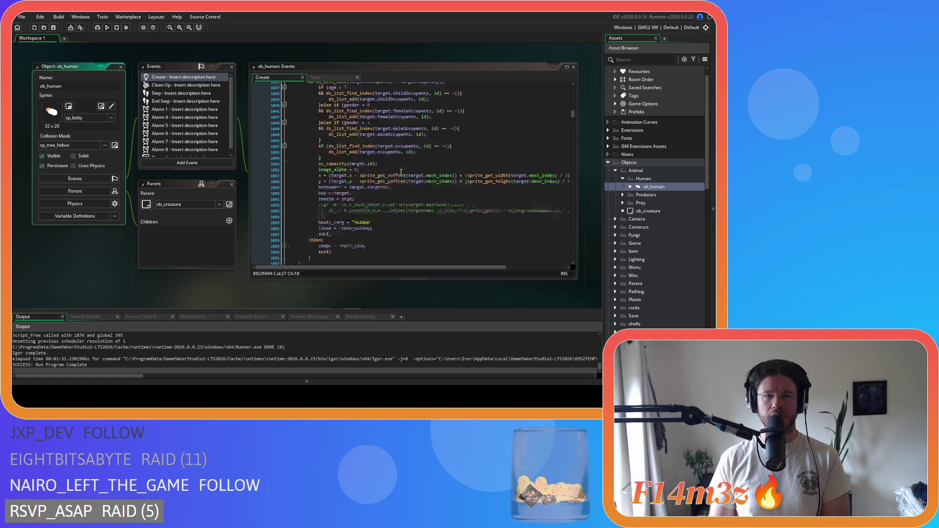
scroll(401, 172, down, 20)
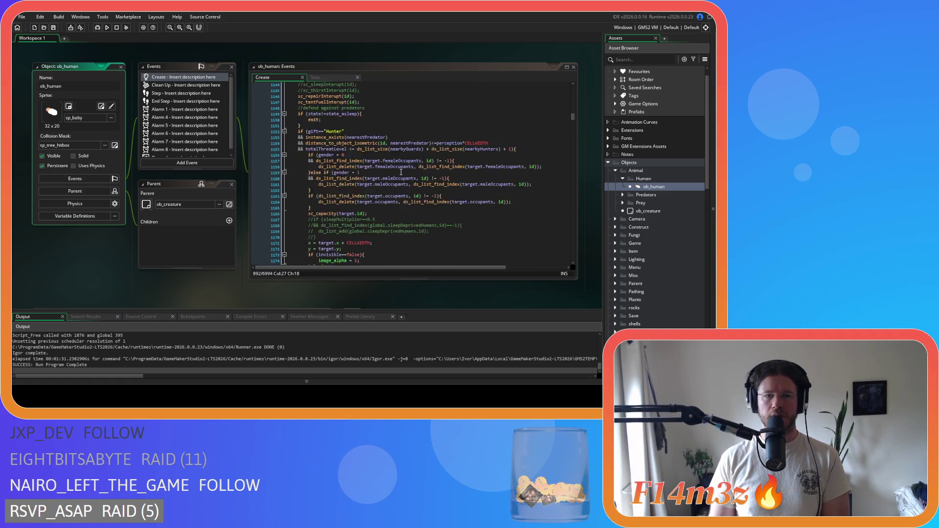
scroll(401, 172, down, 20)
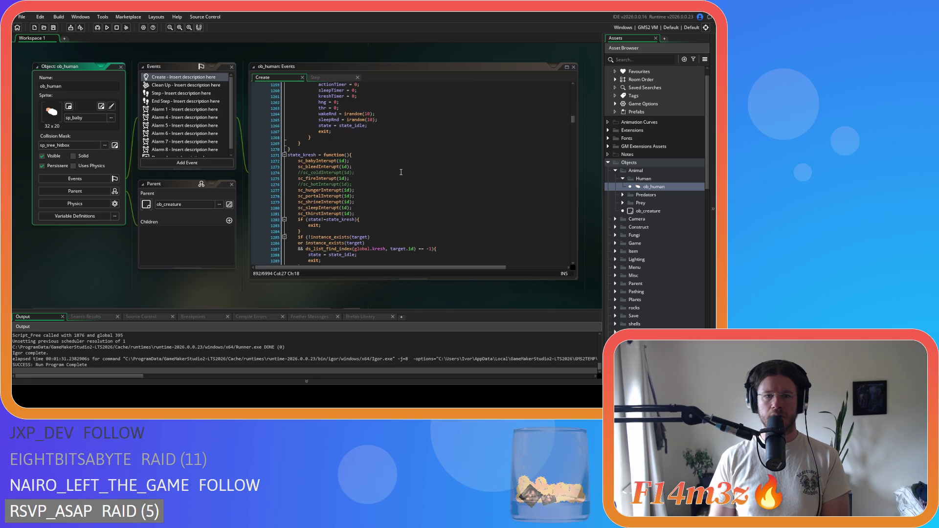
click(407, 137)
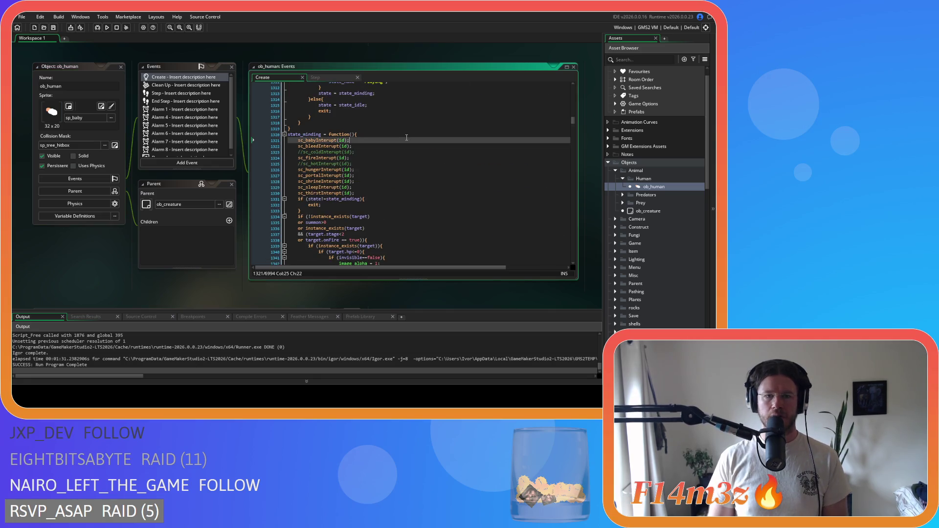
- Search ob_human's code for state_warm and select the campfire if-block
key(ctrl+f)
text(state)
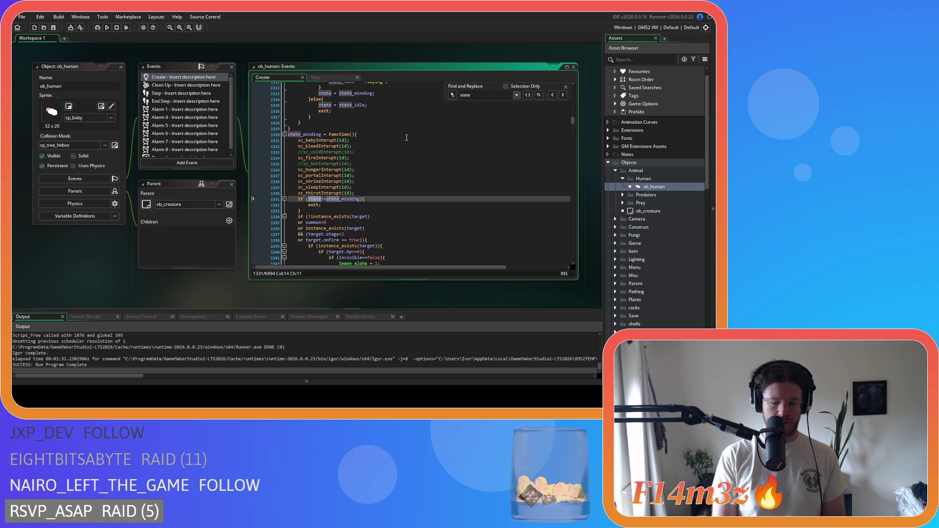
text(_warm)
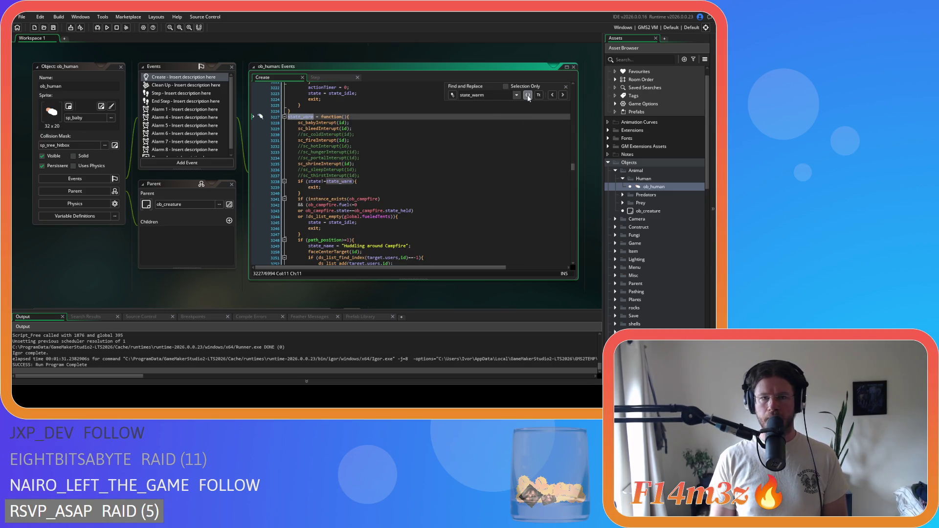
click(527, 94)
click(566, 87)
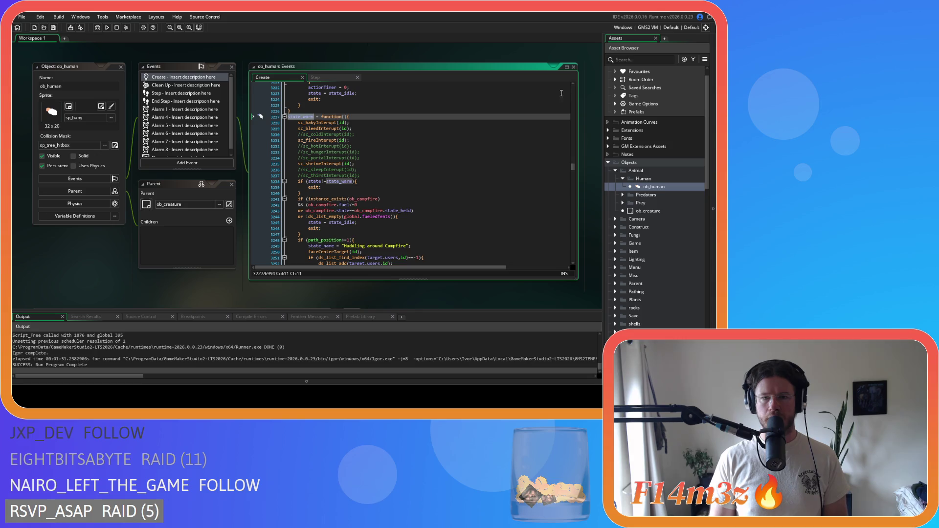
scroll(406, 171, down, 1)
drag(303, 165, 358, 195)
scroll(406, 165, down, 3)
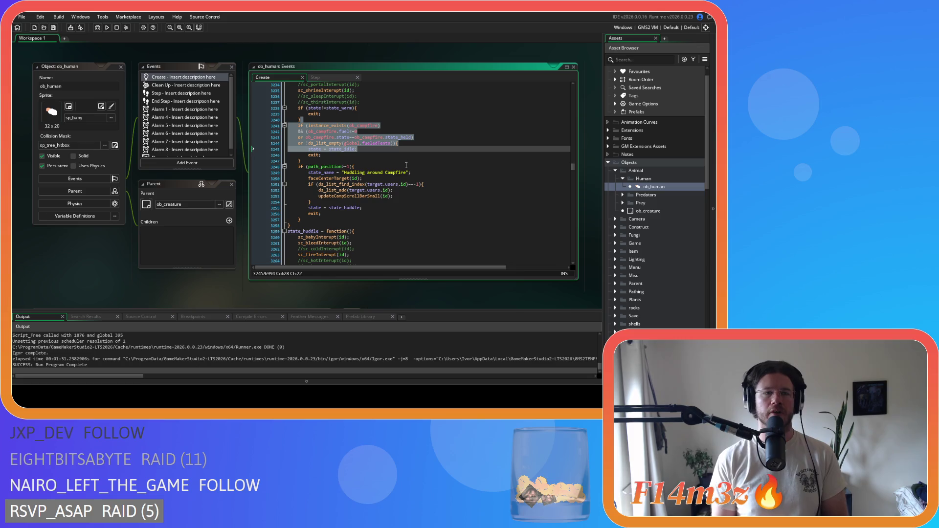
- Close the ob_human windows and bring up sc_babyInterupt's occupant-removal state check
click(121, 67)
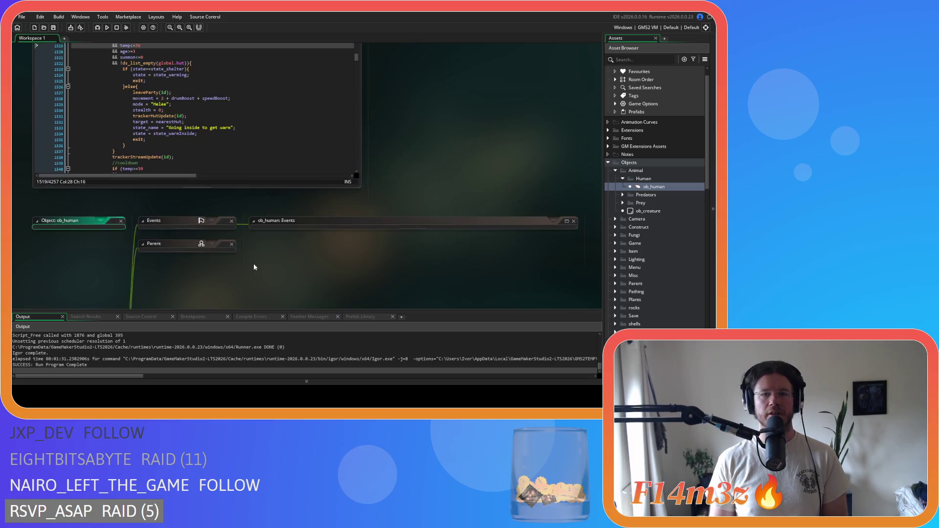
scroll(255, 262, up, 3)
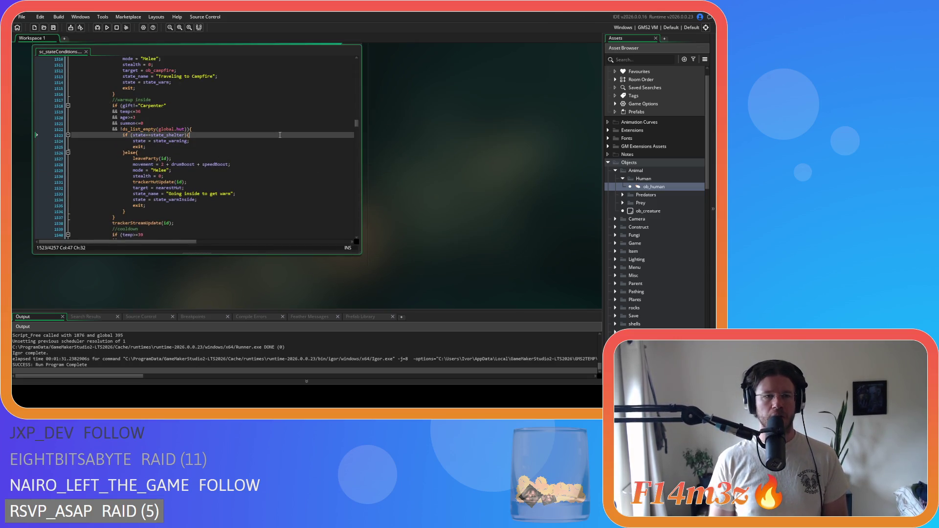
scroll(476, 198, up, 5)
scroll(475, 198, down, 5)
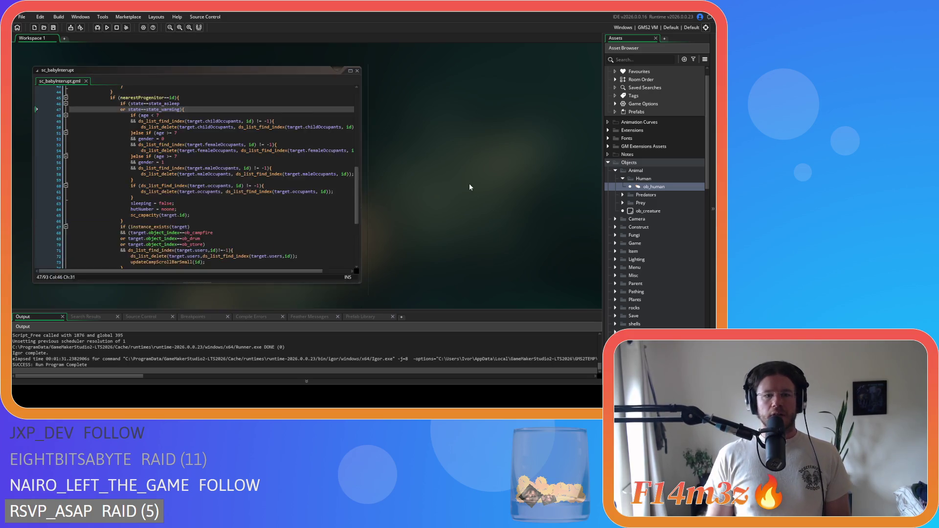
scroll(468, 186, down, 2)
click(182, 87)
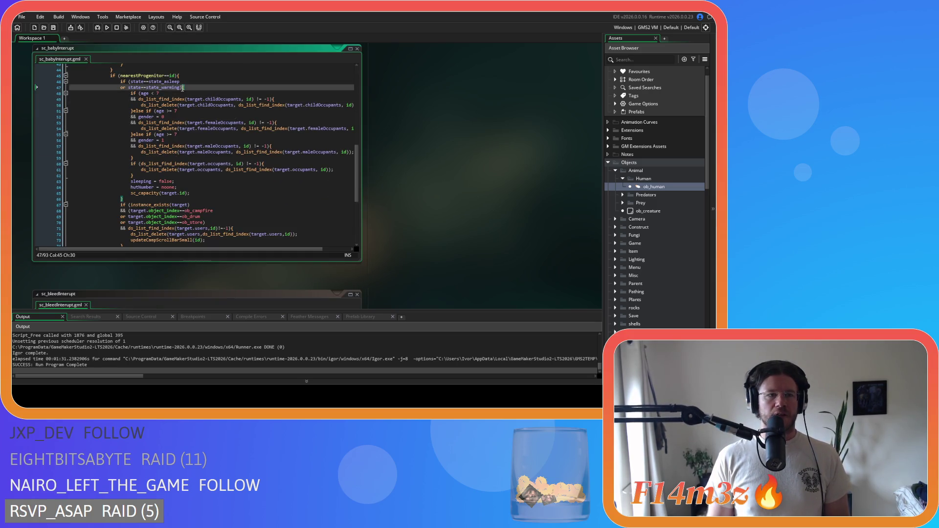
scroll(439, 177, down, 7)
click(131, 129)
click(161, 129)
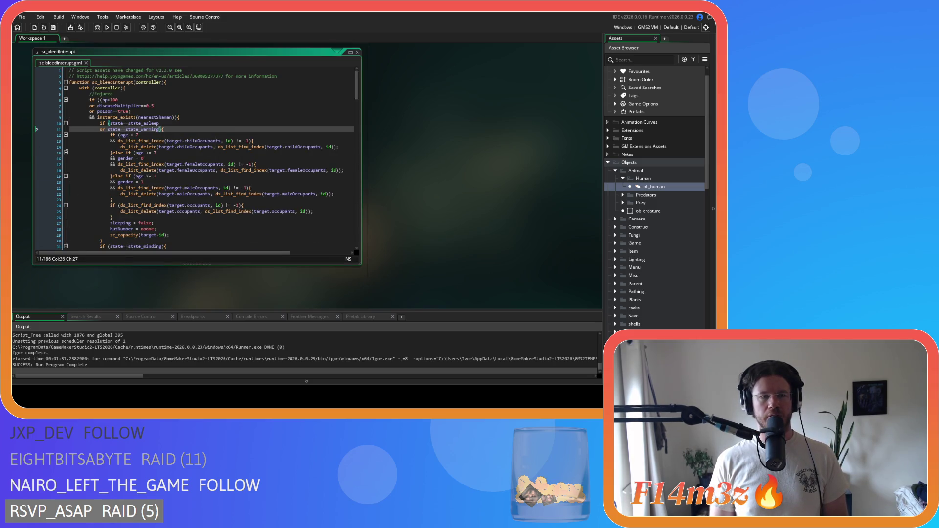
click(253, 140)
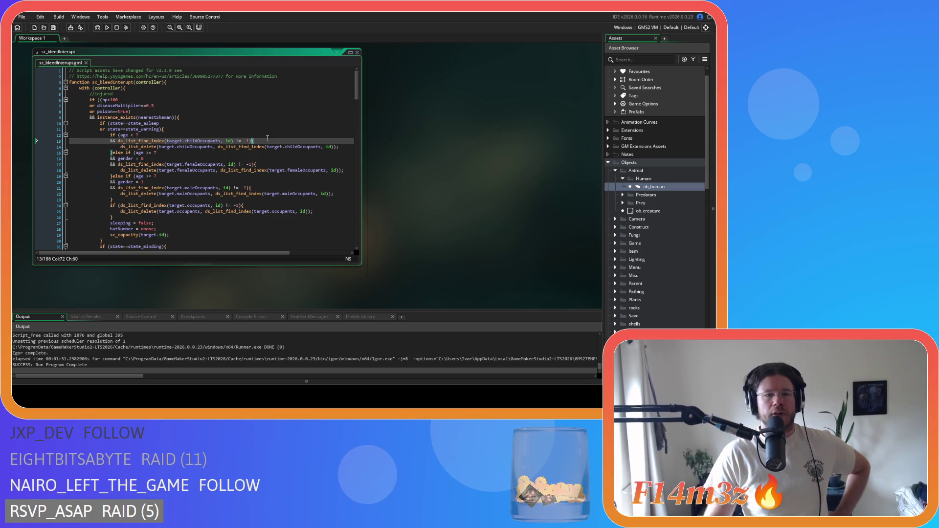
scroll(247, 115, down, 4)
scroll(242, 110, down, 20)
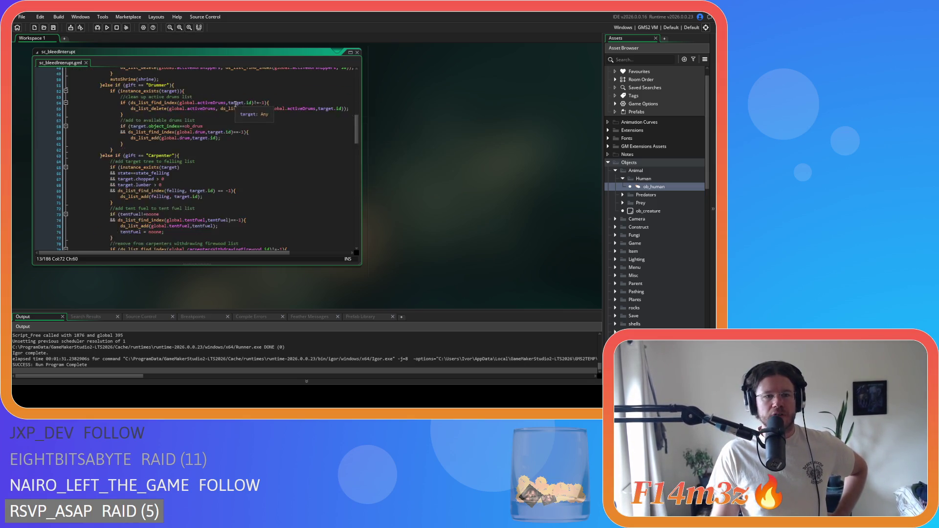
scroll(235, 107, down, 15)
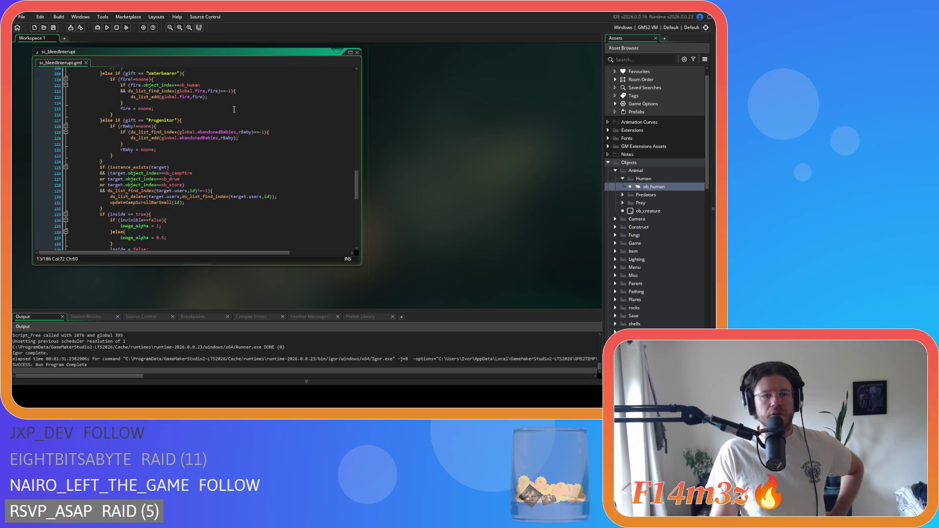
scroll(234, 109, up, 20)
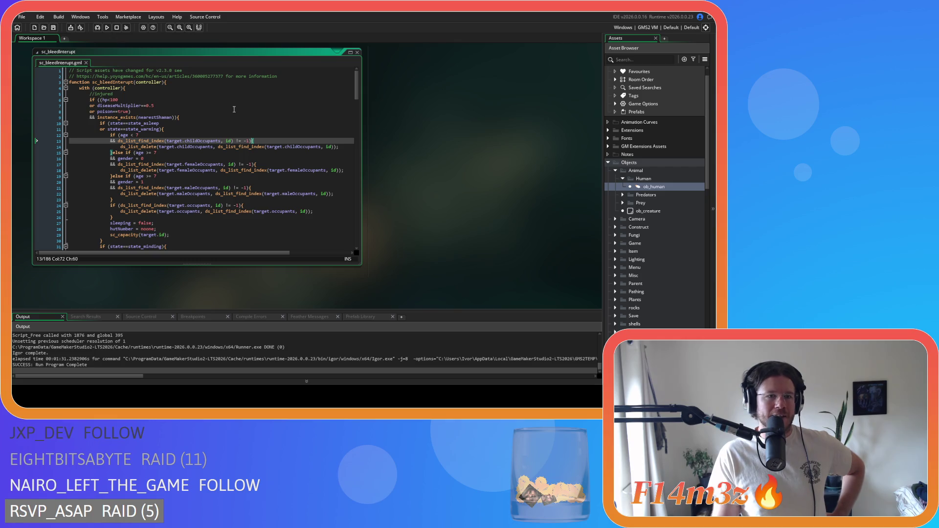
scroll(234, 109, down, 3)
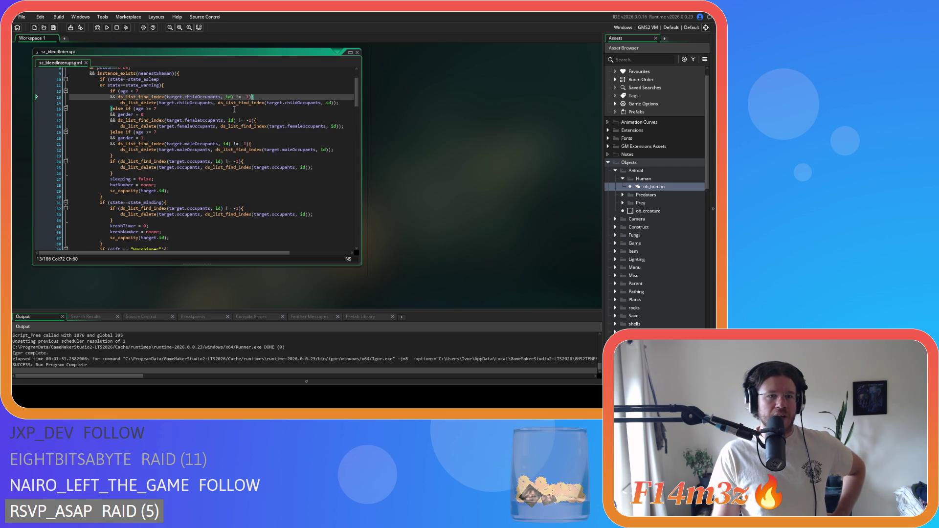
scroll(235, 110, down, 20)
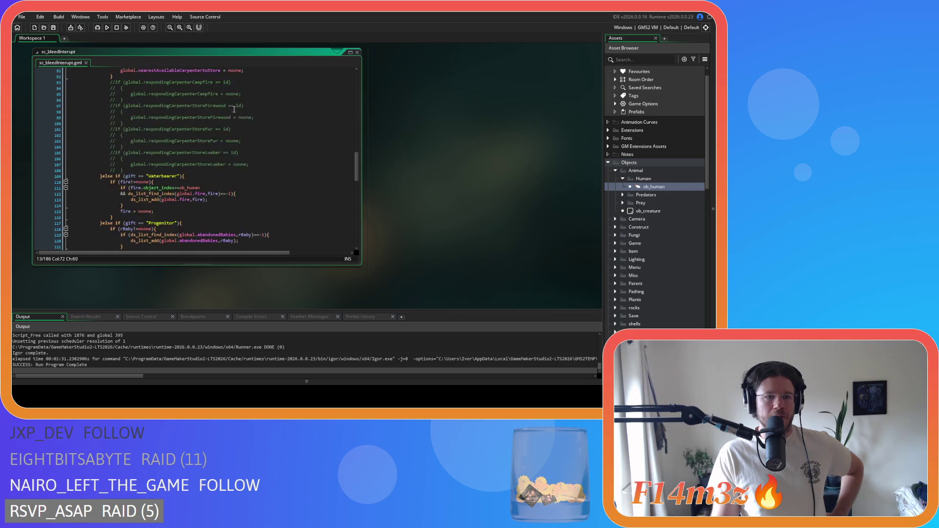
scroll(235, 109, up, 15)
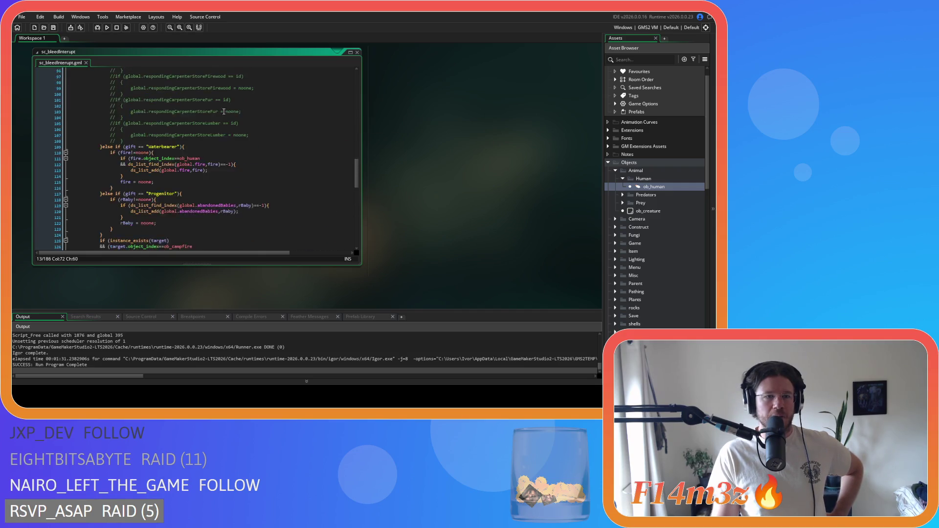
scroll(187, 117, up, 17)
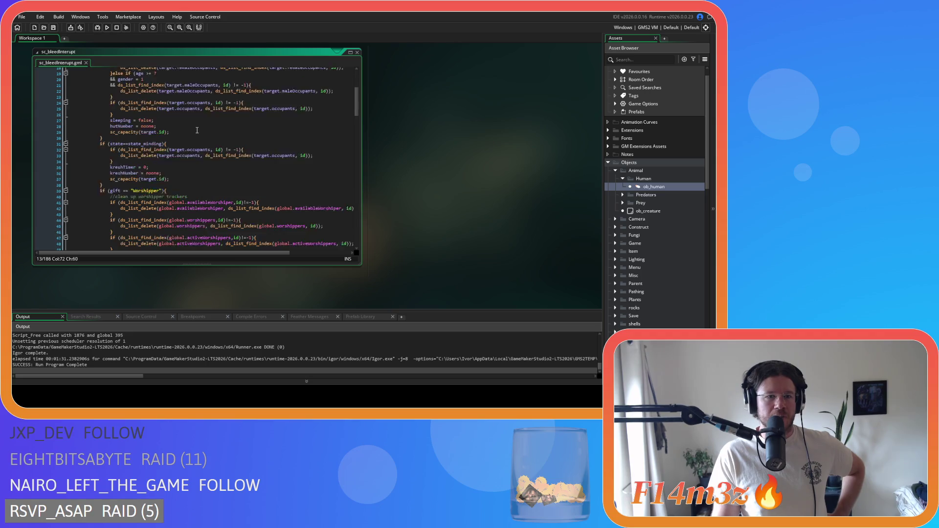
mouse_move(174, 124)
mouse_down()
mouse_move(189, 190)
mouse_move(168, 159)
mouse_up()
click(201, 195)
click(193, 135)
mouse_move(169, 206)
mouse_down()
mouse_move(147, 216)
mouse_move(167, 211)
mouse_move(119, 208)
mouse_up()
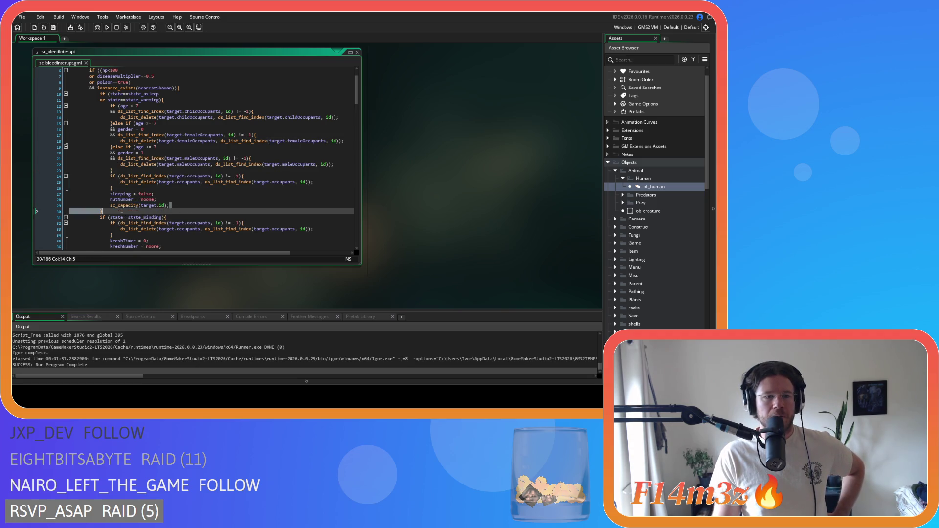
mouse_move(170, 206)
mouse_down()
mouse_move(120, 176)
mouse_move(147, 159)
mouse_up()
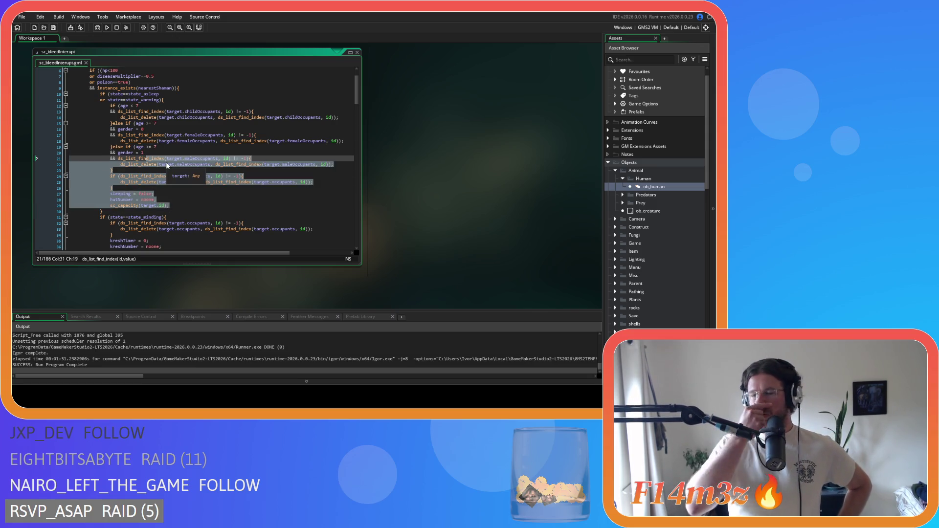
click(239, 177)
click(216, 135)
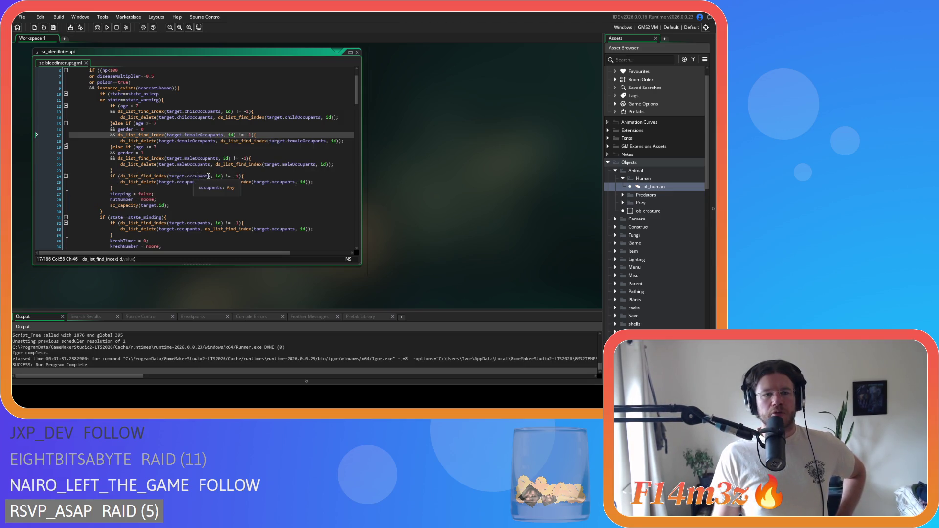
click(186, 199)
click(187, 205)
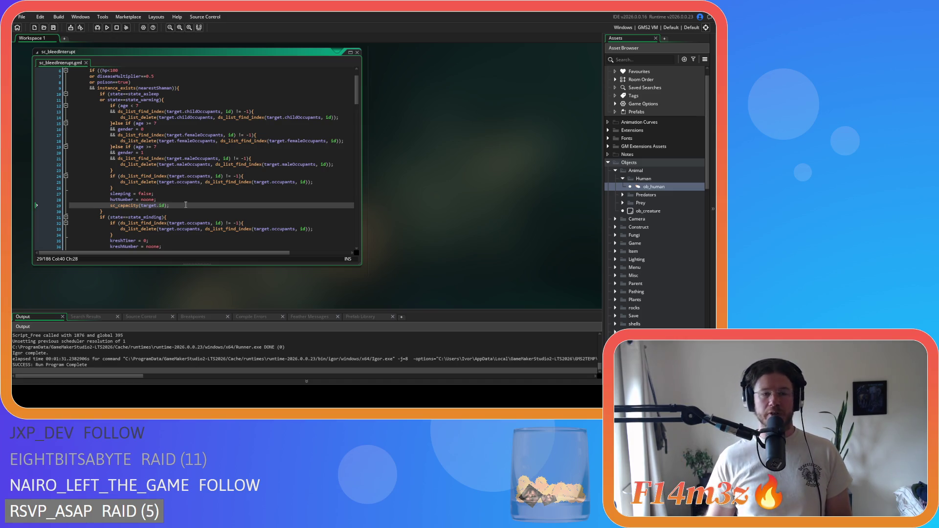
click(203, 150)
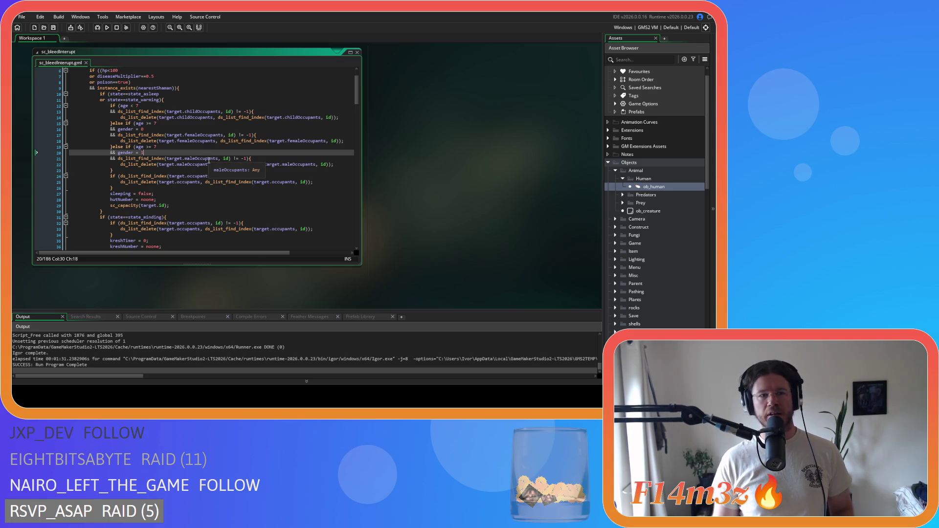
click(162, 98)
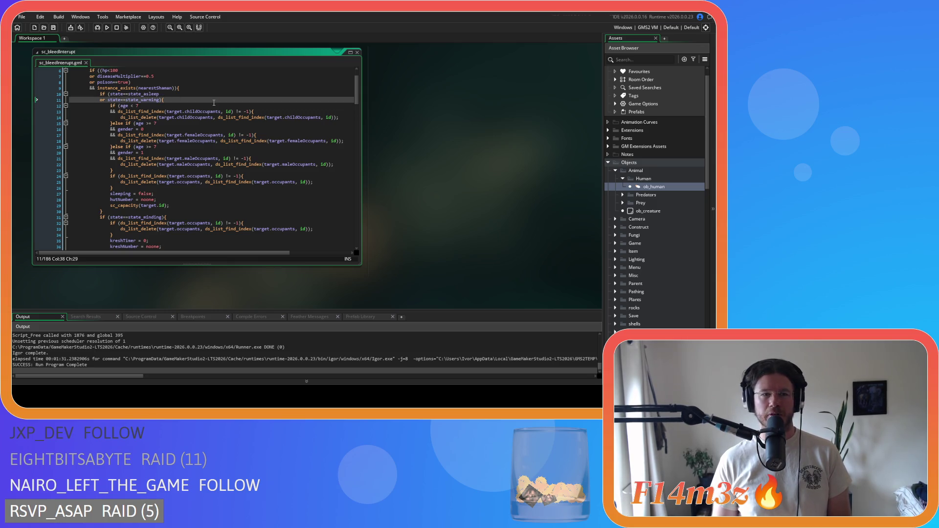
scroll(262, 208, up, 2)
click(279, 126)
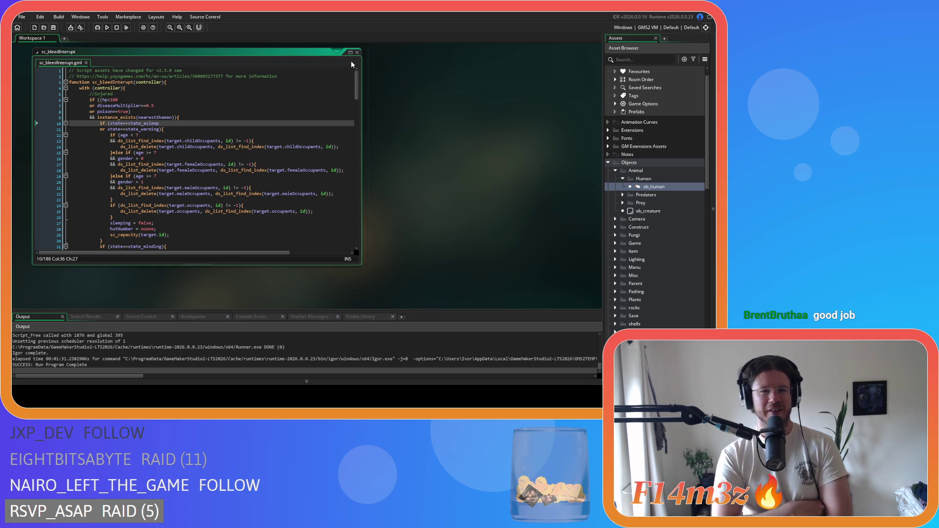
click(201, 147)
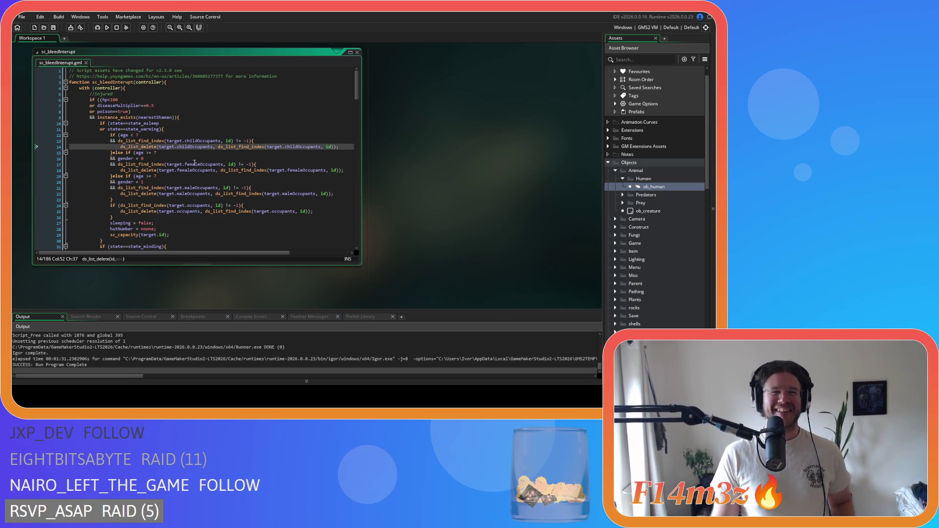
click(215, 128)
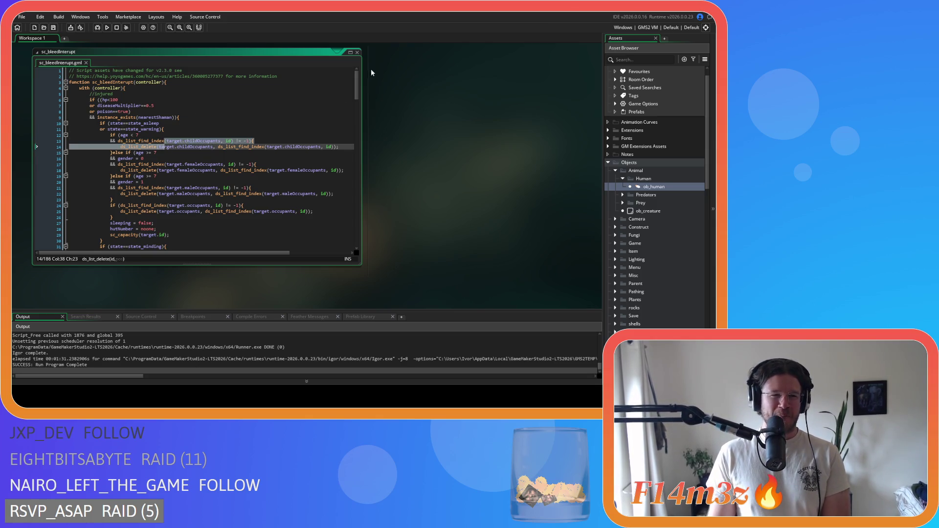
click(309, 108)
click(301, 128)
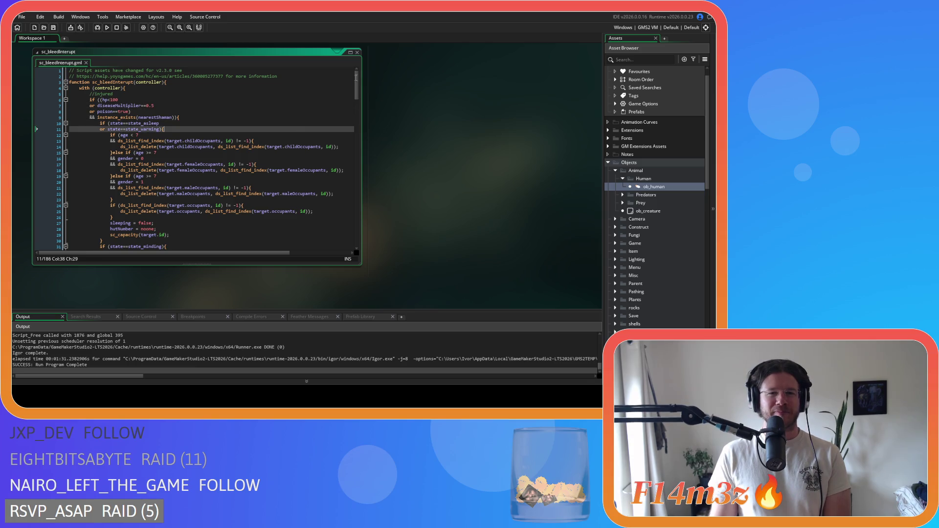
scroll(446, 128, up, 2)
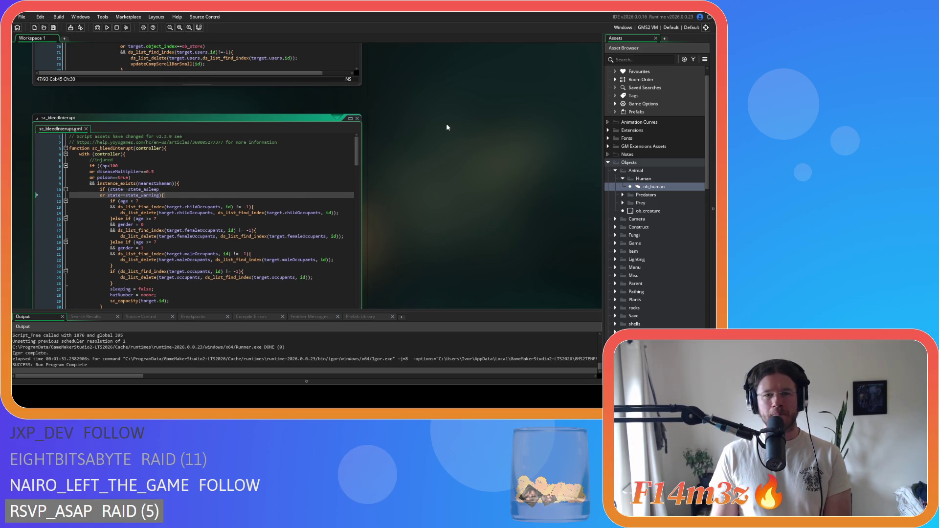
- Close the sc_bleedInterupt and sc_babyInterupt script tabs
click(358, 119)
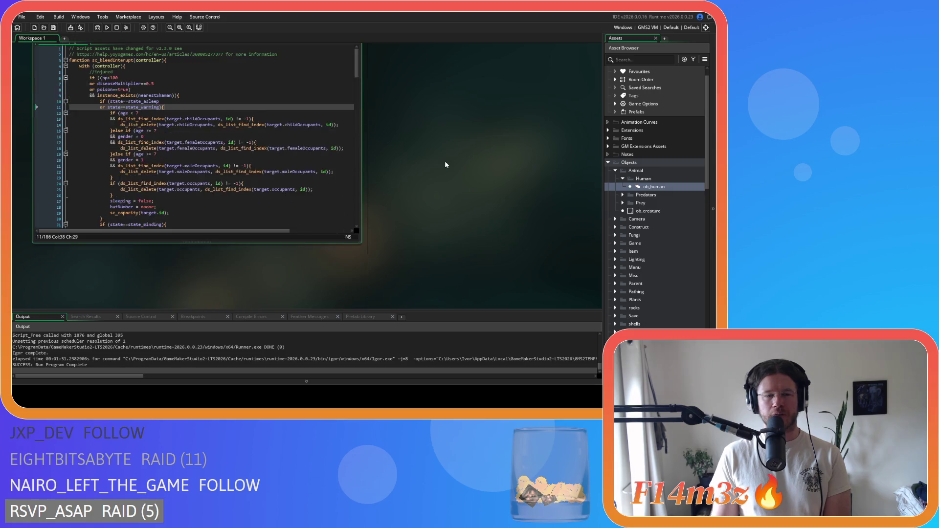
scroll(443, 159, up, 2)
click(358, 158)
scroll(393, 178, up, 2)
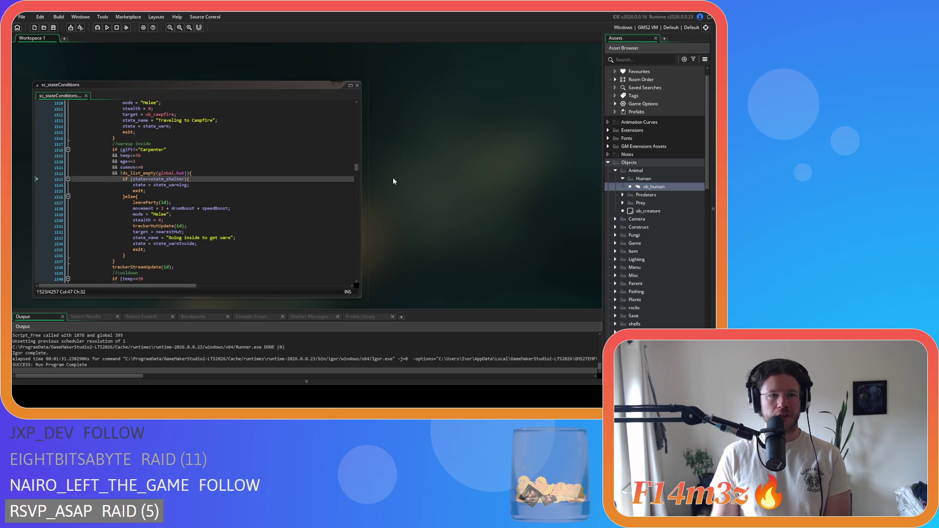
- Review sc_stateConditions from the warm-inside check down past the sheltering occupant cleanup
click(291, 164)
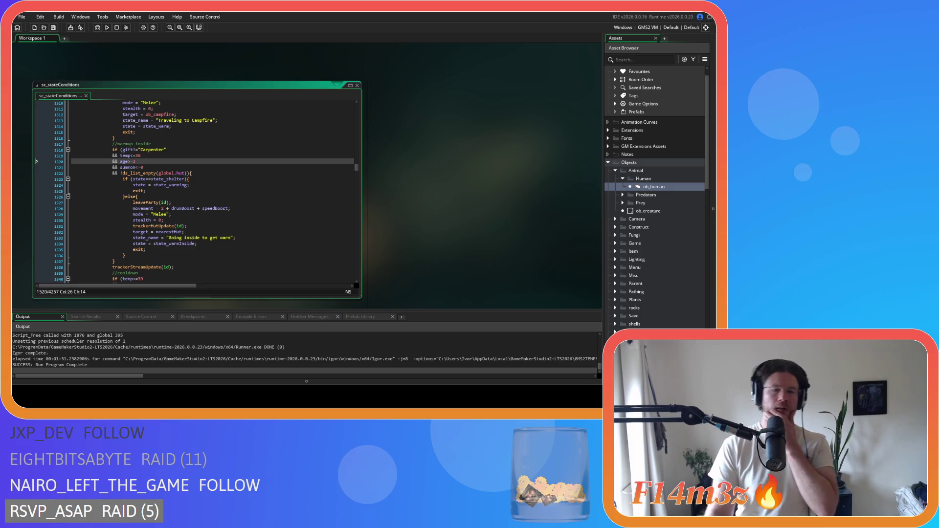
click(200, 244)
scroll(205, 242, down, 10)
scroll(215, 241, up, 12)
scroll(229, 240, down, 5)
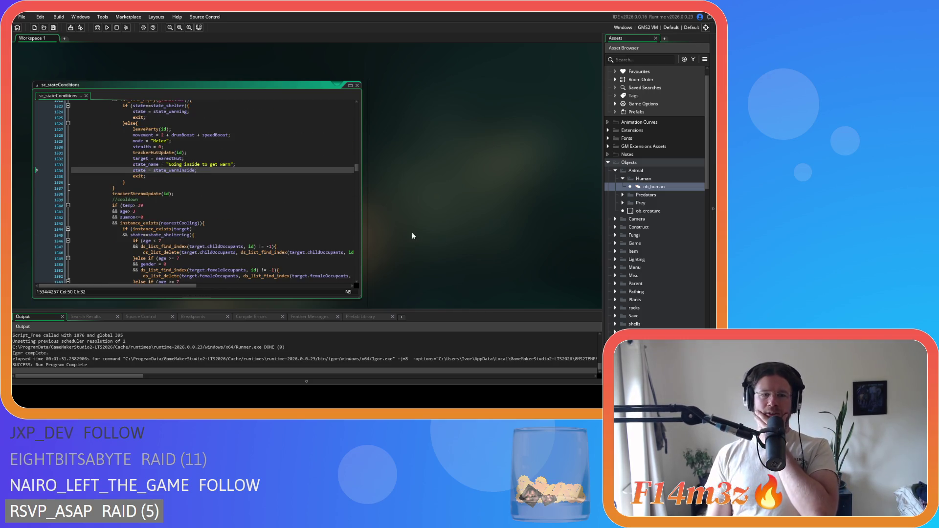
scroll(288, 206, down, 9)
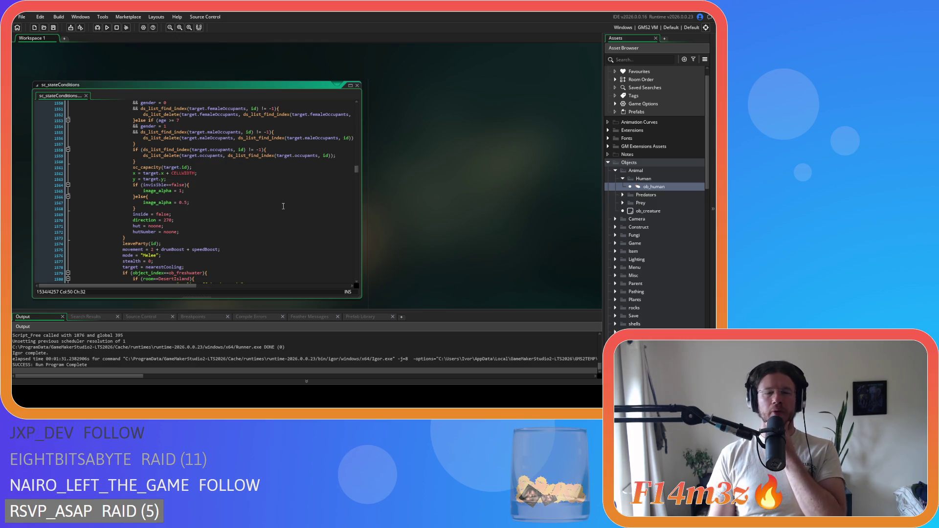
scroll(283, 206, up, 8)
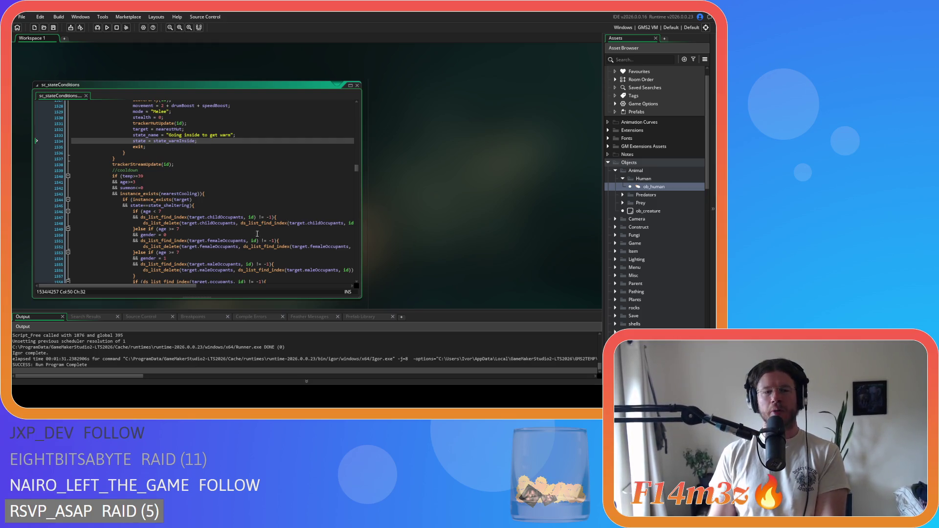
scroll(261, 233, down, 6)
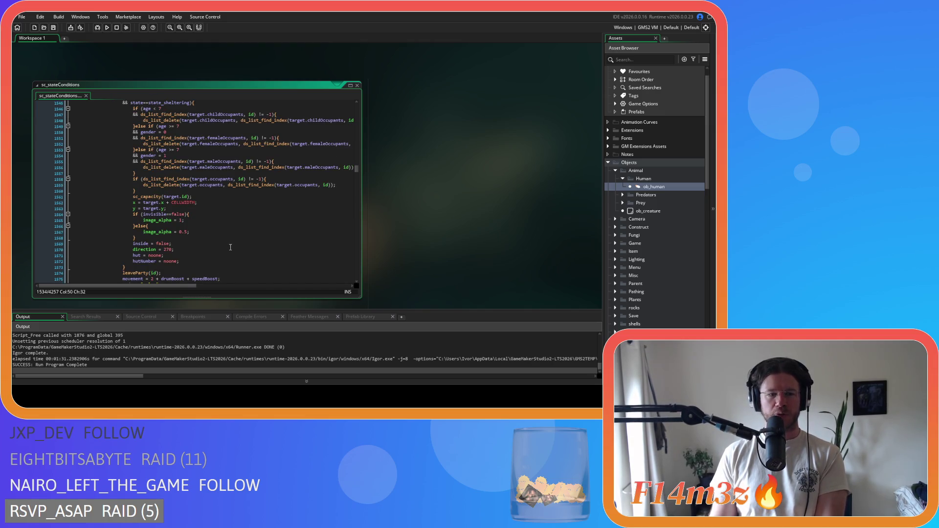
scroll(231, 247, up, 3)
scroll(231, 248, down, 2)
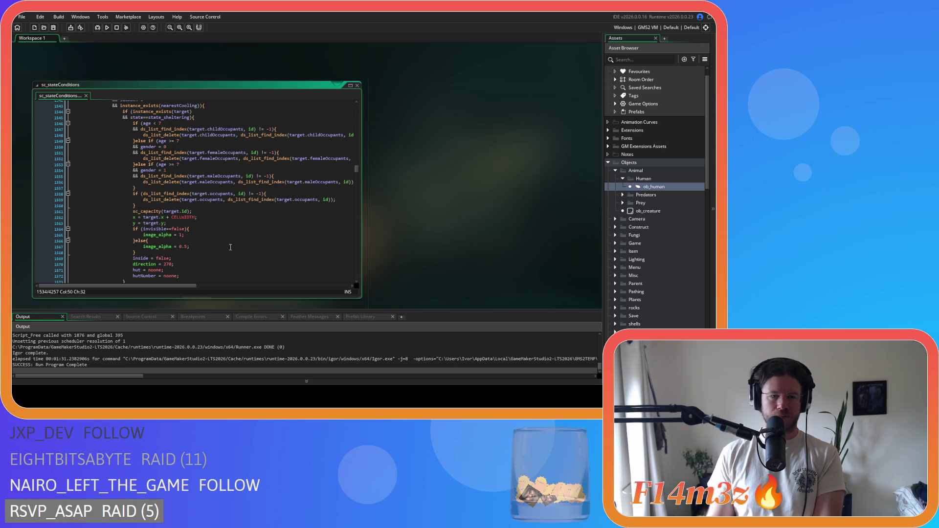
scroll(230, 247, down, 3)
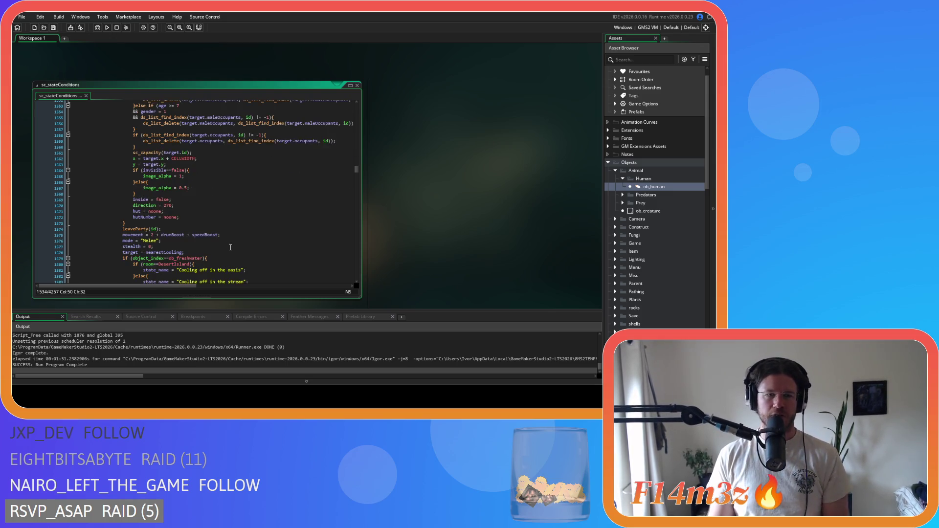
scroll(231, 248, up, 4)
click(210, 221)
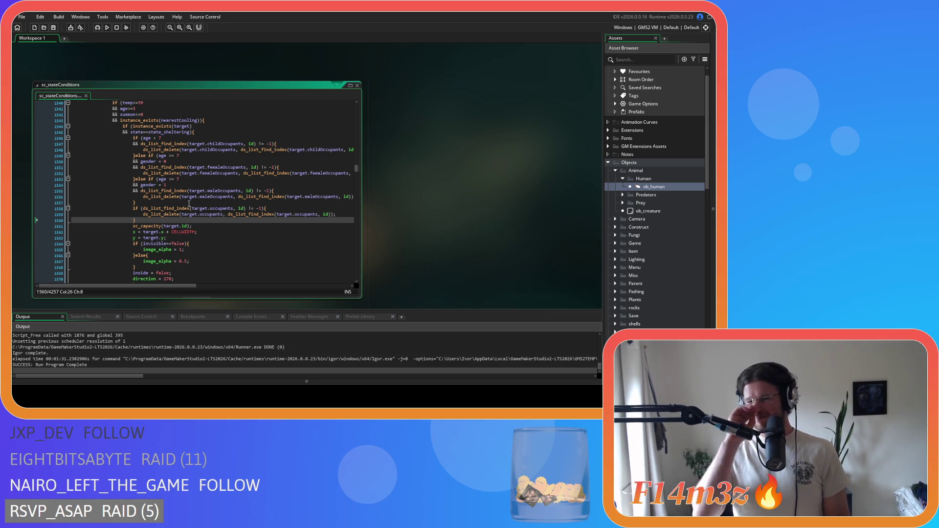
scroll(680, 244, down, 6)
scroll(680, 243, down, 8)
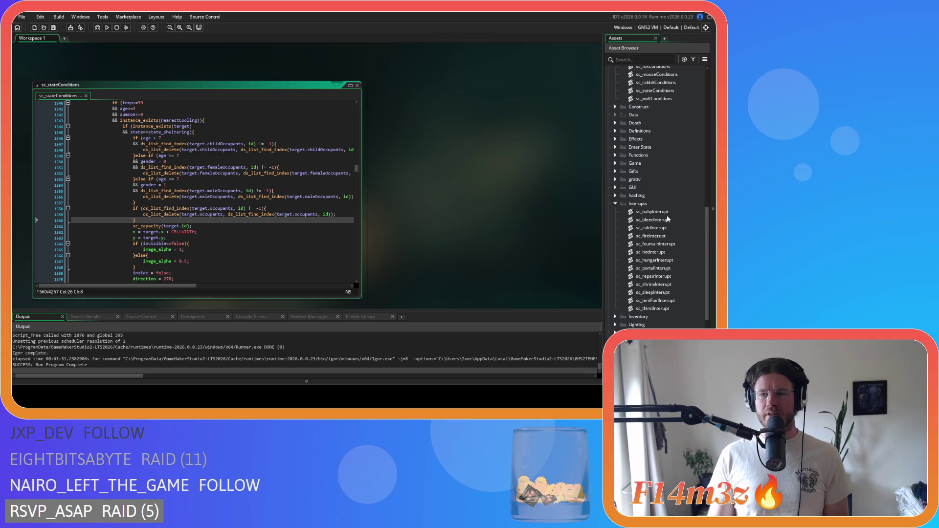
- In sc_bleedInterupt, make the line 10–11 occupant cleanup check cover state_asleep or state==state_warming
double_click(669, 220)
drag(128, 144, 161, 138)
scroll(161, 138, down, 3)
scroll(160, 132, up, 3)
key(Left)
key(Left)
key(Left)
click(189, 145)
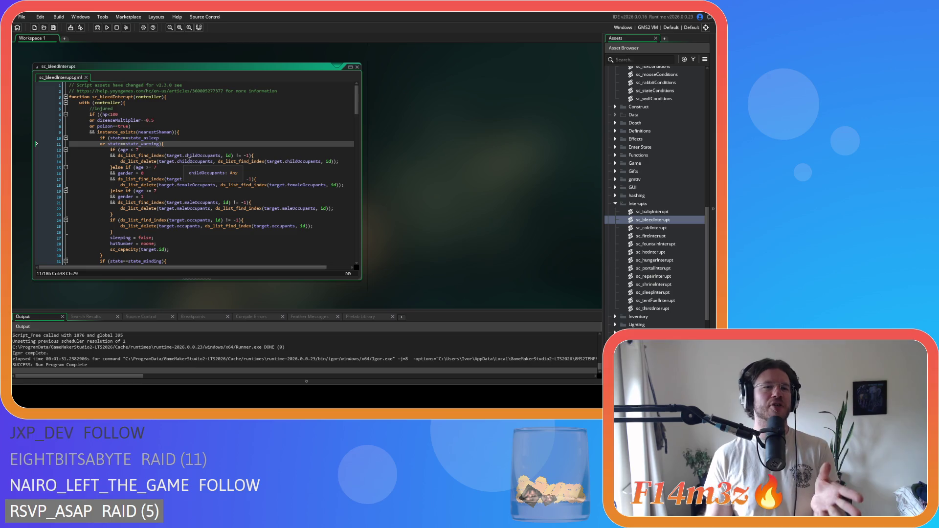
mouse_move(107, 138)
mouse_down()
mouse_move(160, 138)
mouse_move(100, 138)
mouse_up()
click(173, 143)
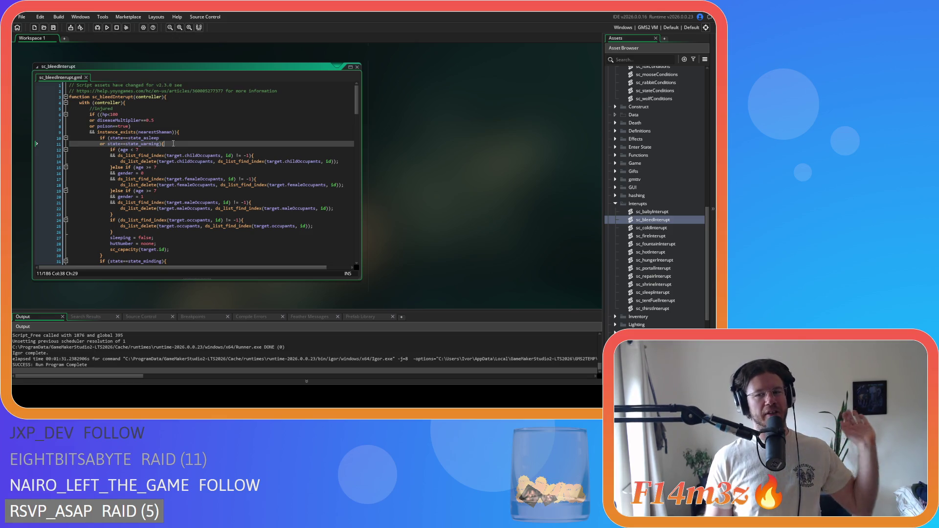
scroll(666, 112, up, 1)
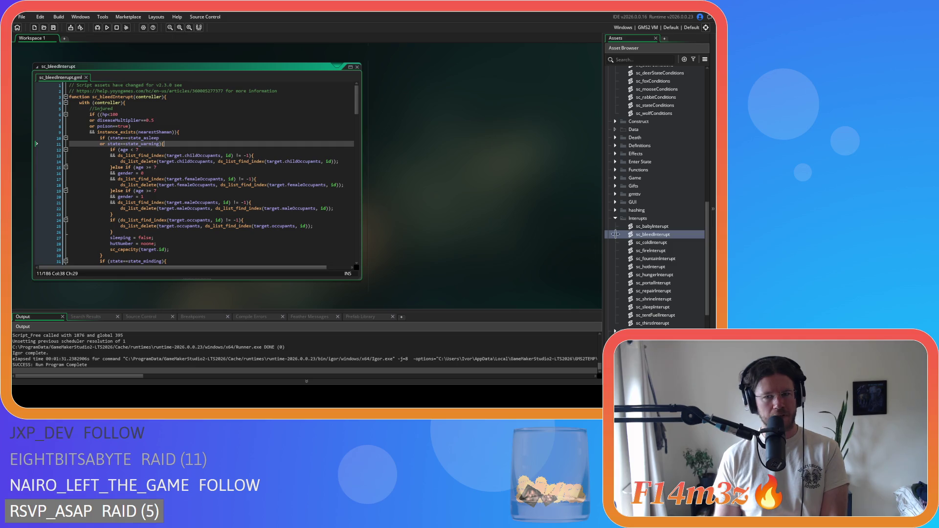
scroll(635, 231, down, 2)
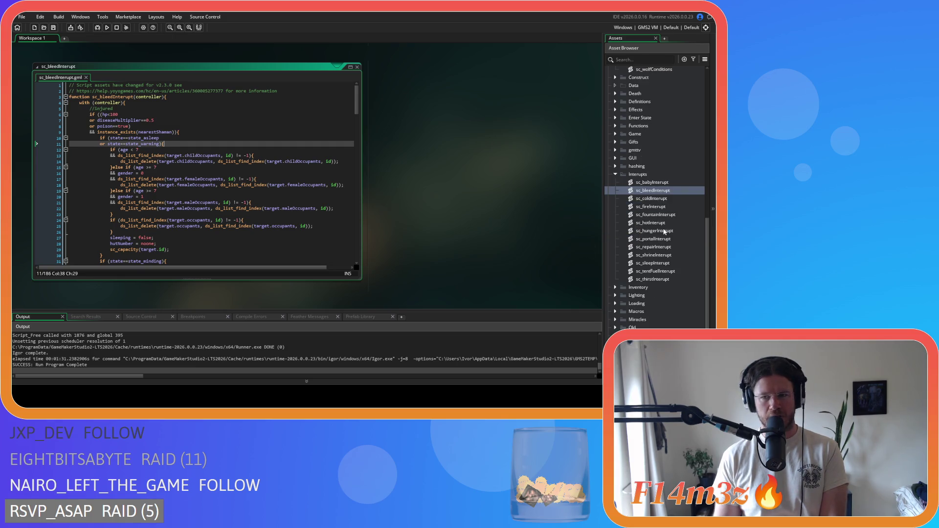
scroll(492, 224, up, 5)
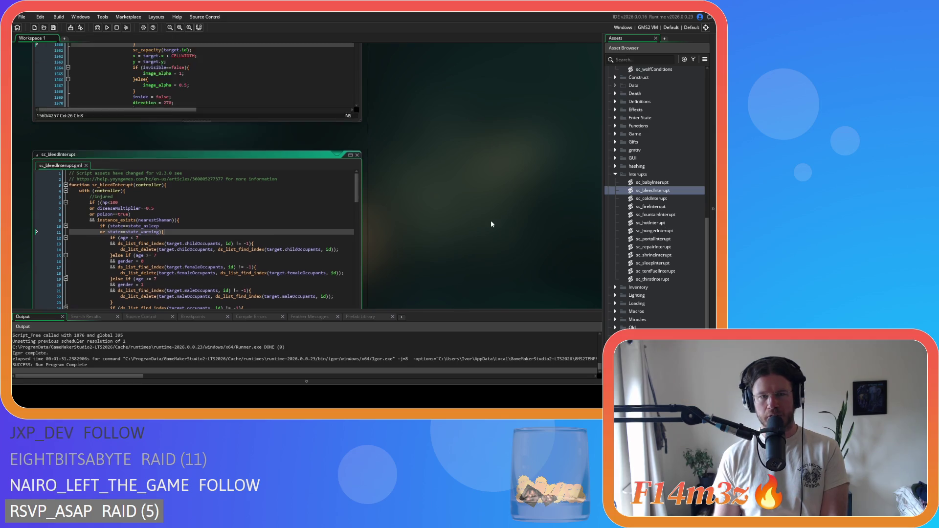
- Open the ob_human object and inspect its Create code around the tickRoll = 0 line
scroll(491, 224, down, 5)
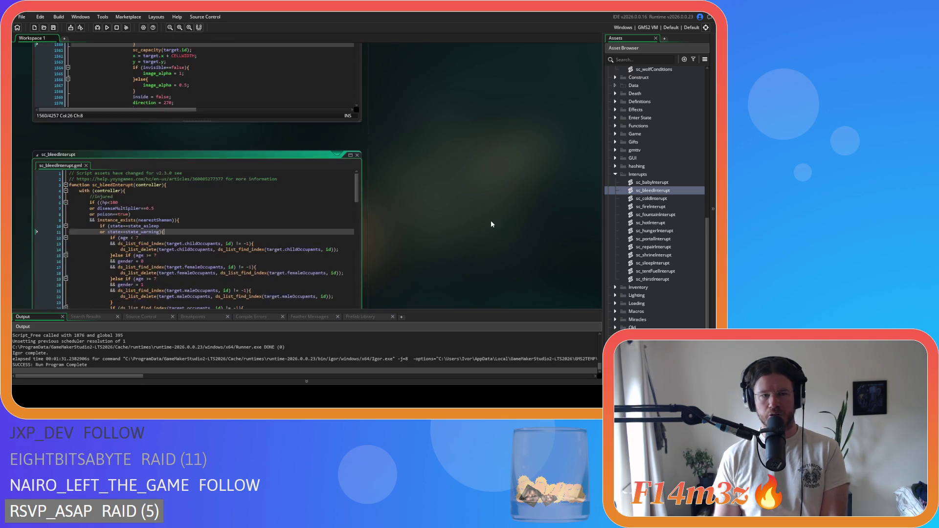
scroll(656, 212, up, 8)
scroll(649, 210, up, 8)
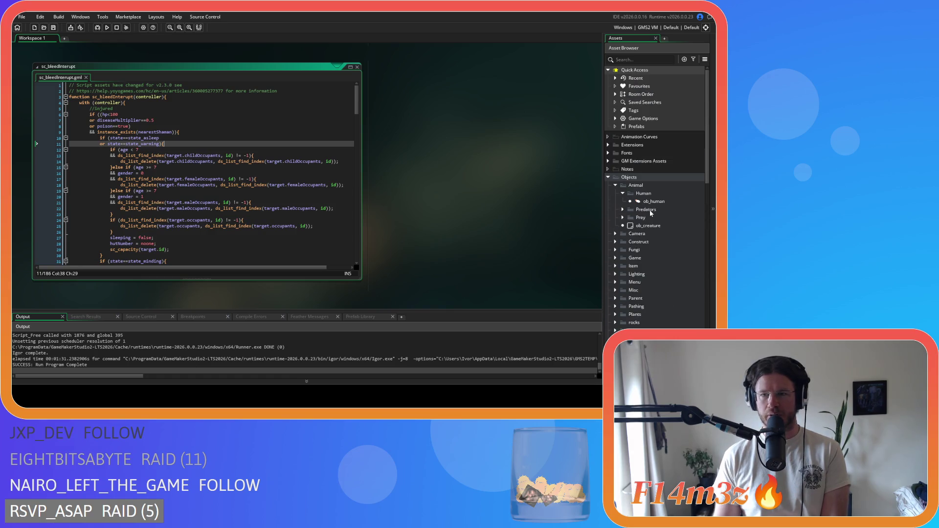
click(662, 202)
double_click(663, 204)
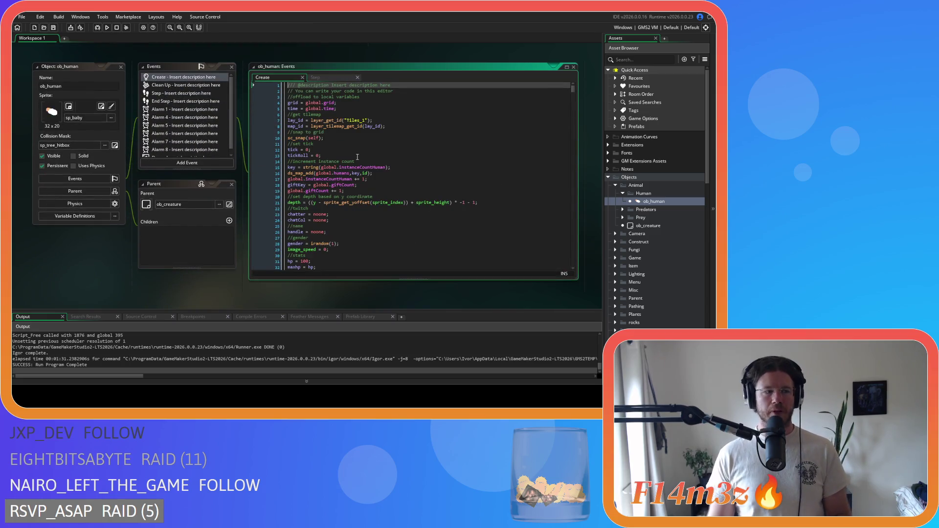
click(357, 156)
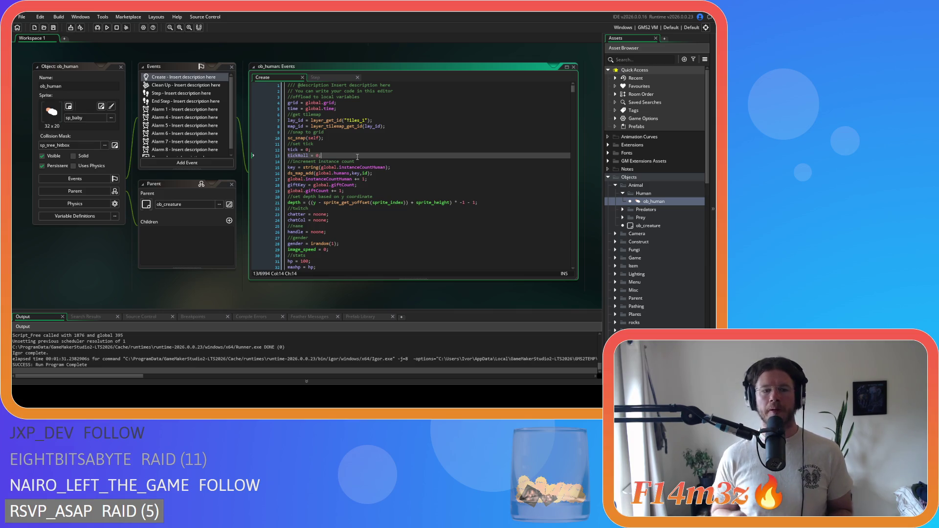
click(371, 149)
scroll(372, 147, down, 2)
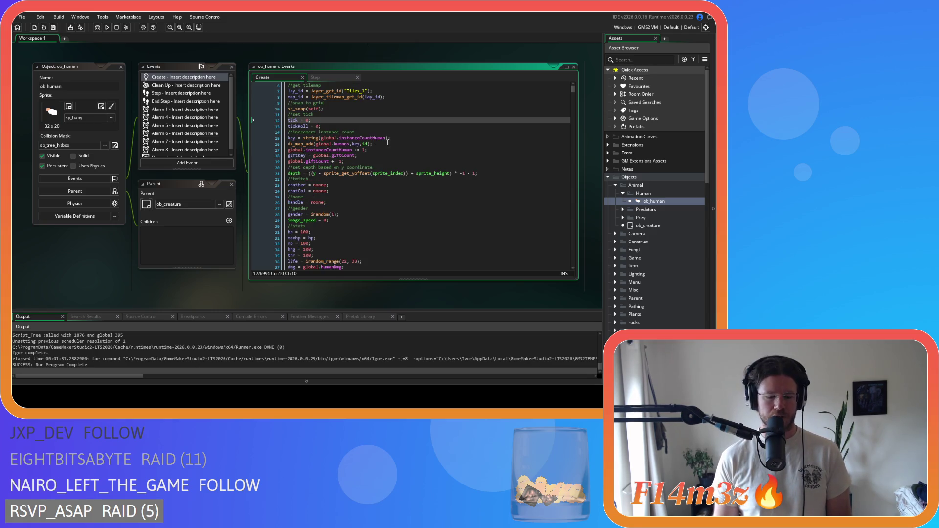
click(386, 126)
- Browse the state_held, state_burn and state_swarm functions, then search the code for state_deposit
drag(573, 90, 568, 249)
scroll(426, 162, up, 10)
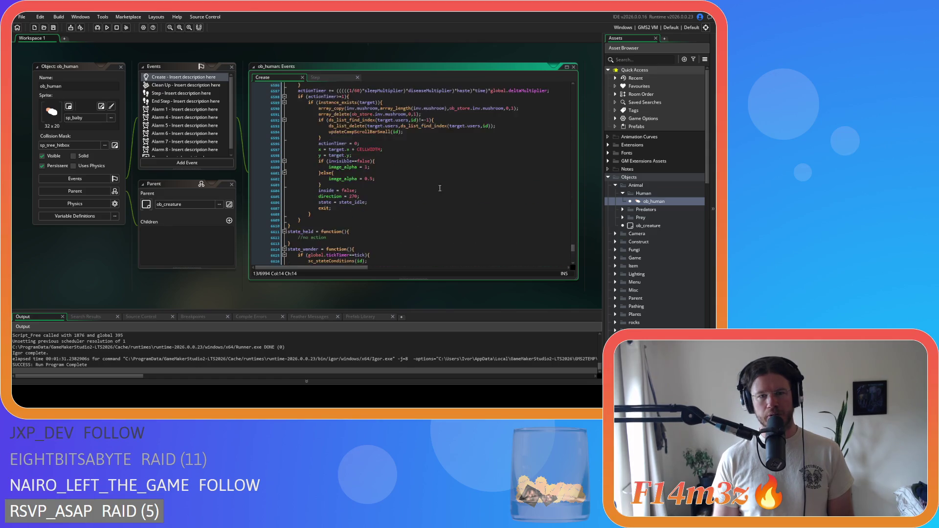
click(432, 135)
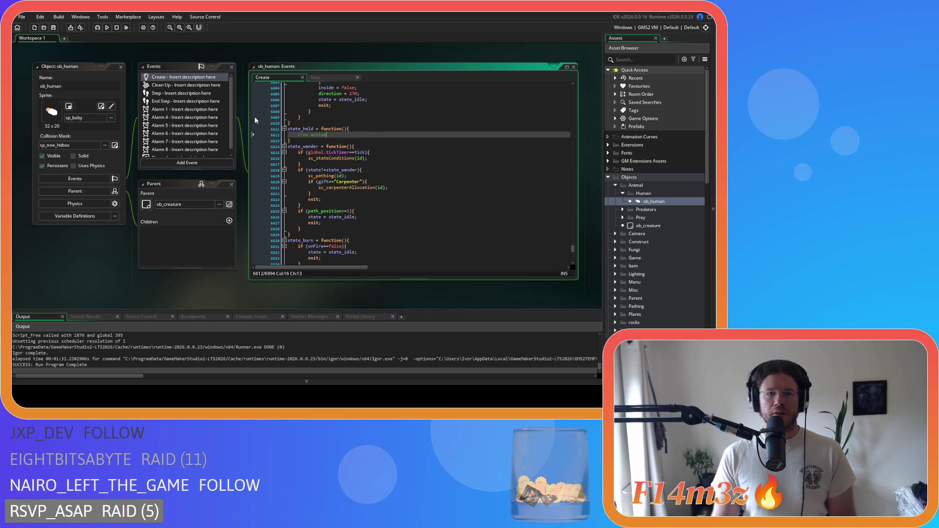
click(391, 152)
scroll(395, 136, down, 8)
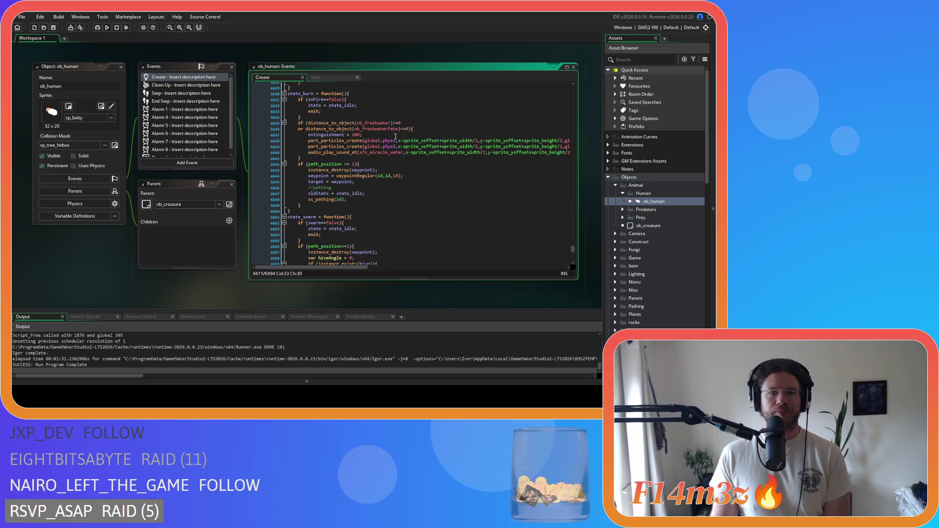
scroll(411, 138, down, 5)
click(424, 139)
scroll(423, 147, down, 4)
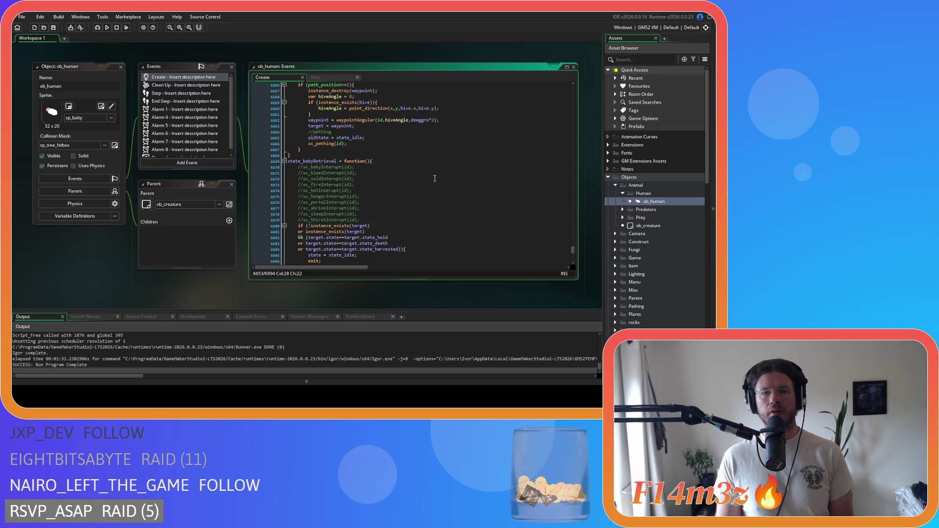
scroll(424, 186, down, 4)
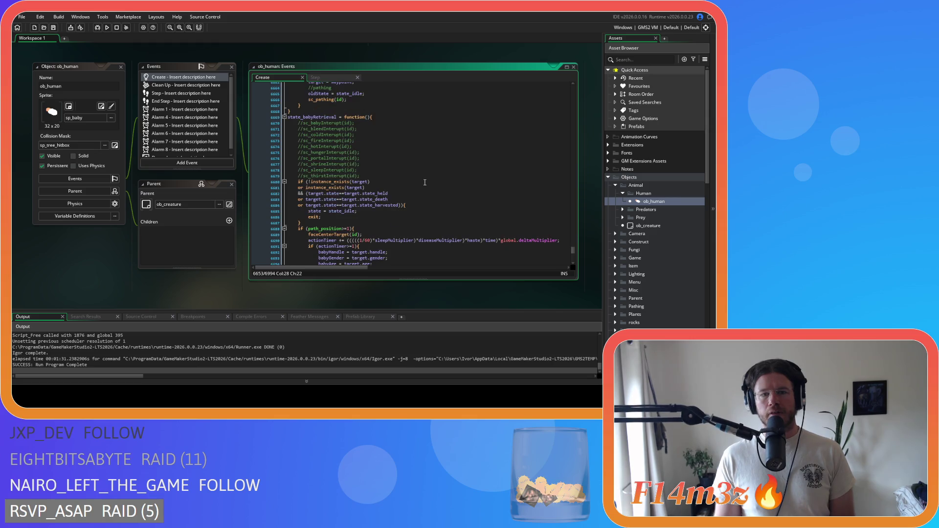
key(ctrl+f)
text(state_)
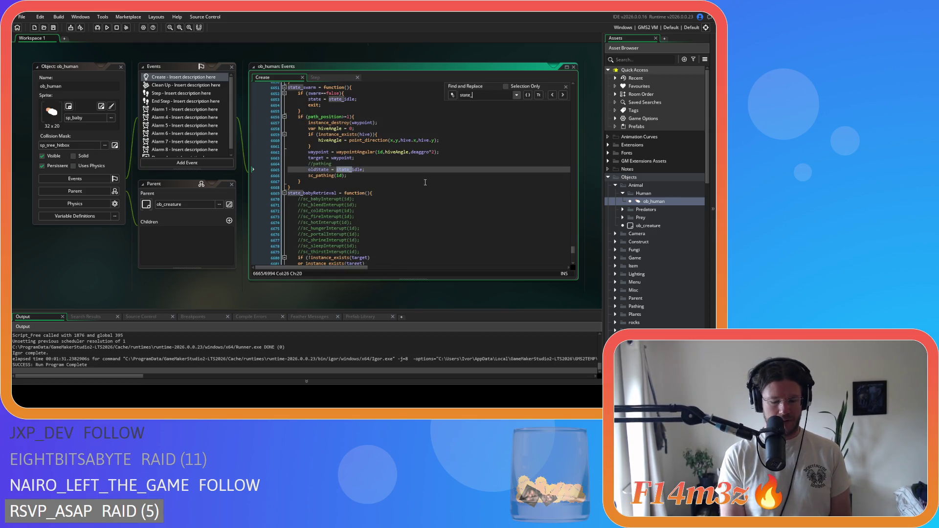
text(deposit)
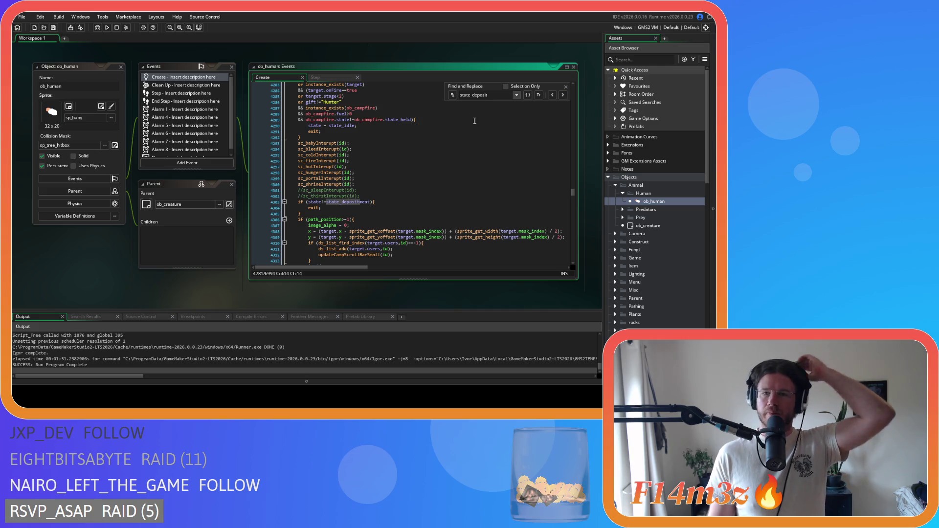
- Close the state_deposit search and reopen sc_bleedInterupt from the Interupts folder
key(Escape)
scroll(665, 243, down, 8)
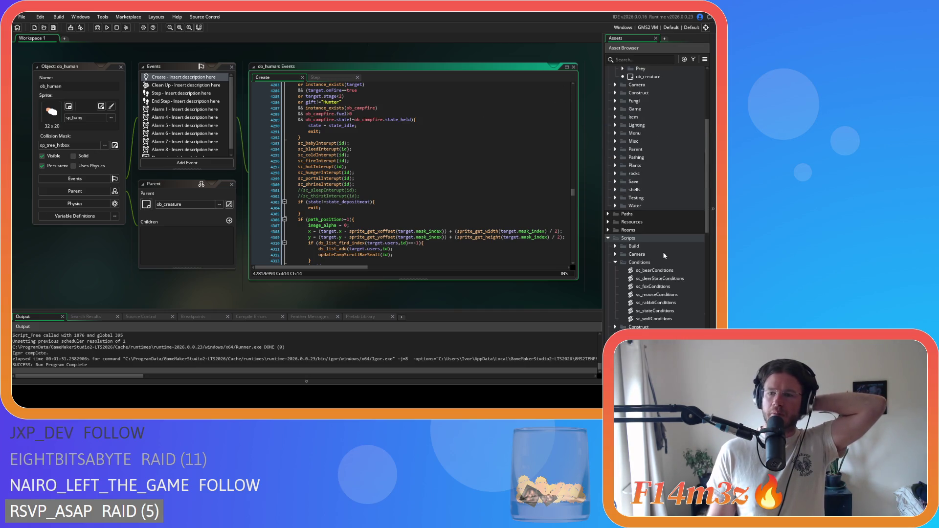
scroll(658, 244, down, 8)
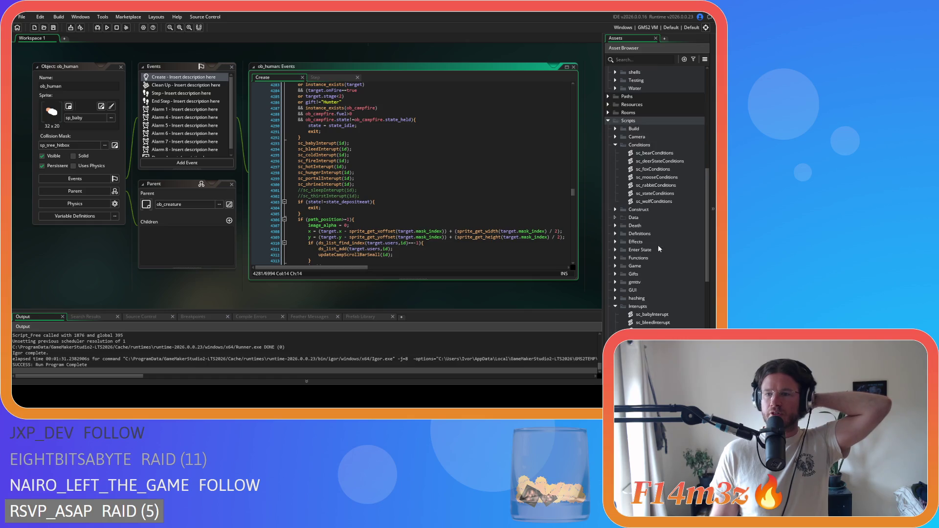
double_click(674, 207)
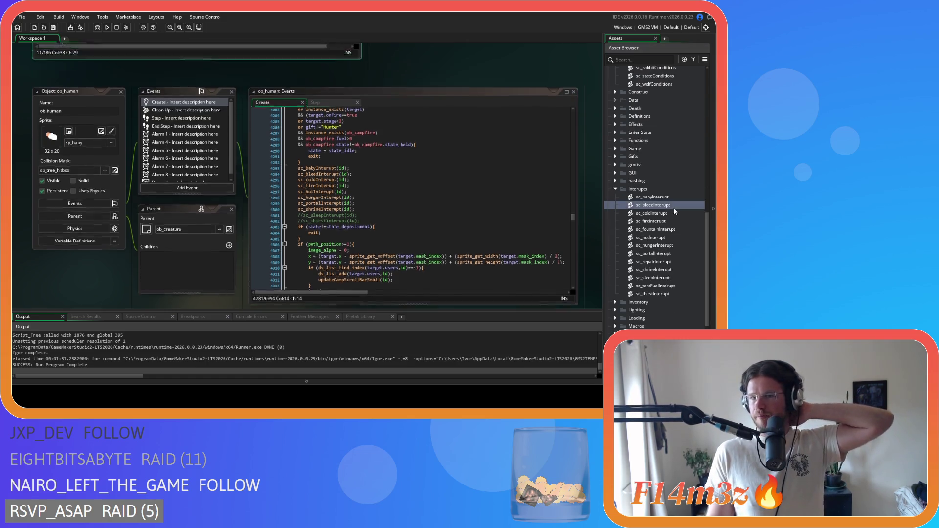
- In sc_bleedInterupt, select the instance_exists users-cleanup block on lines 125–132
scroll(213, 157, down, 5)
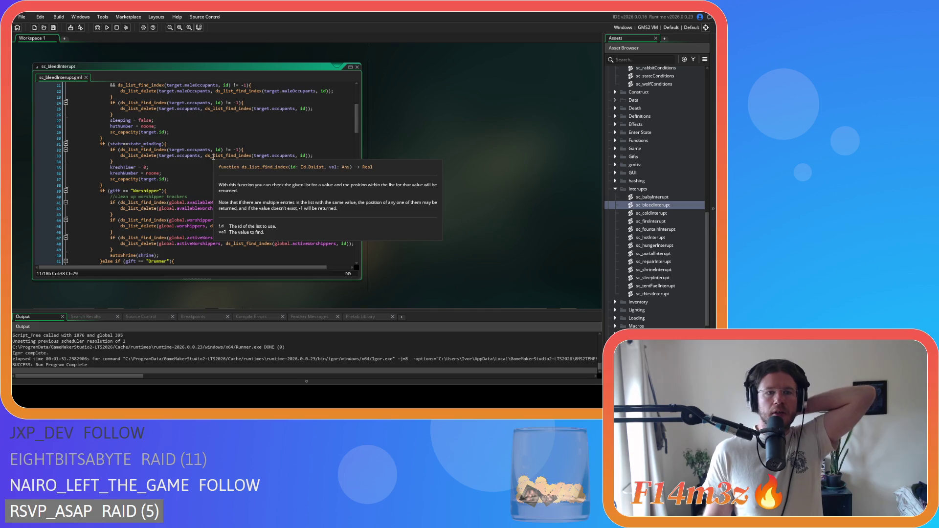
scroll(213, 156, down, 20)
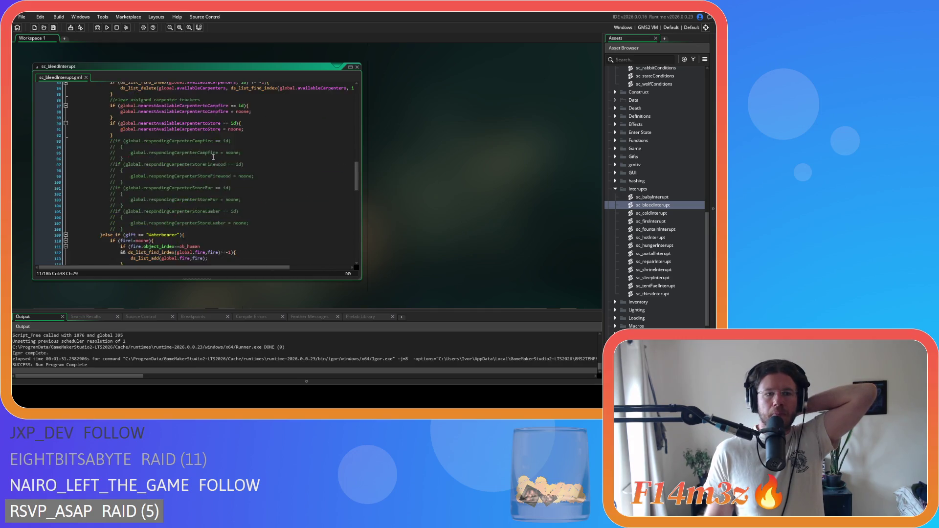
scroll(213, 157, down, 19)
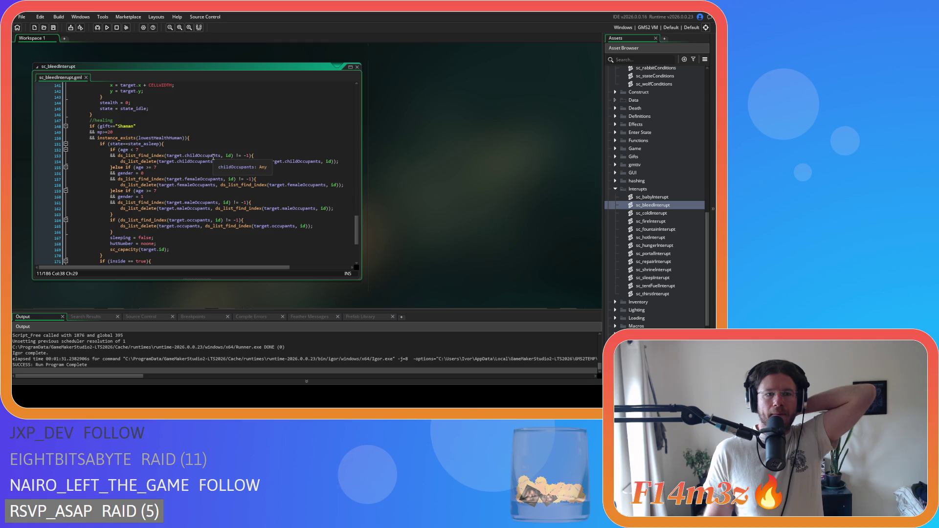
scroll(214, 156, up, 8)
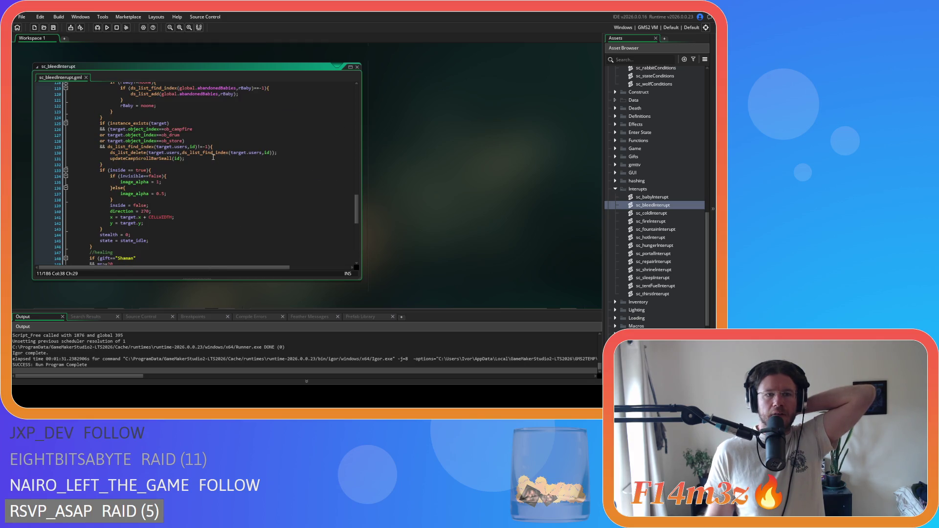
click(214, 147)
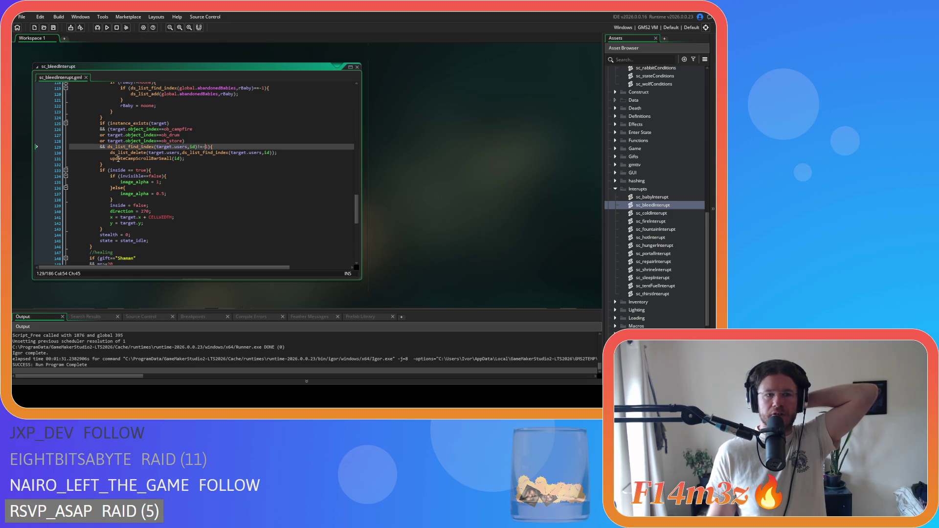
drag(186, 164, 100, 123)
click(213, 168)
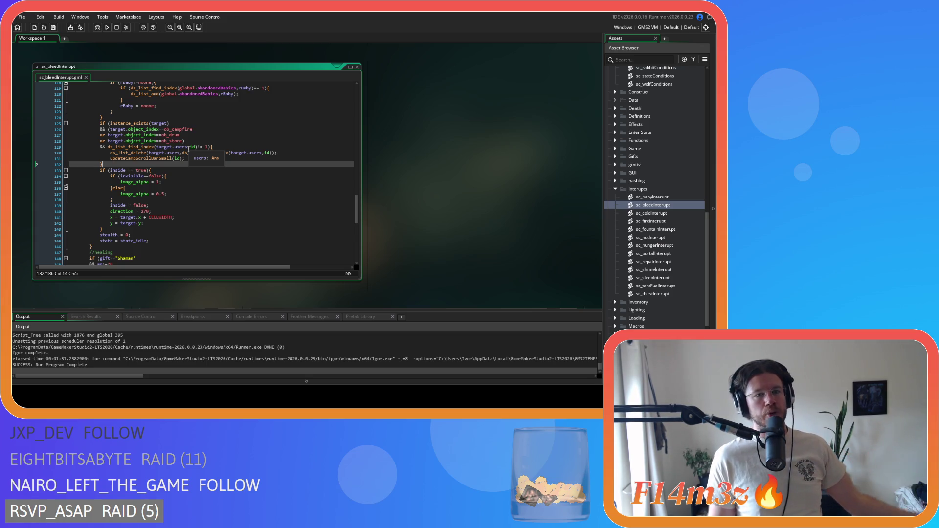
- Inspect the ob_drum, ob_store and ds_list_delete lines, then switch to sc_stateConditions
click(192, 129)
click(171, 135)
click(173, 141)
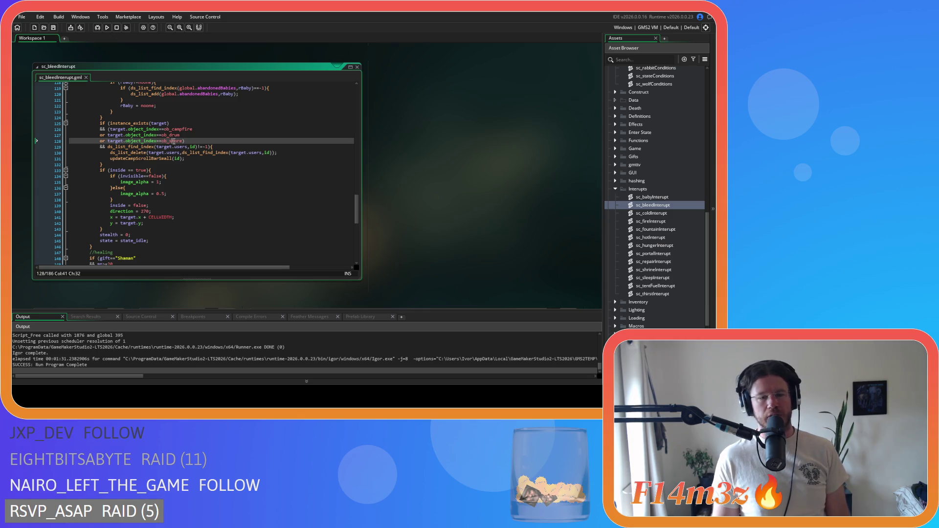
mouse_move(170, 136)
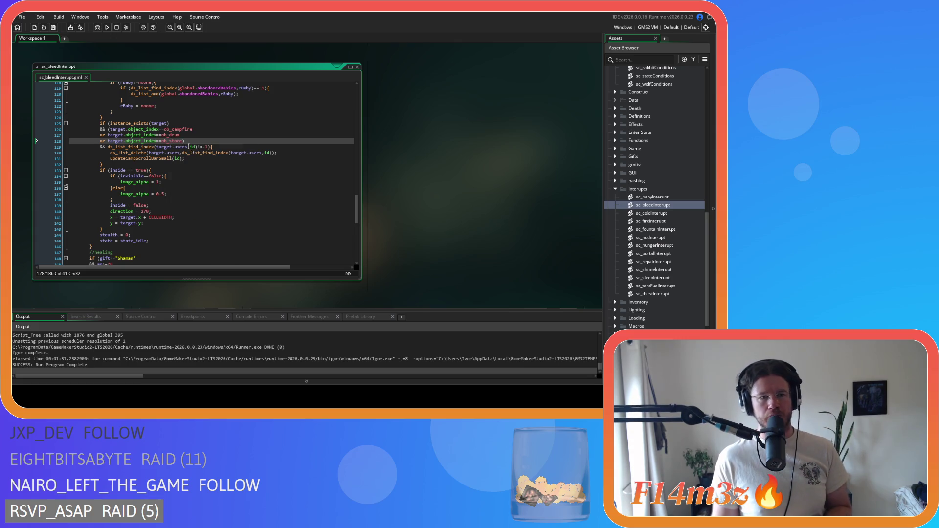
mouse_move(195, 148)
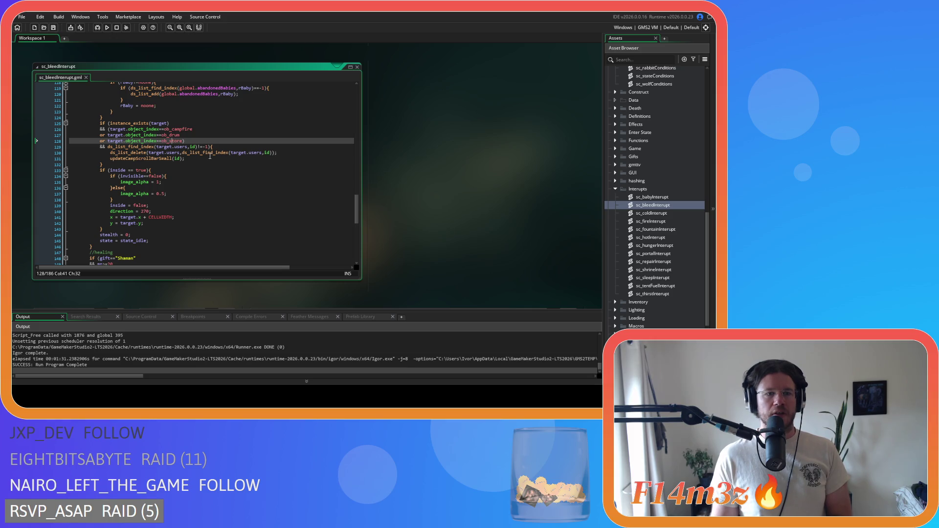
drag(118, 153, 211, 154)
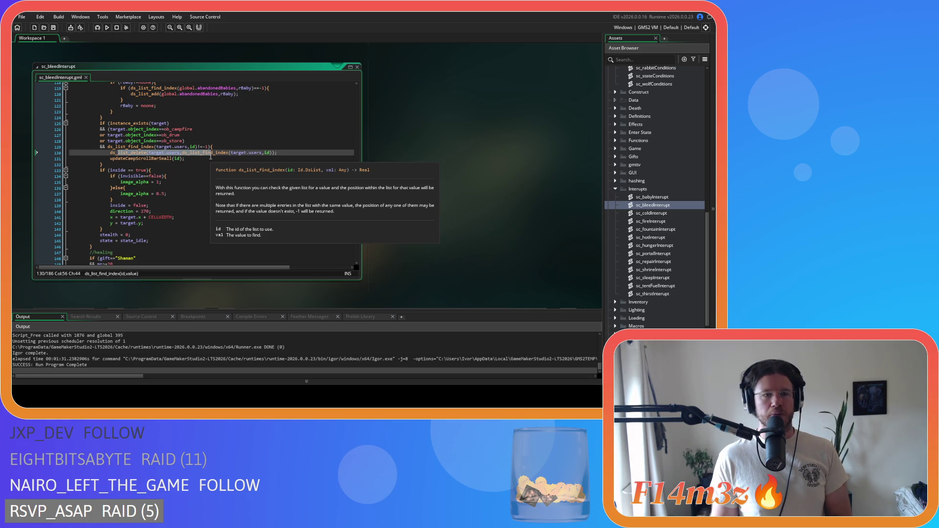
drag(133, 158, 193, 161)
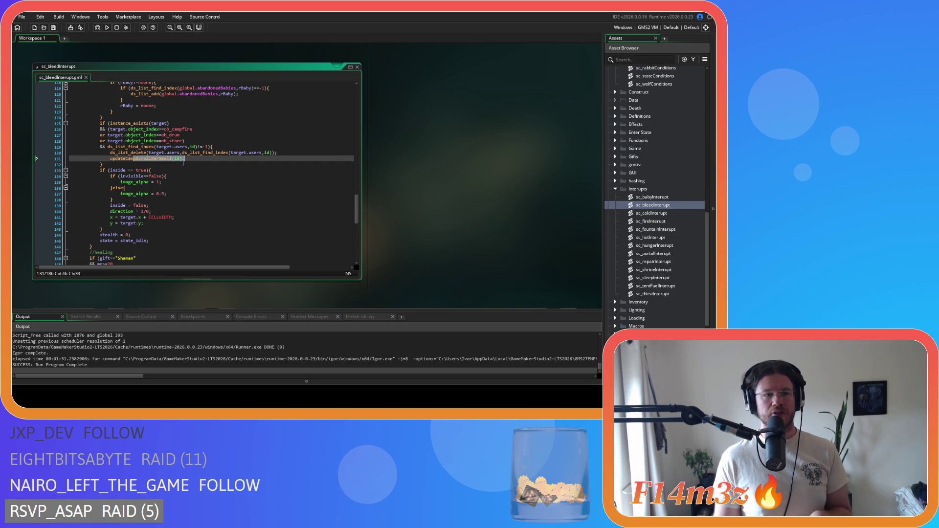
key(Down)
click(227, 160)
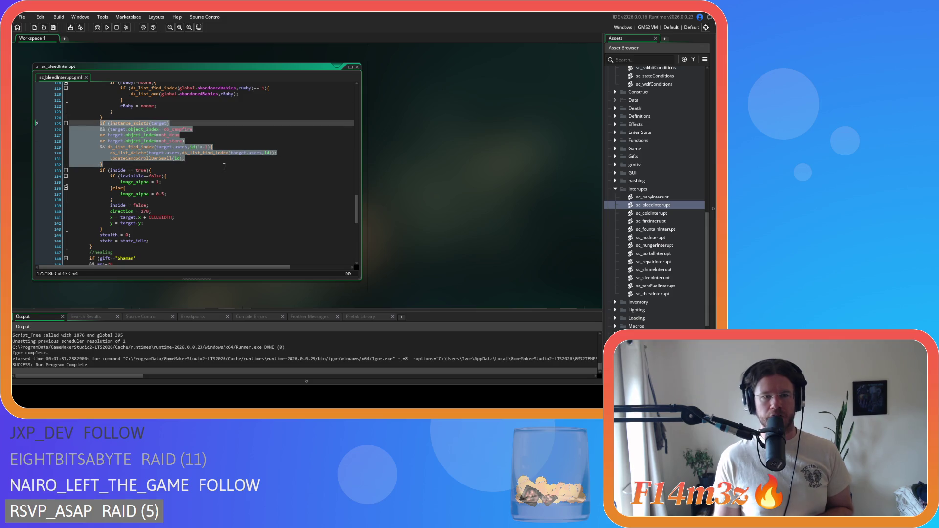
click(247, 167)
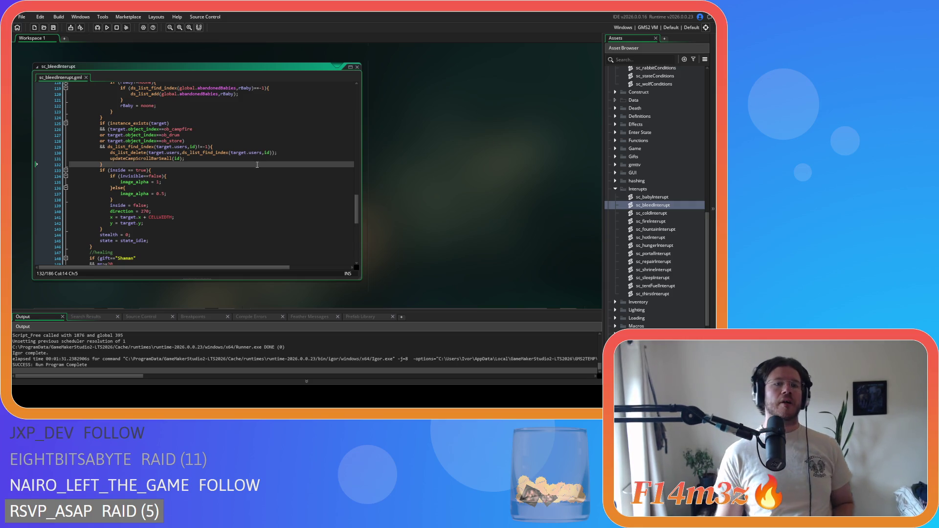
scroll(257, 165, up, 20)
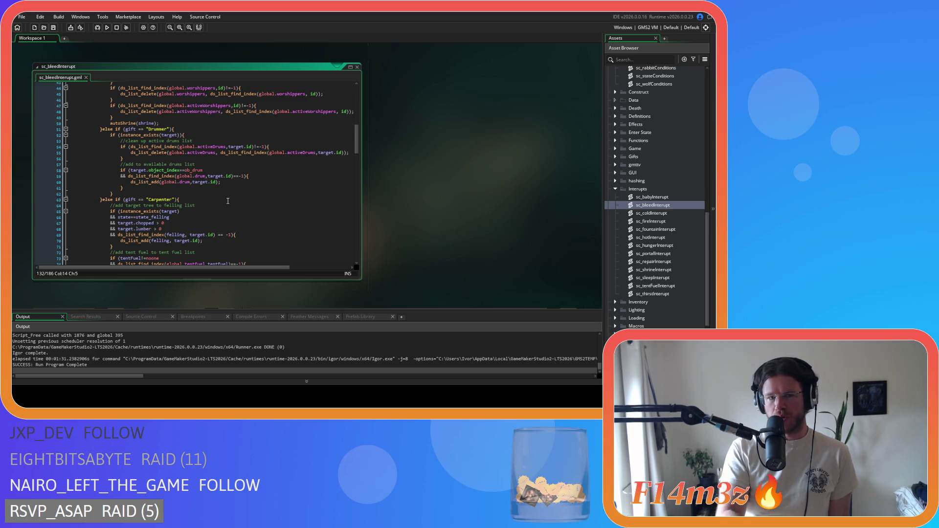
key(ctrl+Tab)
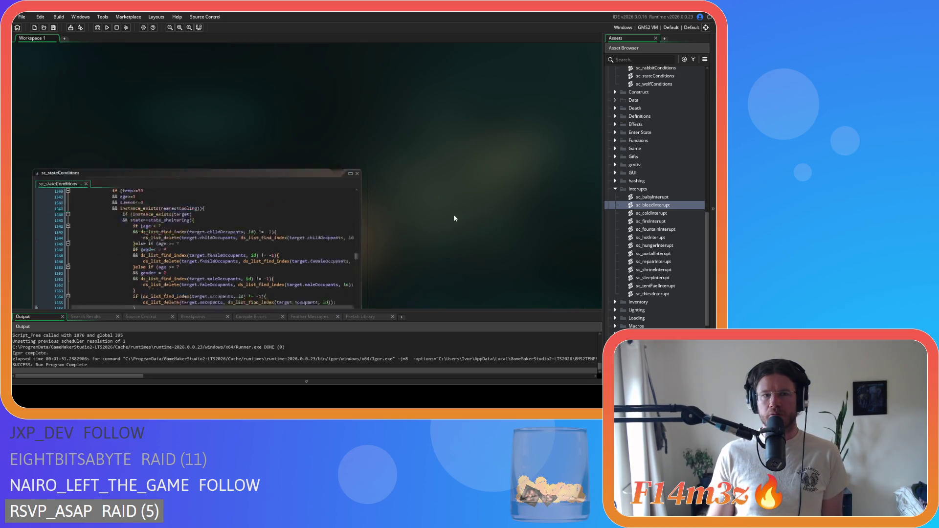
- Scroll sc_stateConditions to the Guard block and inspect the code inside its sheltering check
scroll(440, 228, down, 2)
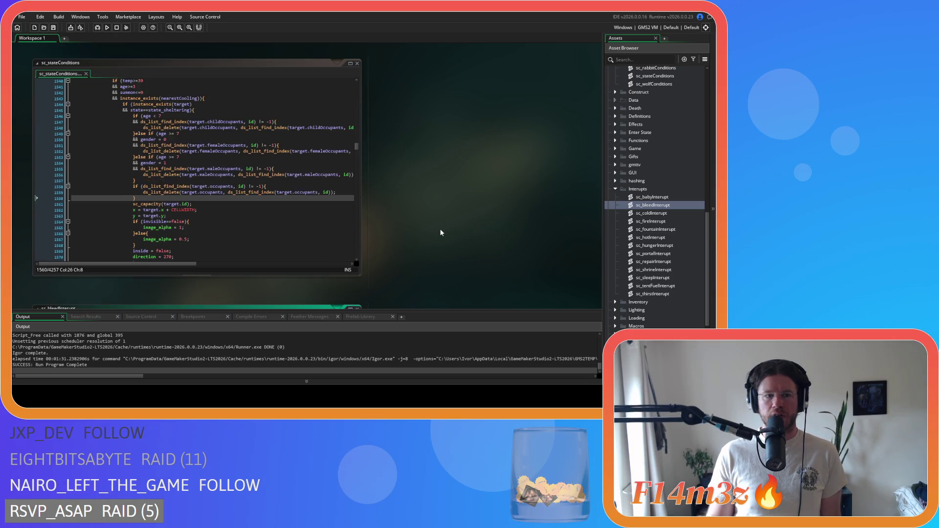
scroll(188, 146, down, 2)
mouse_move(181, 234)
mouse_down()
mouse_move(170, 182)
mouse_move(135, 134)
mouse_up()
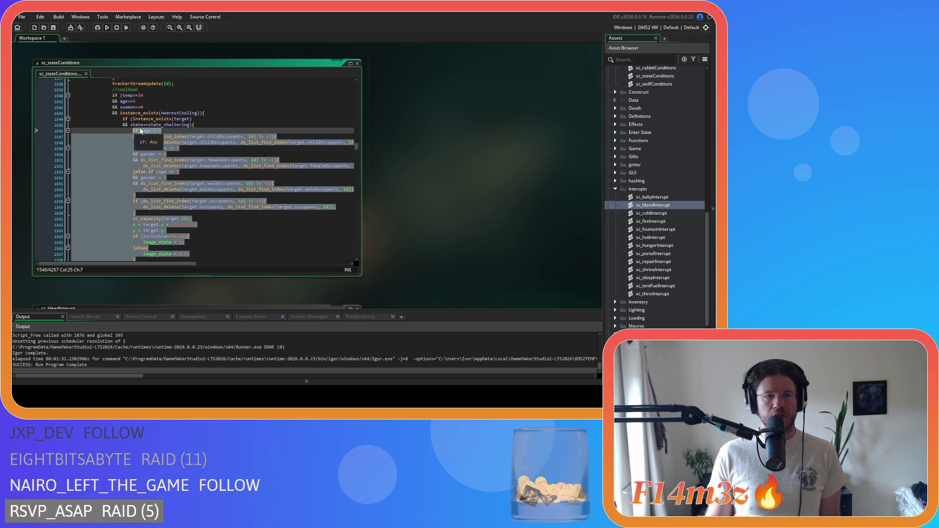
click(153, 125)
drag(358, 149, 357, 86)
scroll(291, 145, down, 20)
scroll(291, 145, down, 7)
- Verify the Guard's warming and asleep state conditions, then open the ob_human object
mouse_move(141, 170)
mouse_down()
mouse_move(182, 174)
mouse_move(131, 166)
mouse_move(132, 176)
mouse_move(191, 177)
mouse_up()
mouse_move(131, 165)
mouse_down()
mouse_move(147, 170)
mouse_move(134, 167)
mouse_up()
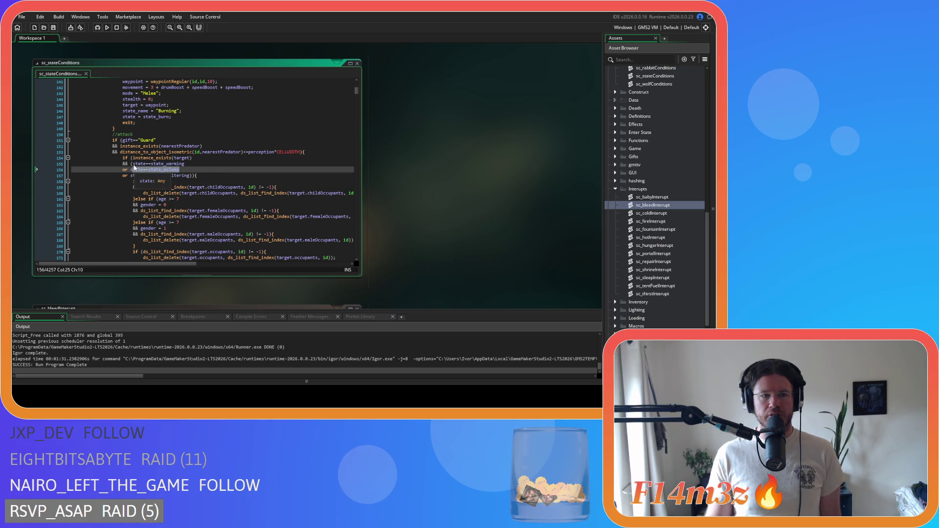
click(180, 173)
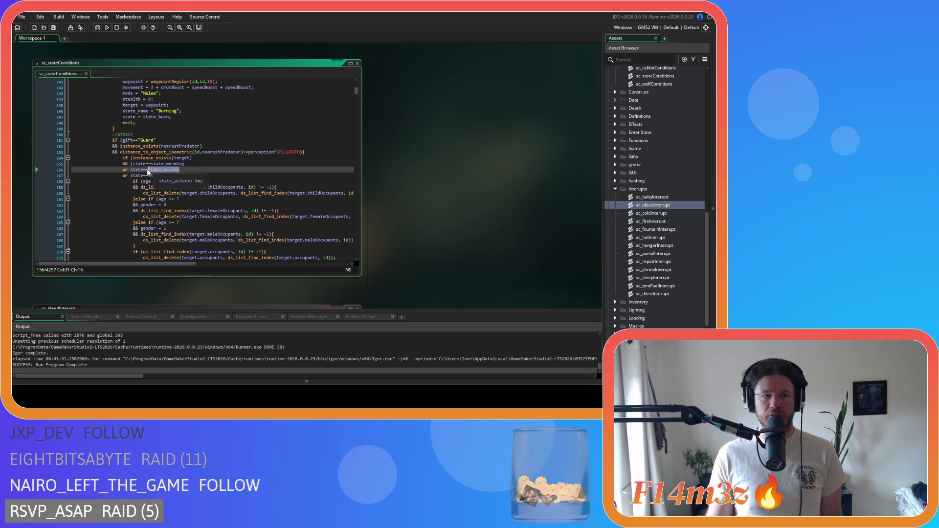
drag(190, 170, 153, 164)
click(206, 169)
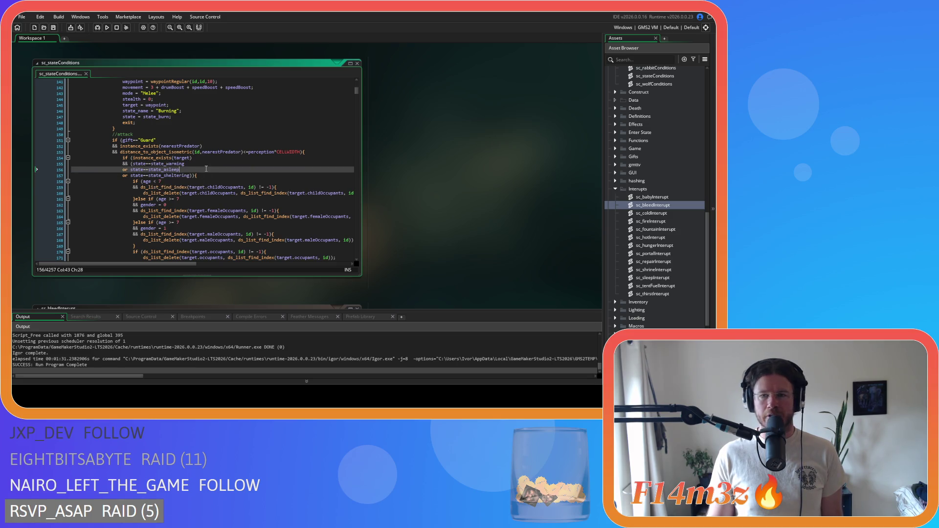
scroll(647, 165, up, 10)
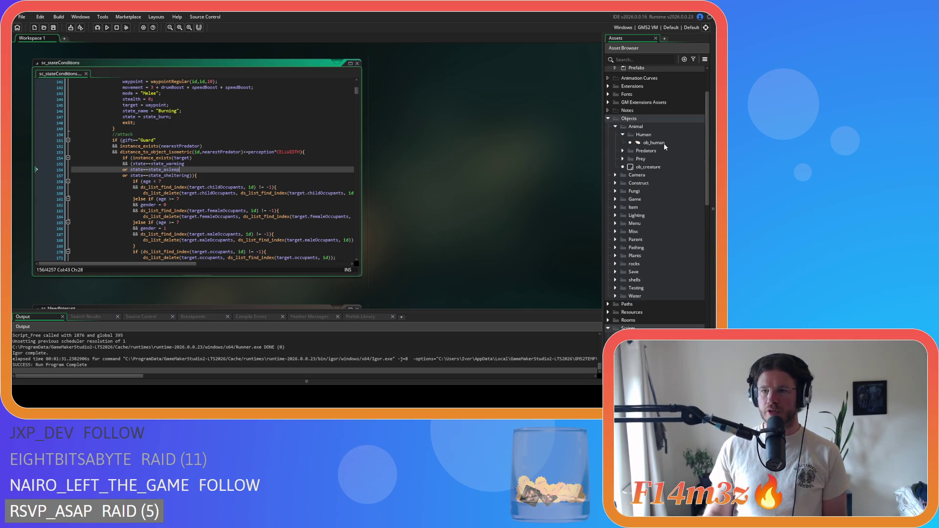
click(664, 143)
double_click(665, 143)
- Search ob_human's Create code for sc_stateConditions and step through the first four matches
click(444, 156)
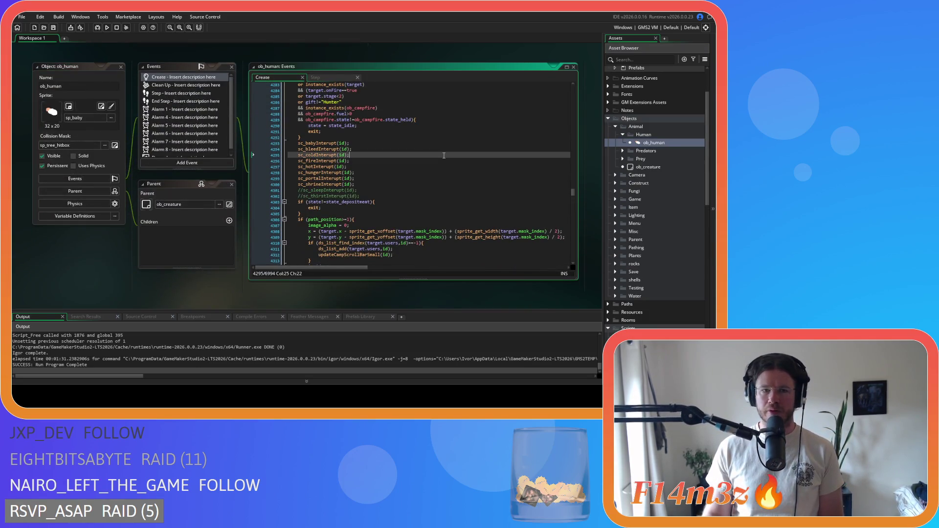
key(ctrl+f)
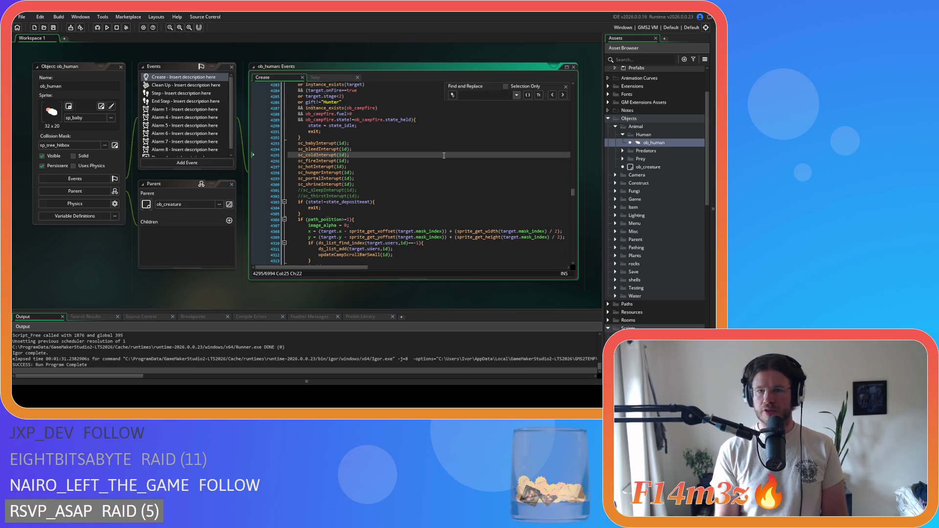
text(ssc)
key(BackSpace)
key(BackSpace)
key(BackSpace)
text(sc_)
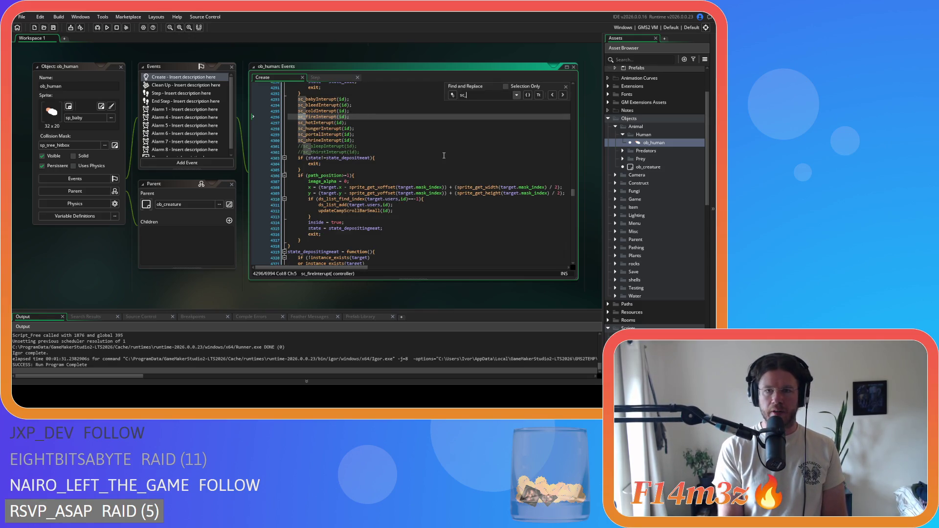
text(stateConditions)
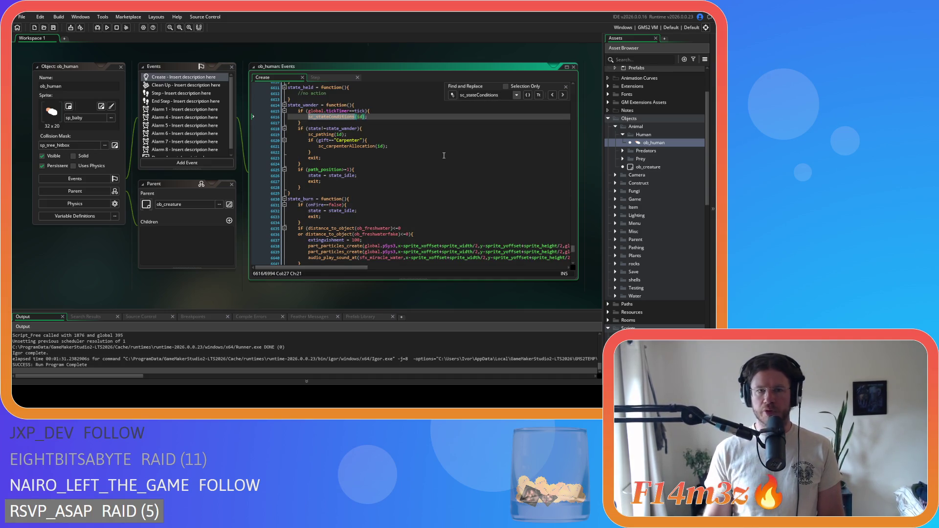
click(563, 98)
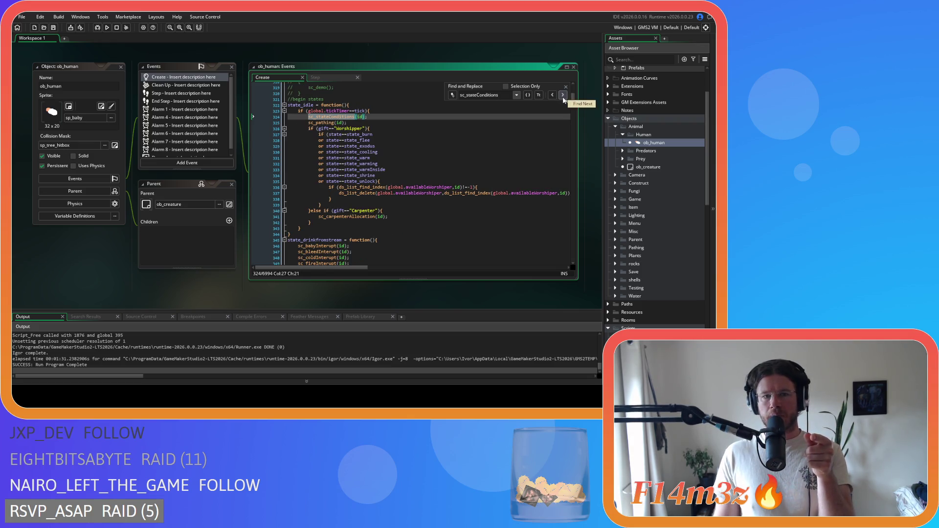
click(562, 96)
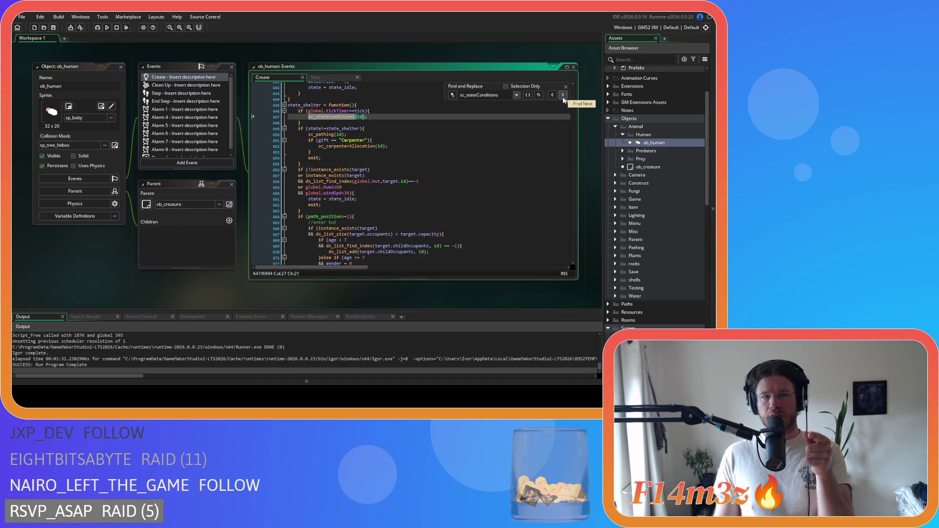
click(562, 96)
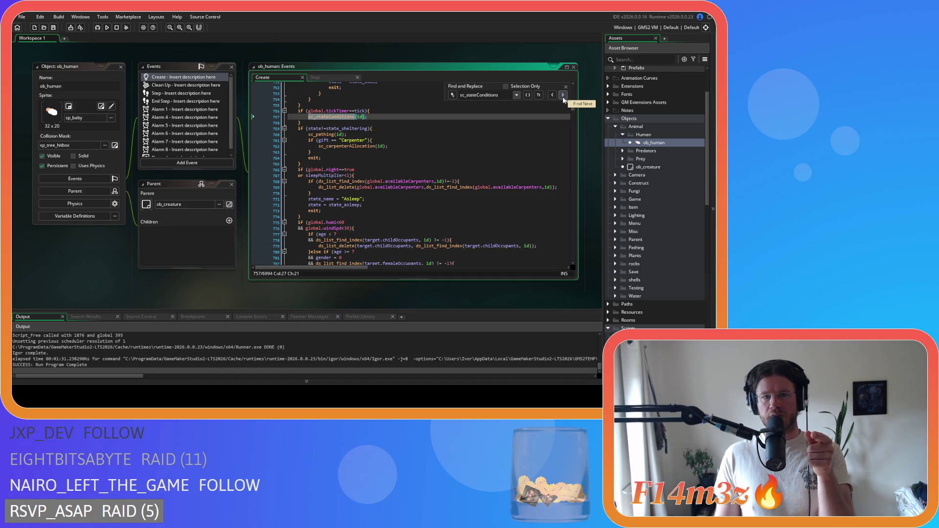
scroll(474, 162, up, 10)
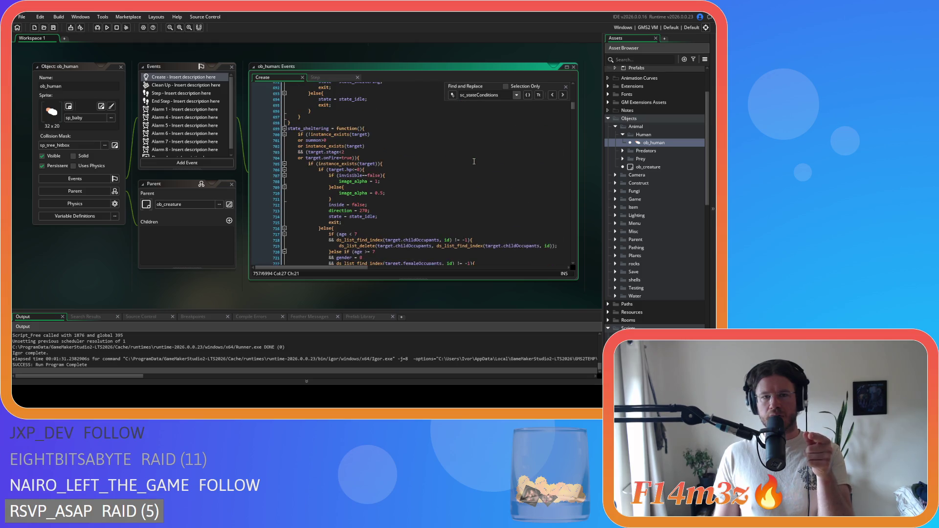
scroll(473, 161, down, 9)
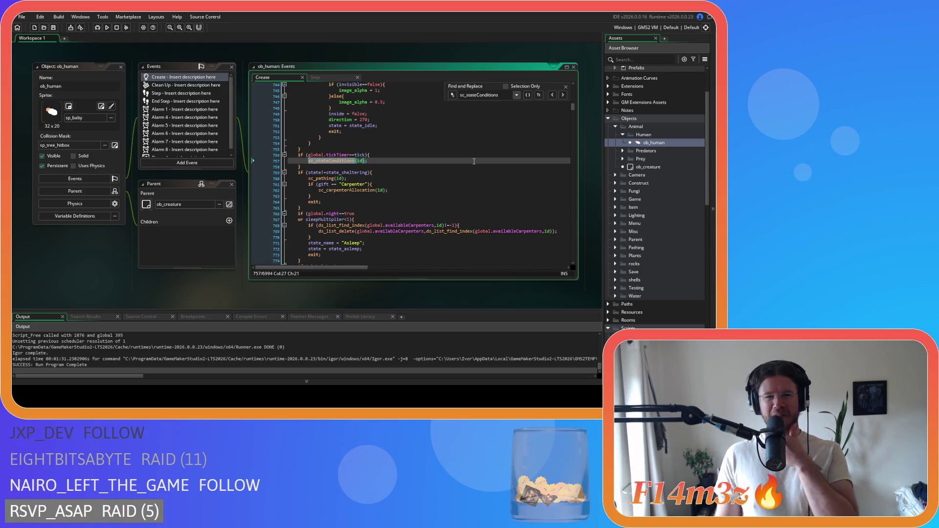
click(563, 95)
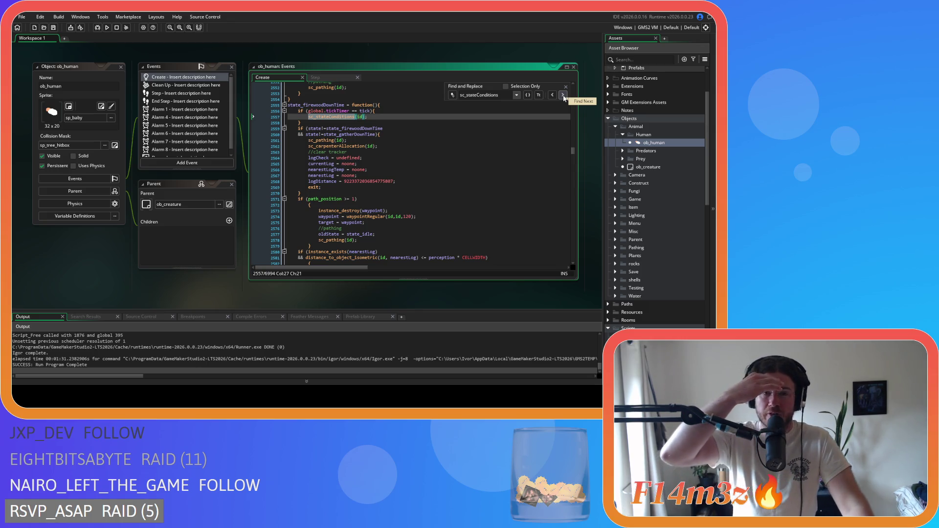
- Edit the tick-timer comparison on line 2556 in state_firewoodDownTime, then resume stepping through matches
click(355, 111)
key(Delete)
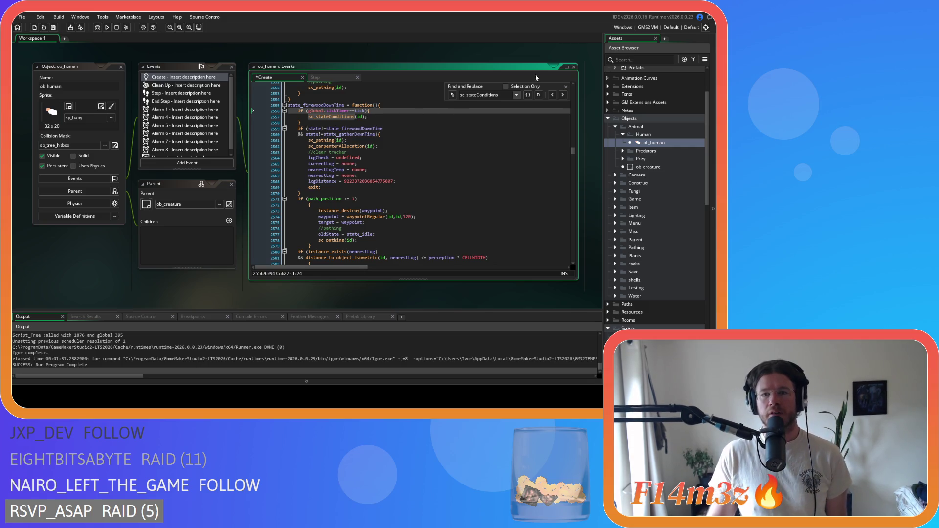
click(563, 95)
click(563, 95)
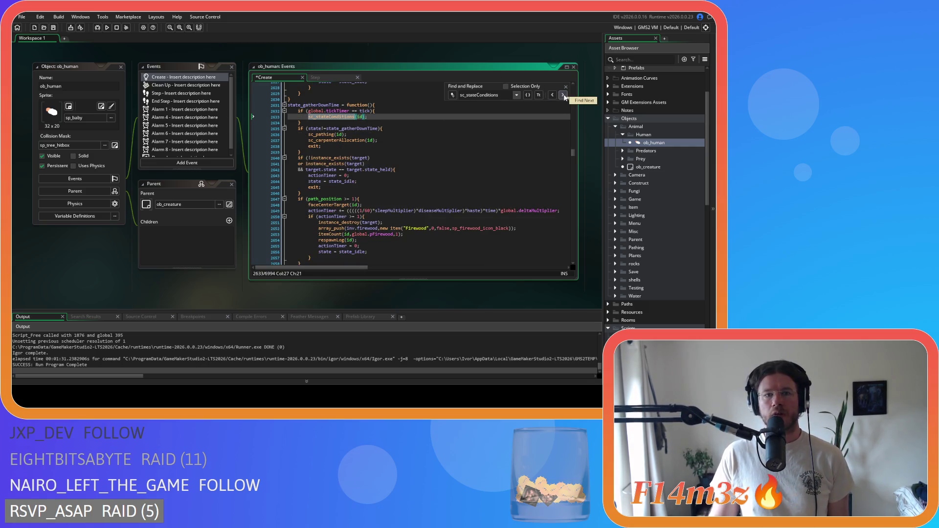
click(563, 95)
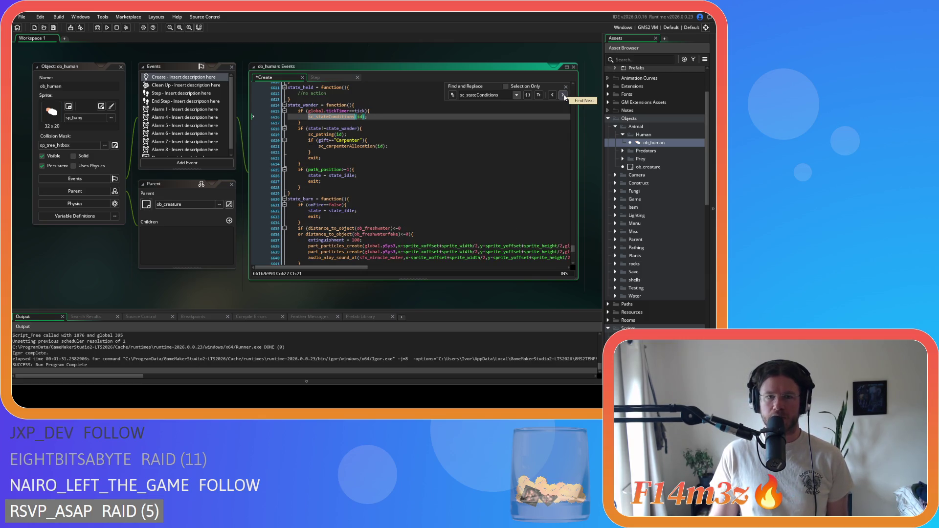
click(564, 95)
- Step through the remaining sc_stateConditions calls to state_wander's Carpenter check and close the search
click(563, 96)
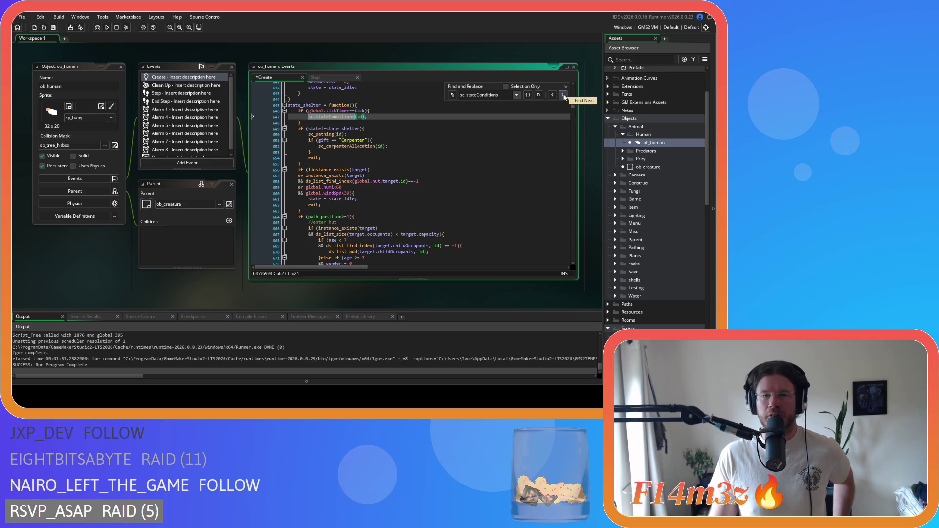
click(565, 96)
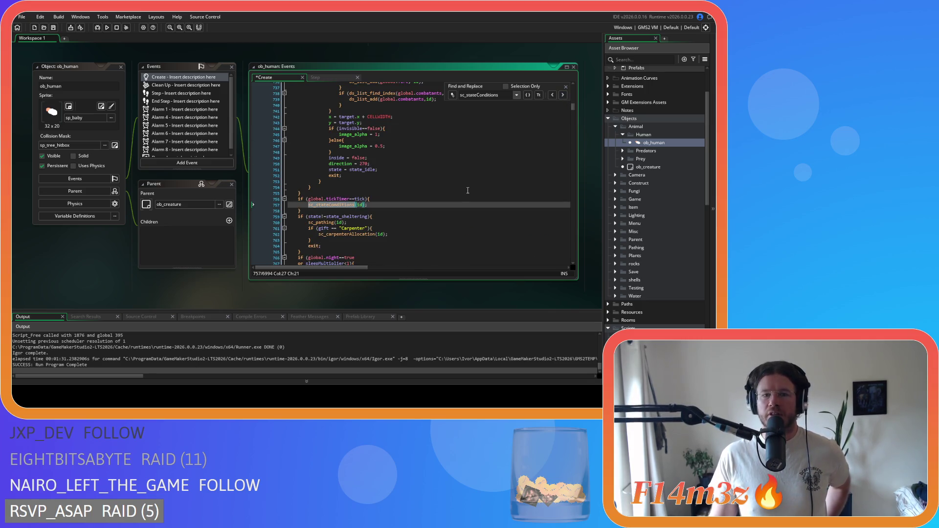
scroll(468, 191, up, 10)
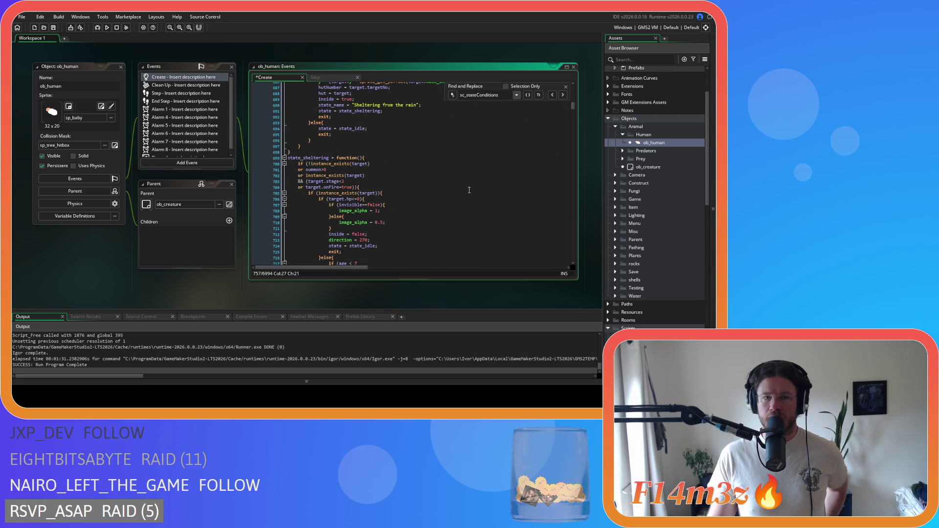
scroll(470, 190, down, 12)
click(563, 97)
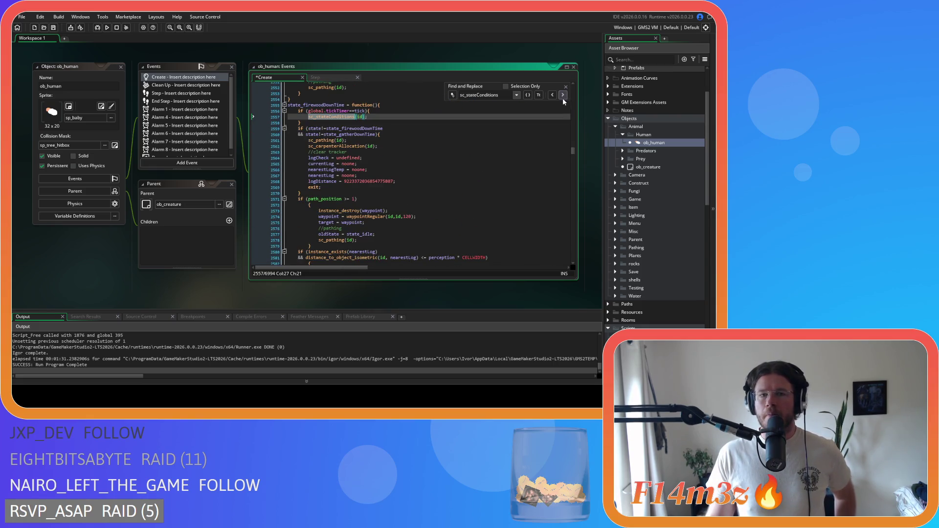
click(566, 96)
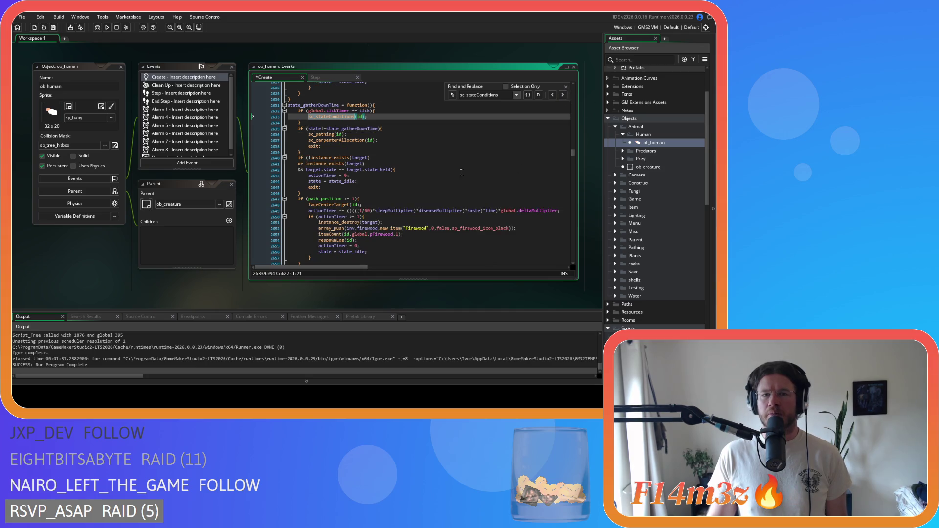
click(565, 96)
click(487, 139)
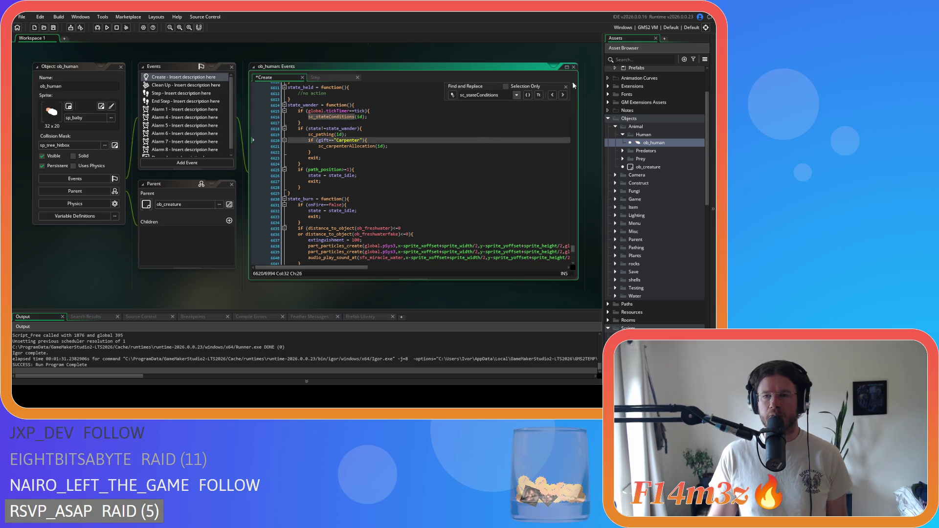
click(566, 86)
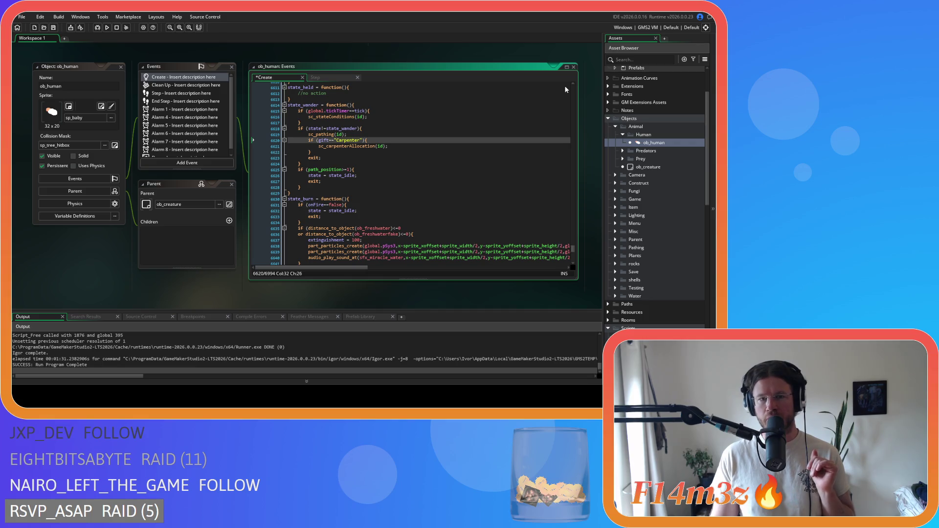
scroll(241, 143, up, 5)
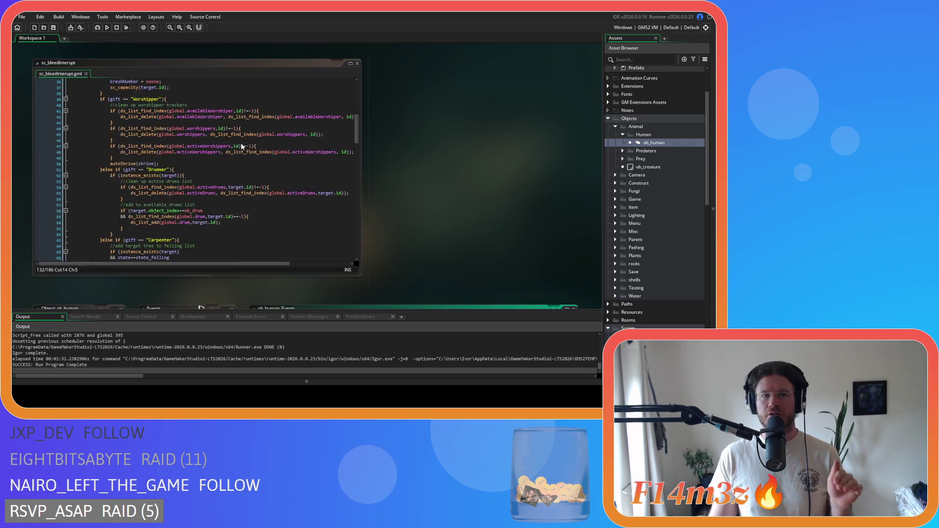
- Open sc_stateConditions and look over its warming, asleep and sheltering state checks
scroll(642, 252, down, 6)
double_click(655, 252)
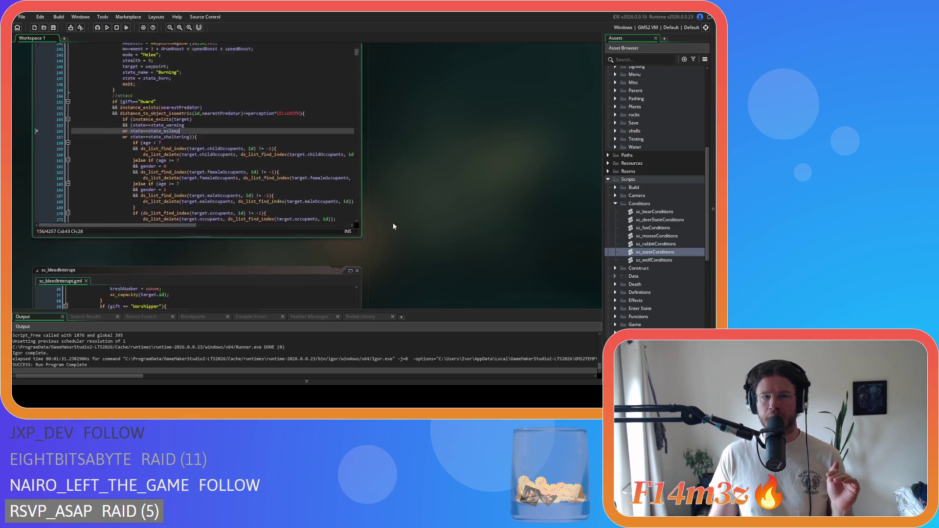
mouse_move(133, 167)
mouse_down()
mouse_move(147, 179)
mouse_move(137, 181)
mouse_up()
click(131, 179)
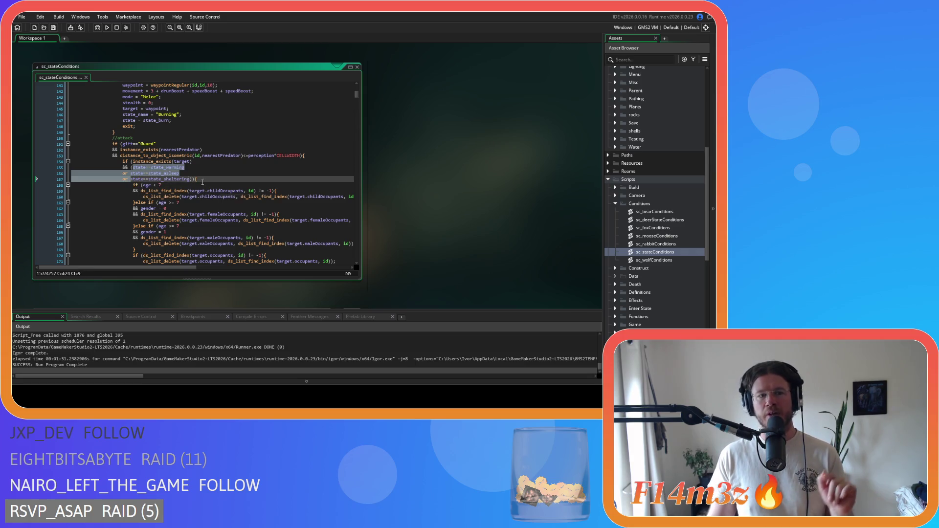
scroll(223, 185, up, 8)
scroll(220, 191, down, 7)
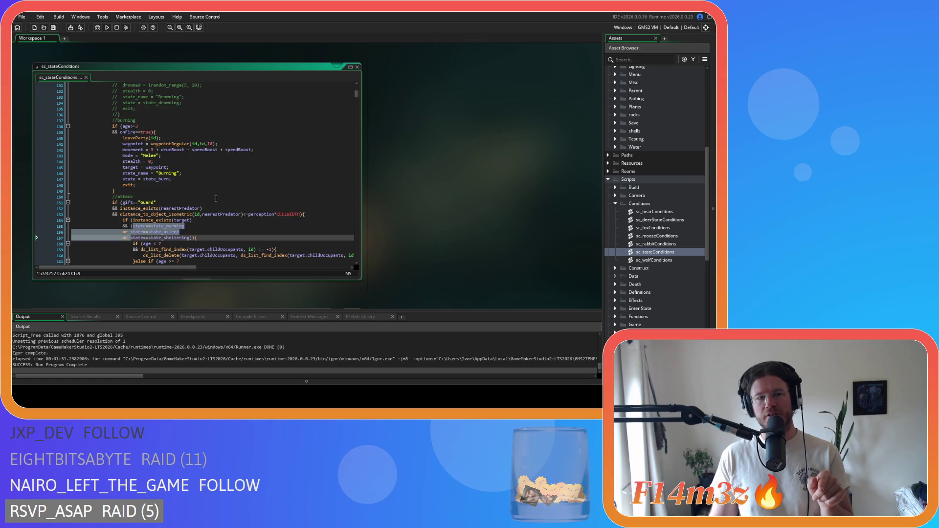
scroll(216, 199, down, 3)
scroll(216, 198, up, 17)
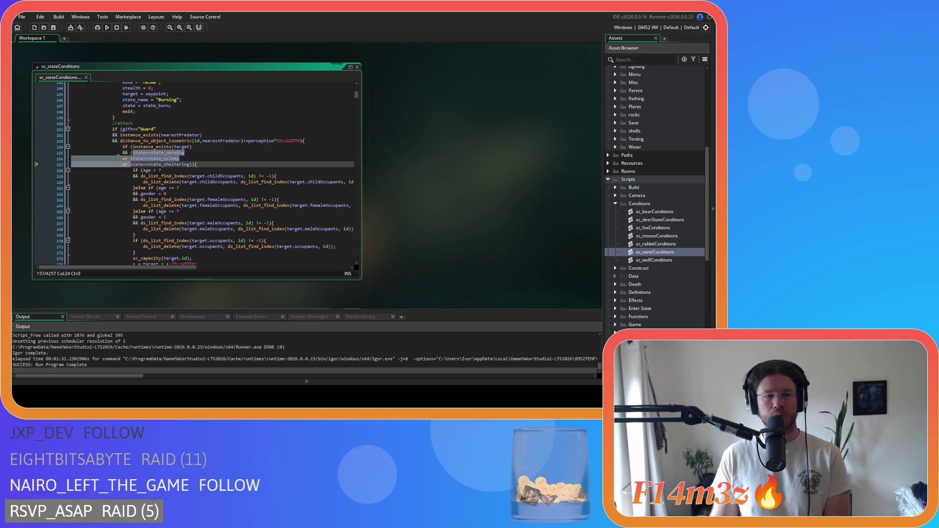
scroll(216, 199, up, 20)
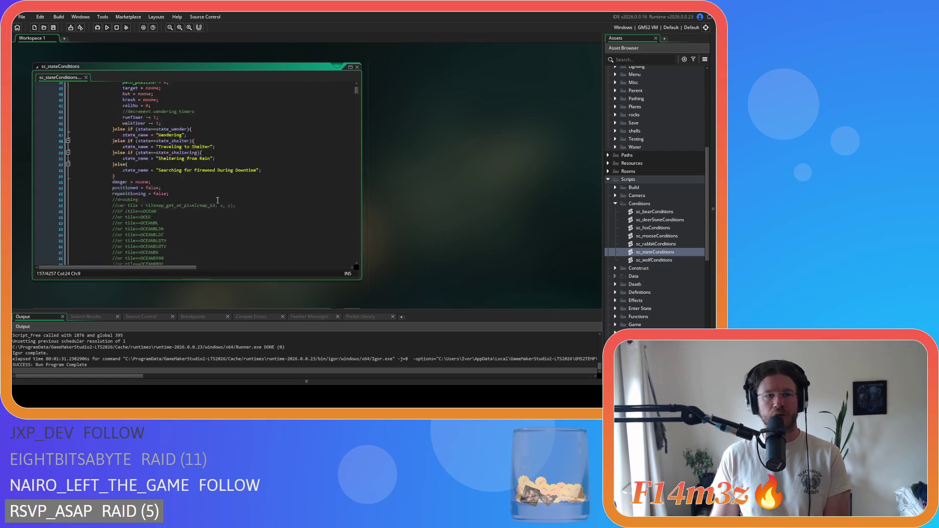
scroll(218, 200, down, 5)
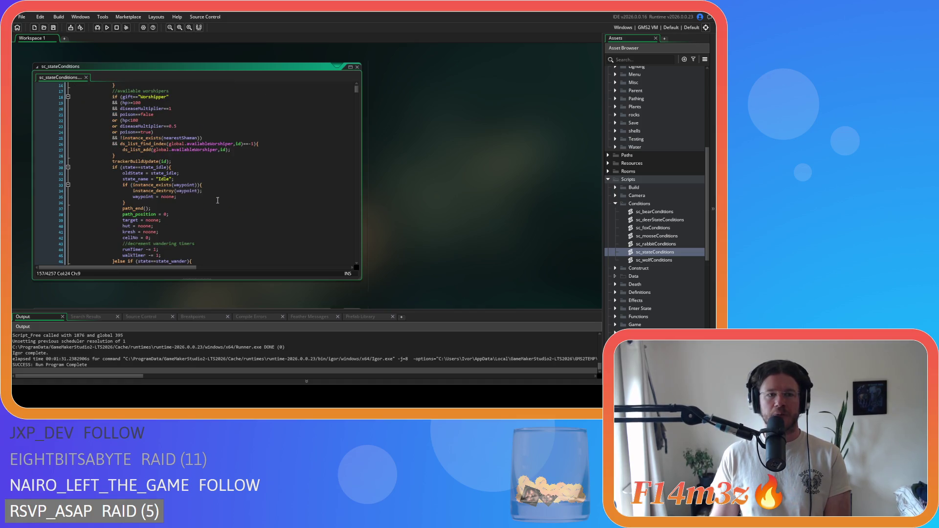
scroll(218, 200, down, 20)
scroll(218, 200, down, 15)
scroll(218, 200, down, 16)
scroll(250, 192, down, 3)
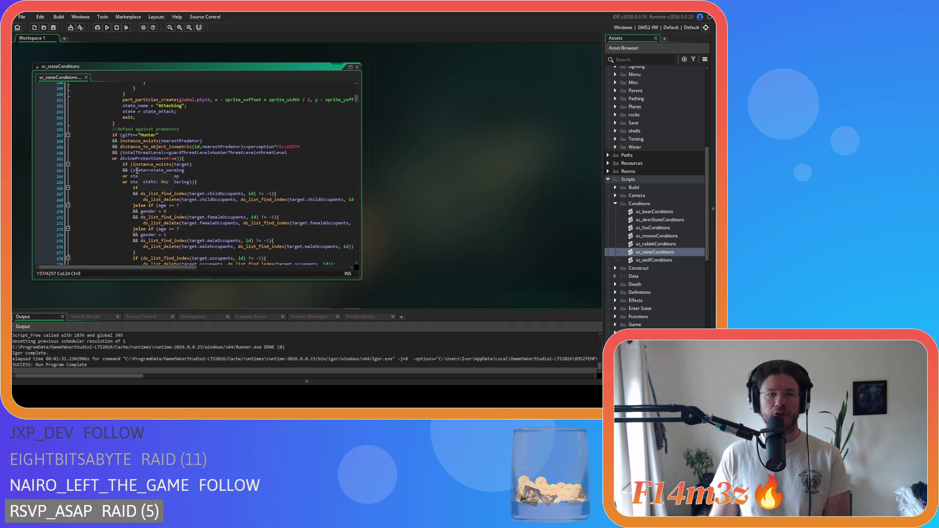
- Insert '(' before the Hunter block's state==state_warming check and start a search for other warming checks
drag(134, 170, 131, 186)
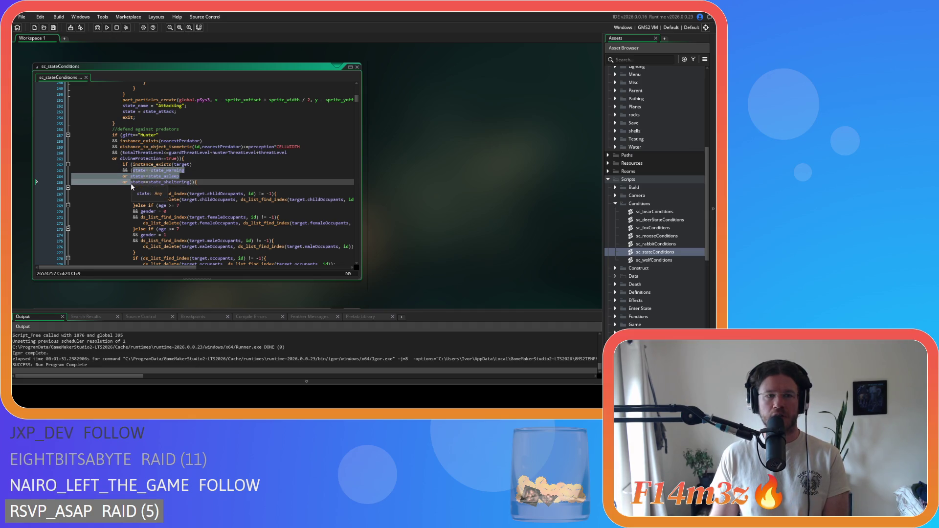
scroll(196, 195, down, 20)
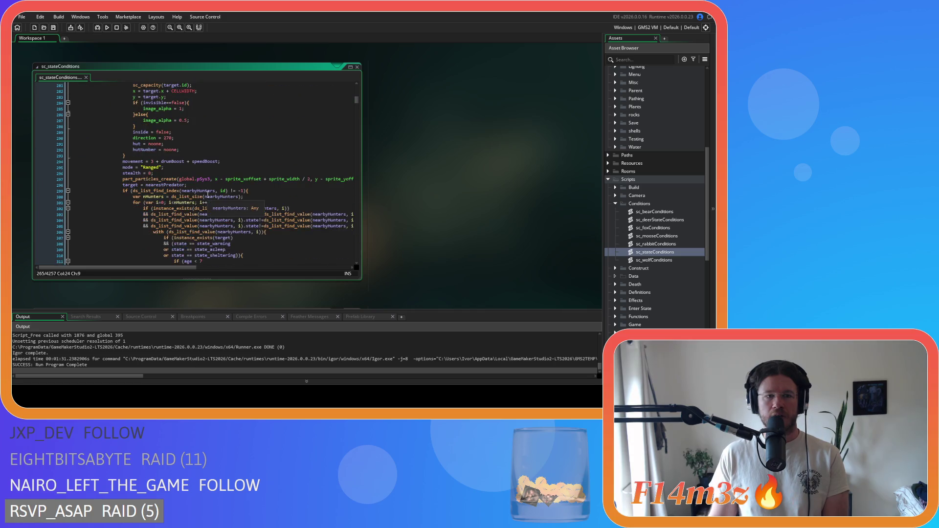
scroll(208, 195, down, 4)
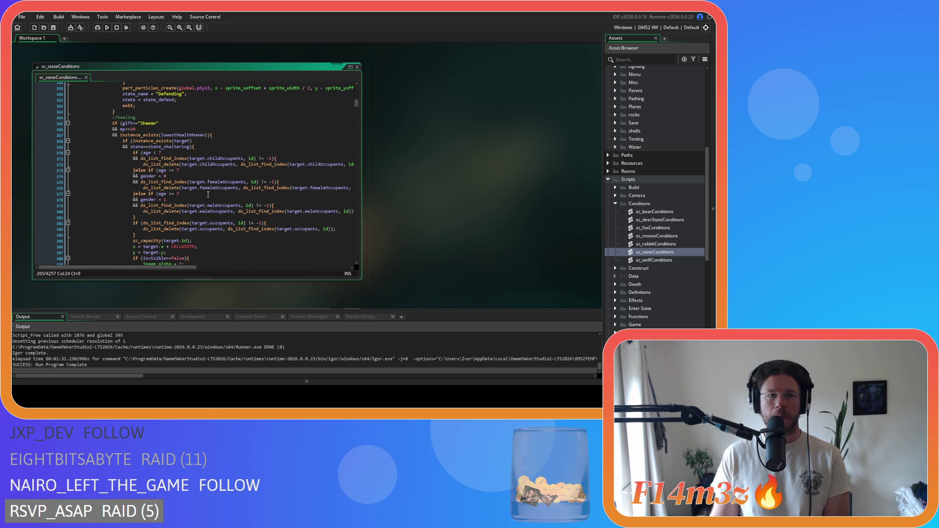
scroll(208, 194, up, 20)
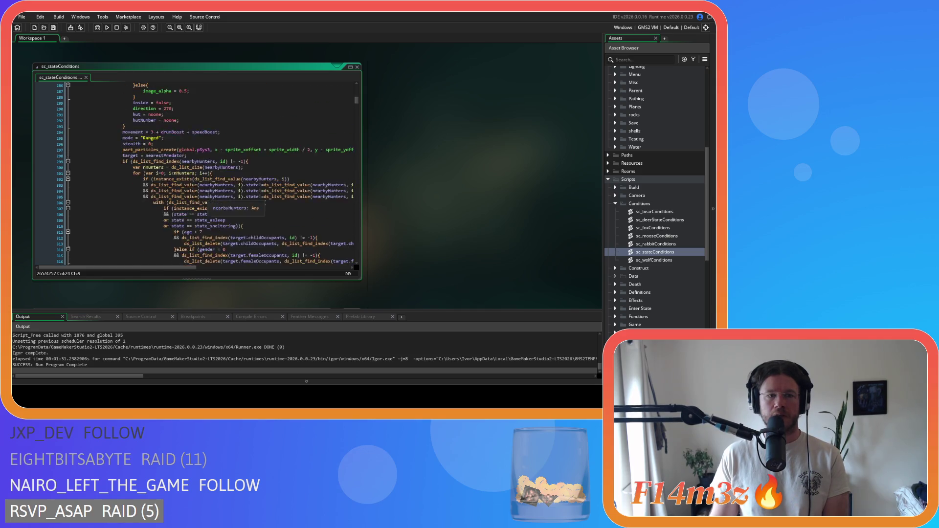
scroll(208, 195, up, 4)
drag(185, 243, 131, 247)
text(()
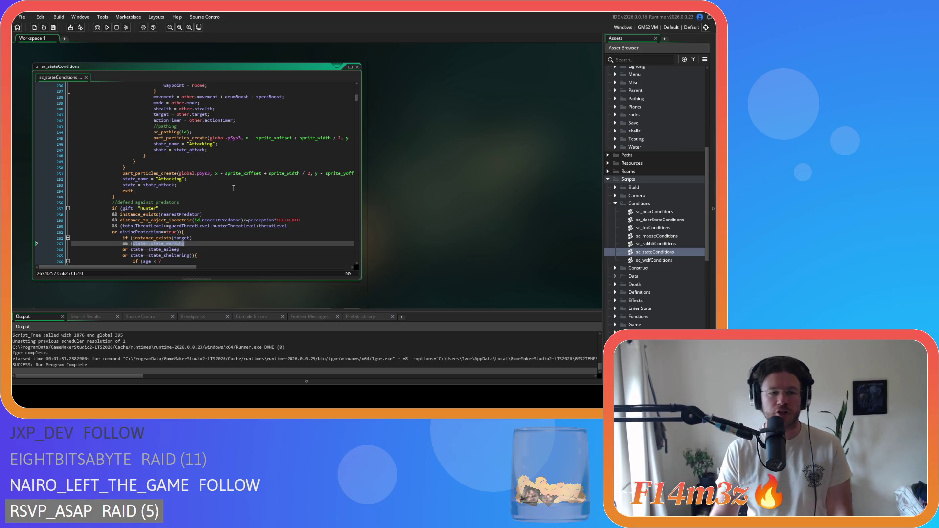
key(ctrl+f)
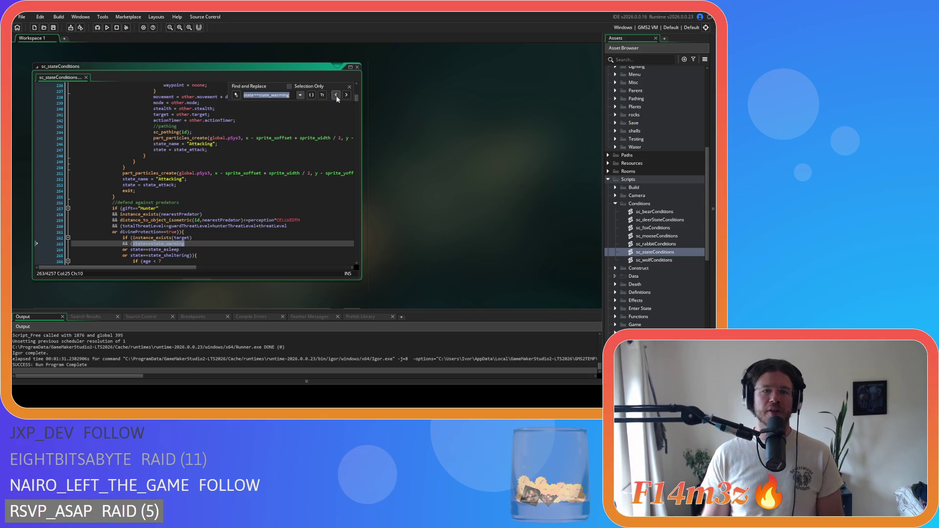
- Cycle through each warming-state match in sc_stateConditions, ending at the Guard block's check
click(346, 95)
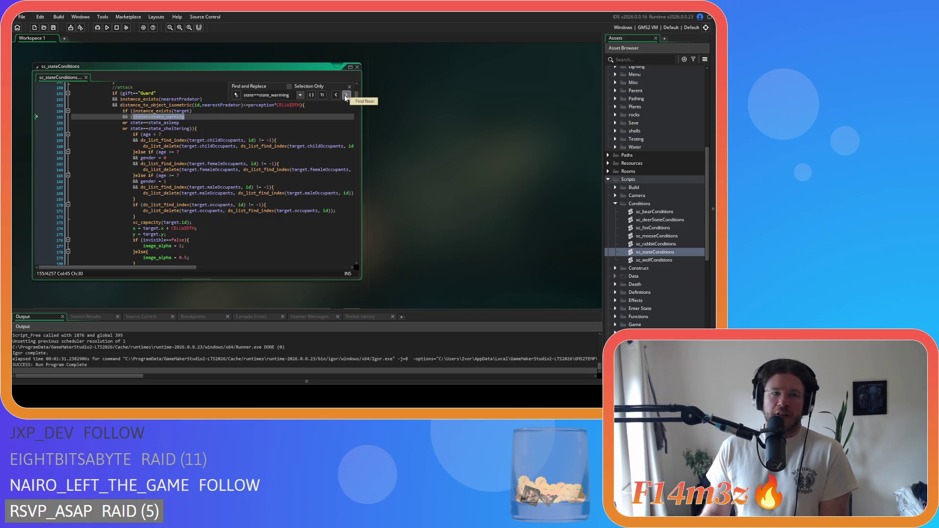
click(346, 95)
click(346, 96)
click(346, 96)
click(346, 96)
click(346, 96)
click(346, 96)
click(346, 96)
click(346, 96)
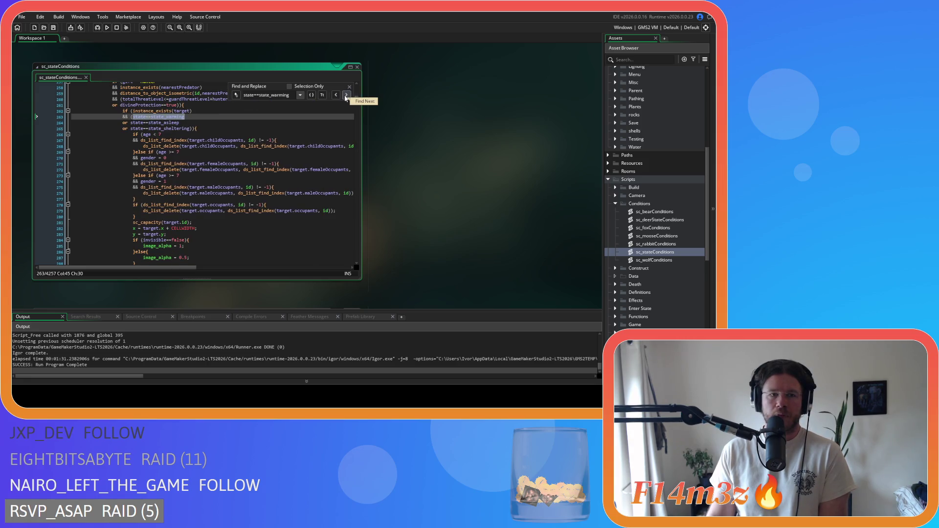
click(346, 96)
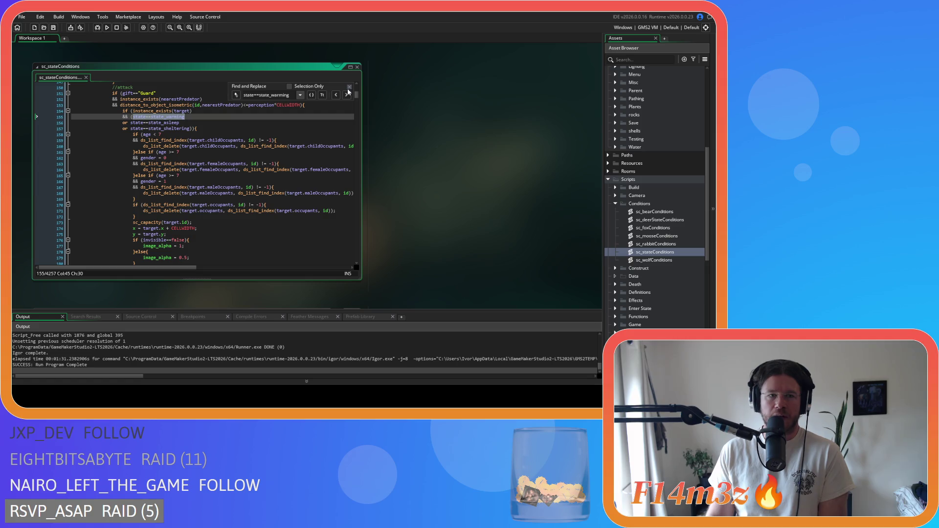
- Close the search and select the Guard block's warming, asleep and sheltering checks on lines 155–157
click(349, 87)
click(190, 123)
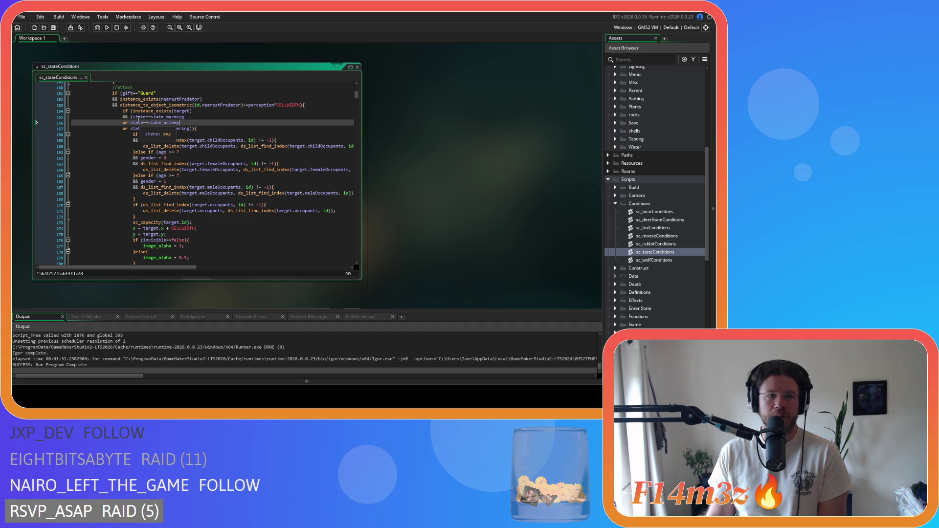
drag(132, 117, 131, 133)
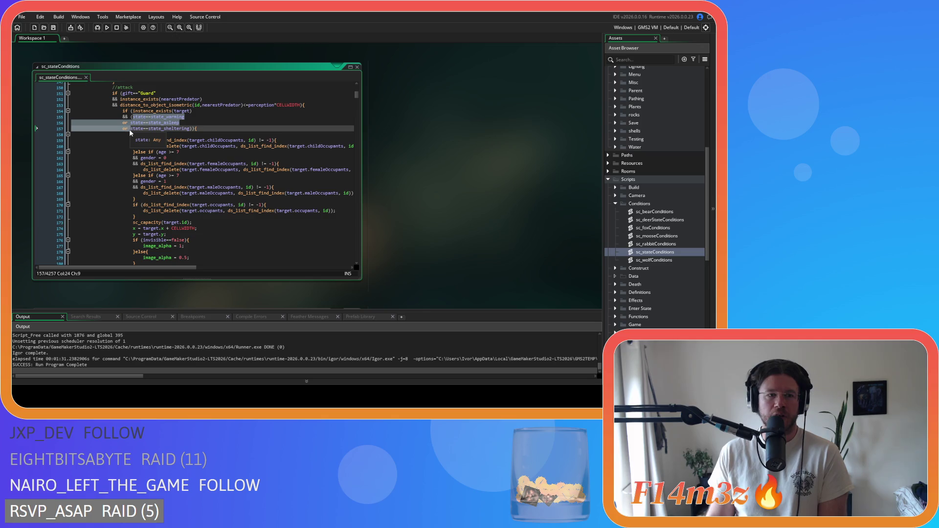
click(199, 123)
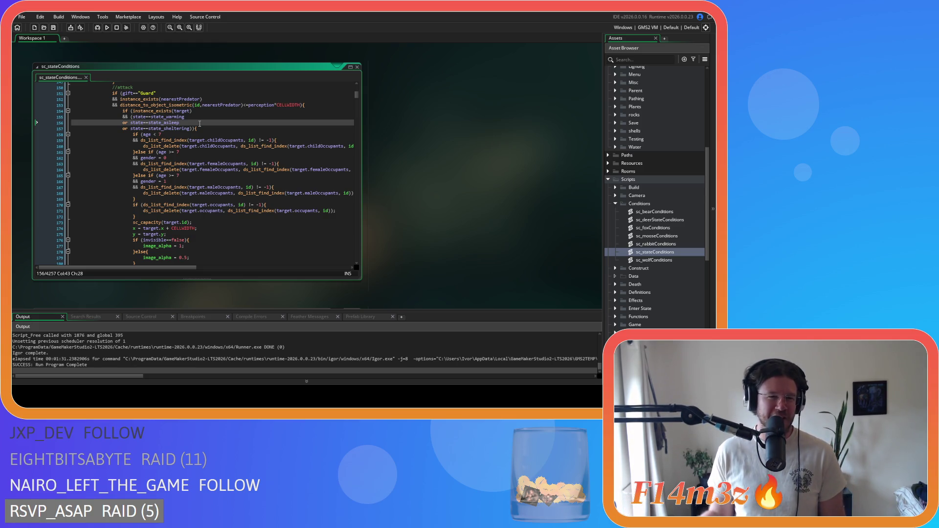
mouse_move(170, 122)
scroll(195, 176, up, 3)
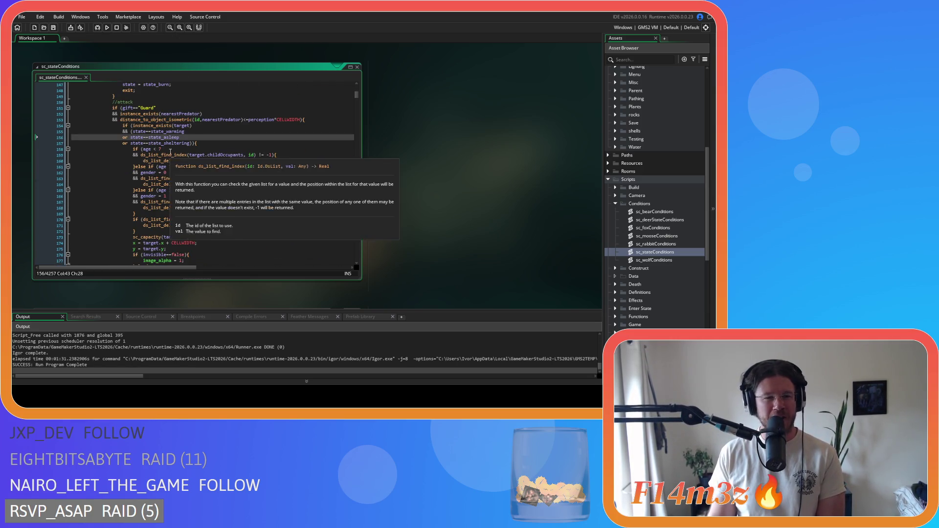
click(131, 132)
key(shift+Down)
key(shift+Down)
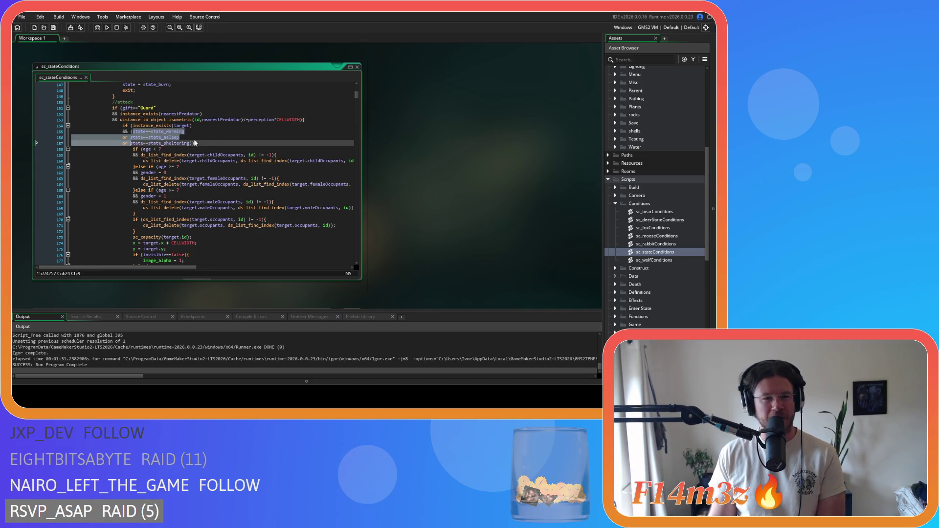
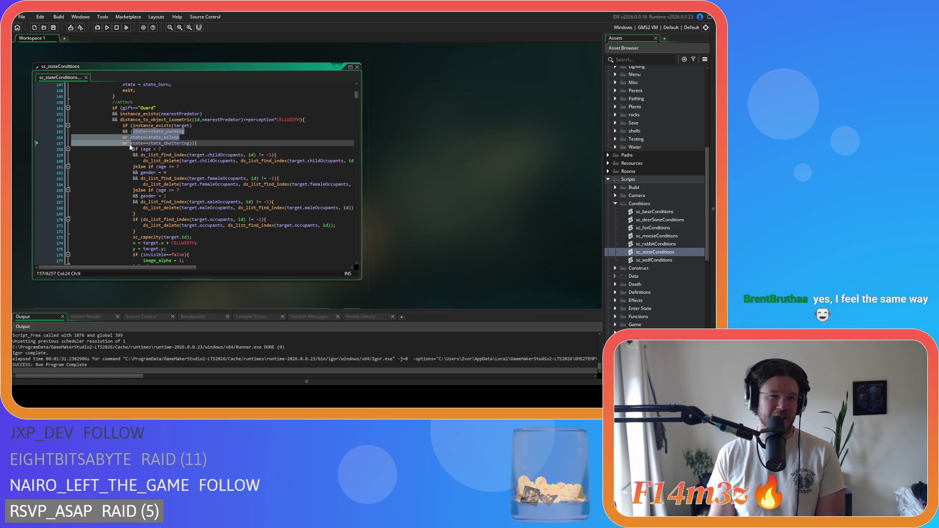
- Inspect the Guard condition's warming, asleep and sheltering state checks near line 155
drag(179, 137, 134, 138)
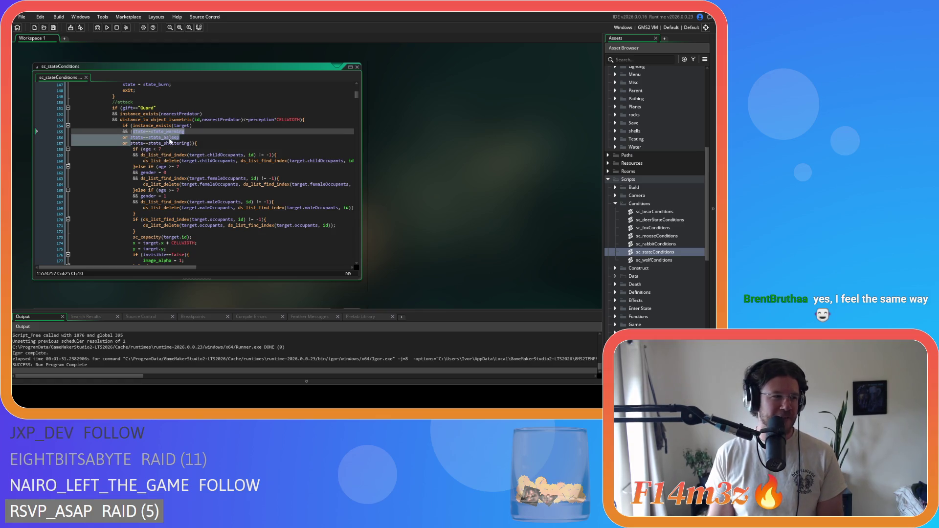
click(195, 125)
scroll(112, 179, up, 3)
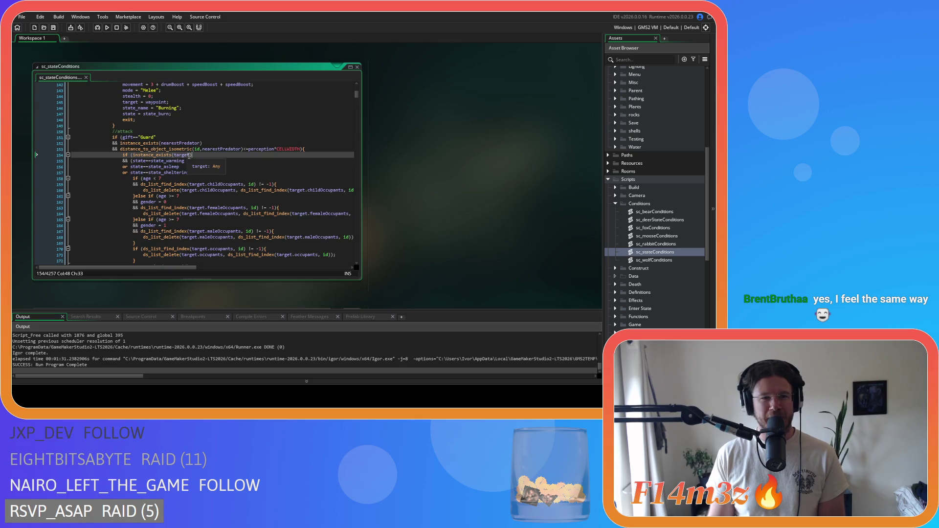
scroll(112, 180, down, 2)
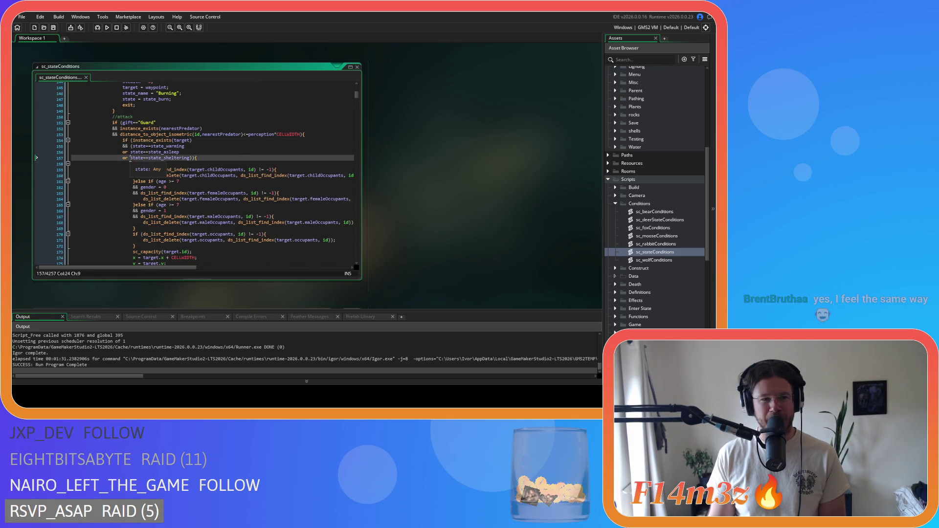
click(157, 153)
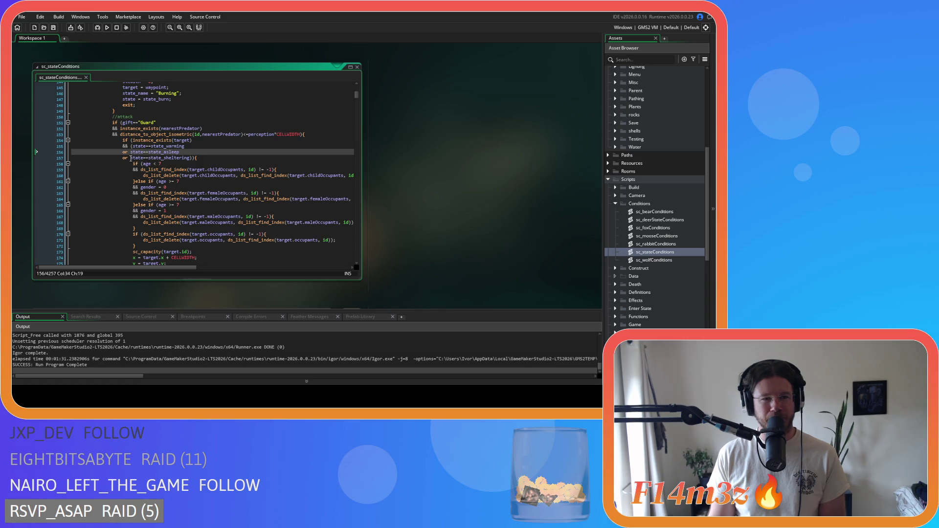
click(130, 158)
drag(131, 157, 133, 146)
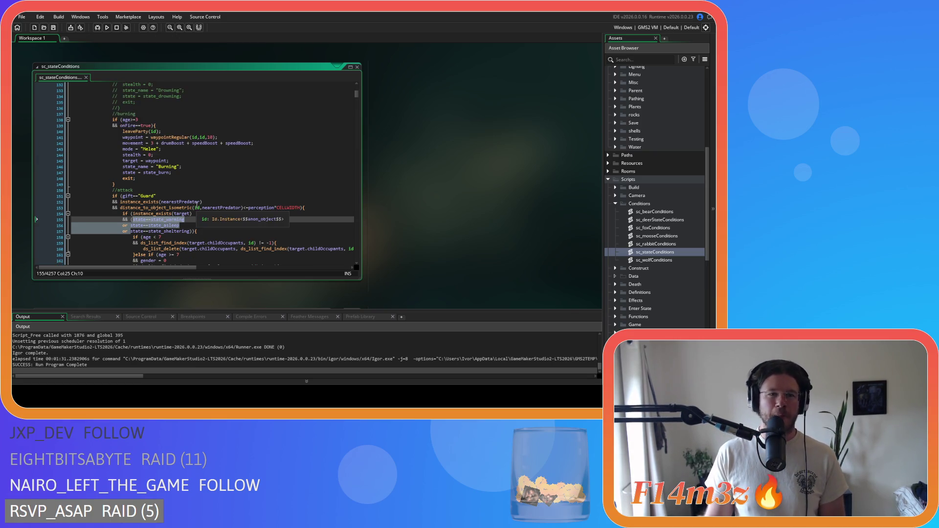
scroll(206, 171, up, 4)
click(170, 219)
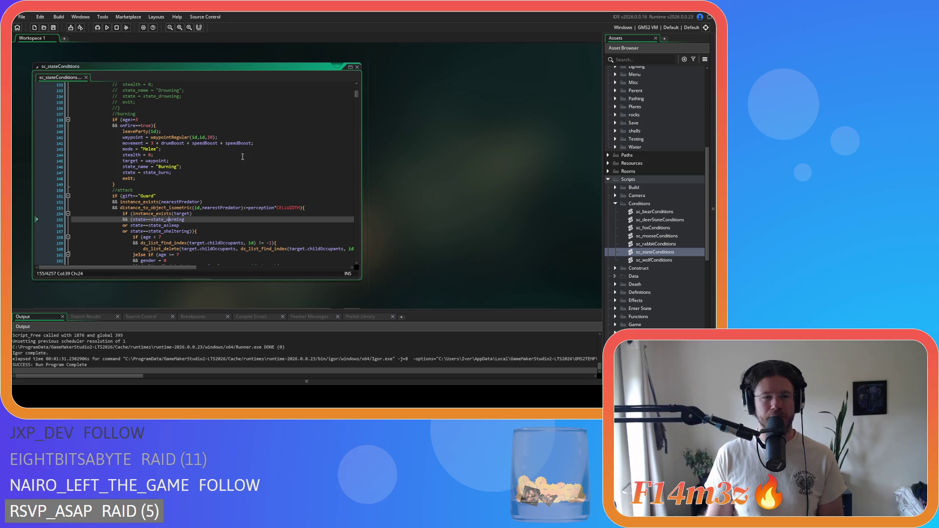
key(ctrl+f)
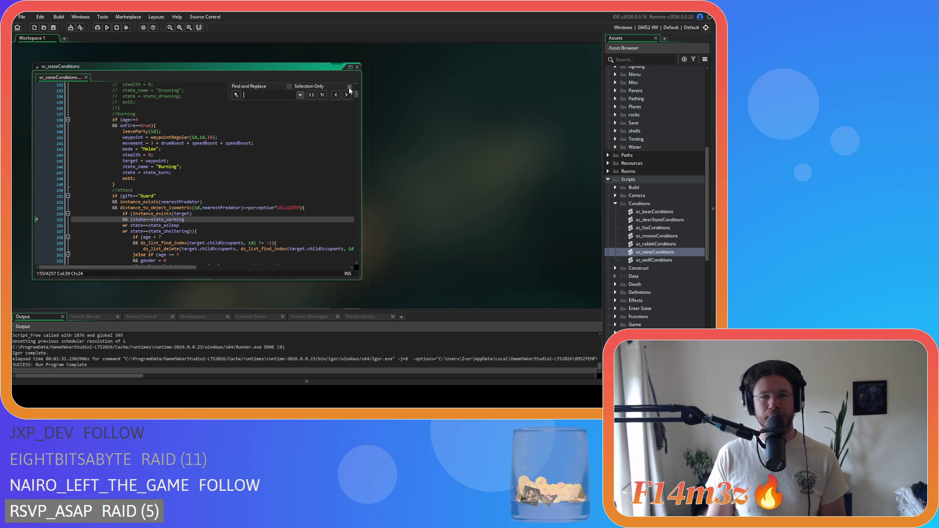
click(349, 86)
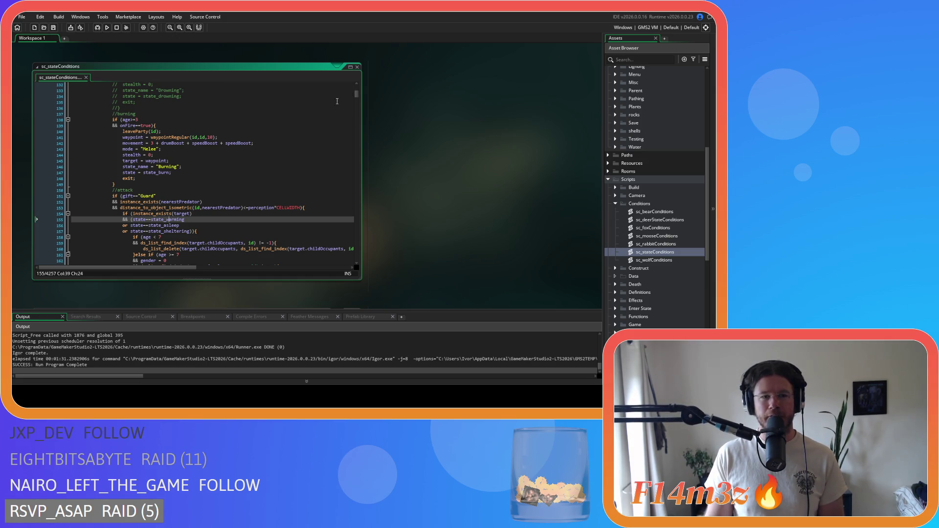
- Select the state_warming and state_asleep checks on lines 155–156
drag(187, 220, 132, 220)
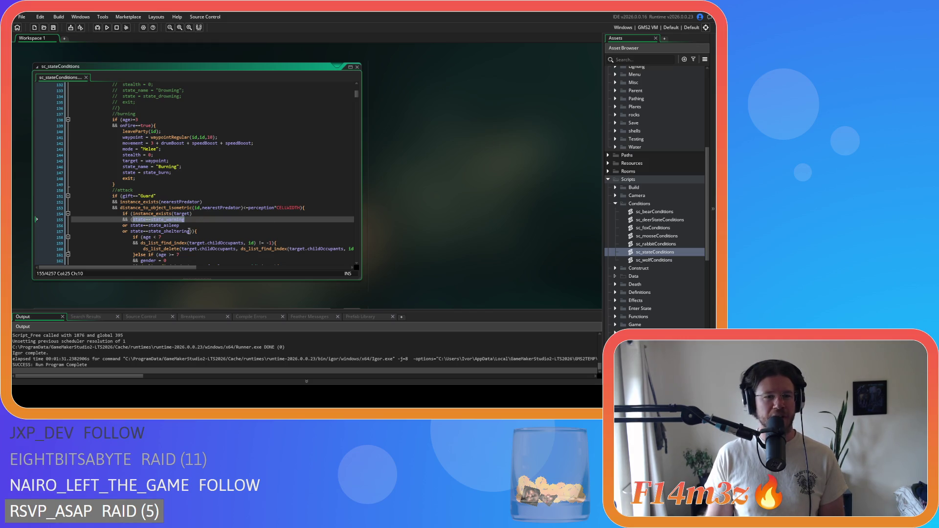
double_click(154, 226)
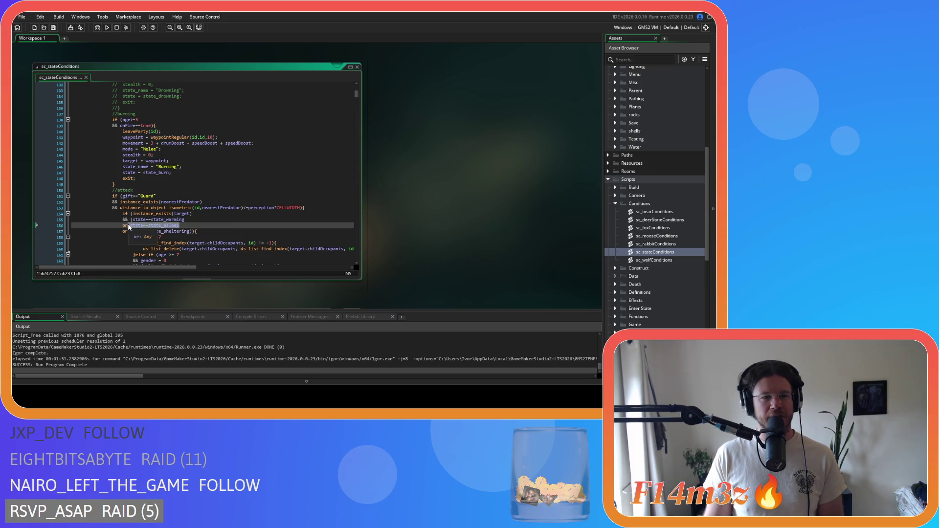
click(132, 232)
mouse_move(131, 231)
mouse_down()
mouse_move(157, 226)
mouse_move(161, 237)
mouse_move(133, 220)
mouse_up()
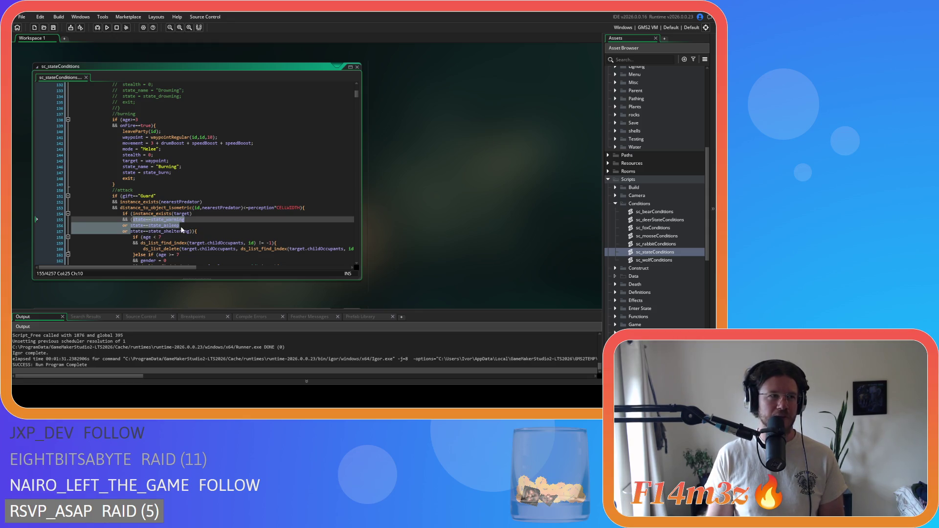
click(131, 231)
text(()
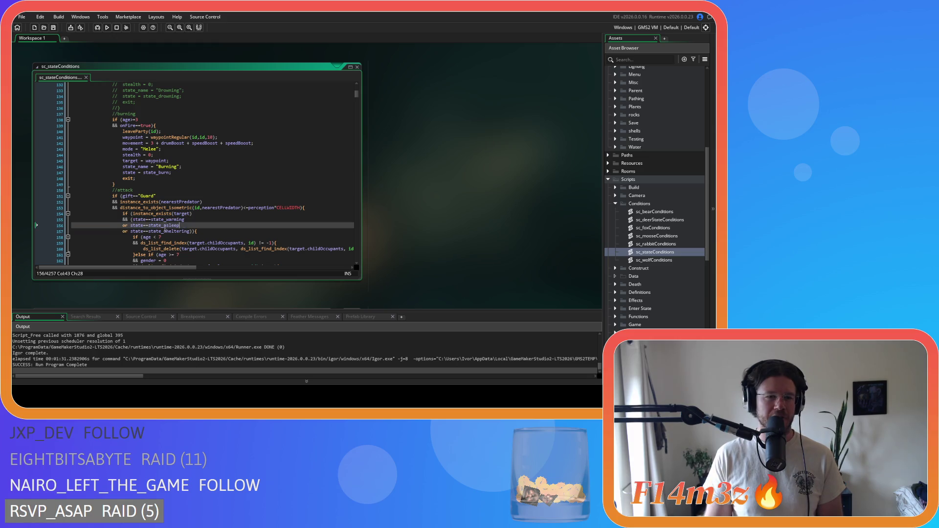
drag(131, 232, 136, 220)
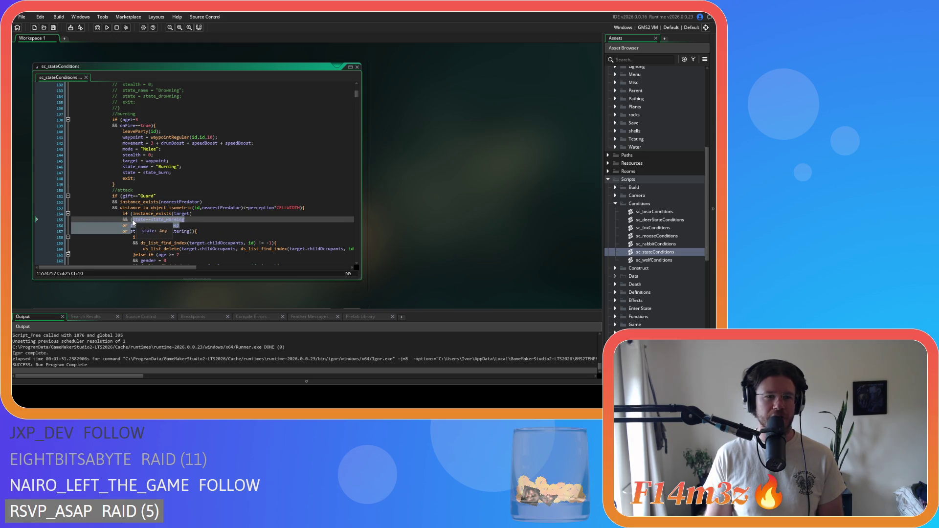
click(199, 225)
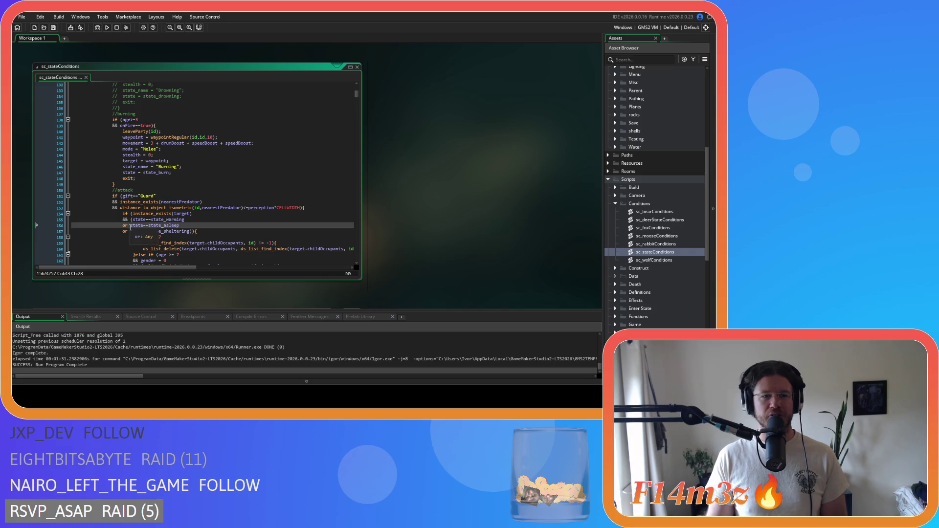
drag(131, 231, 132, 220)
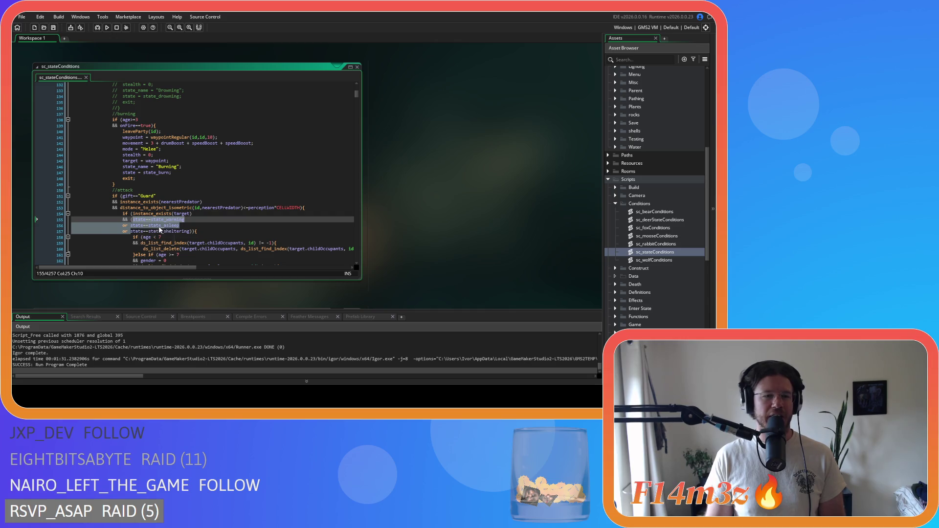
click(131, 231)
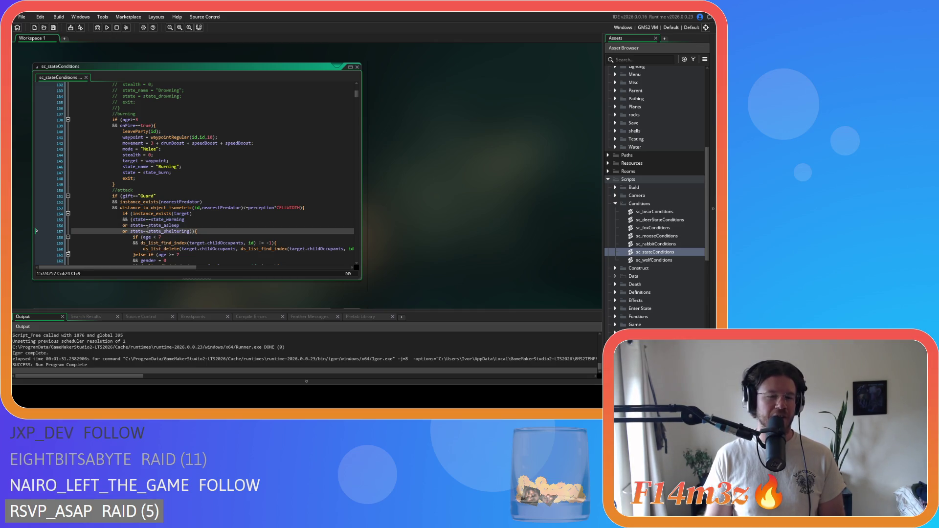
- Delete the warming and asleep checks ahead of the sheltering check on line 157
click(192, 198)
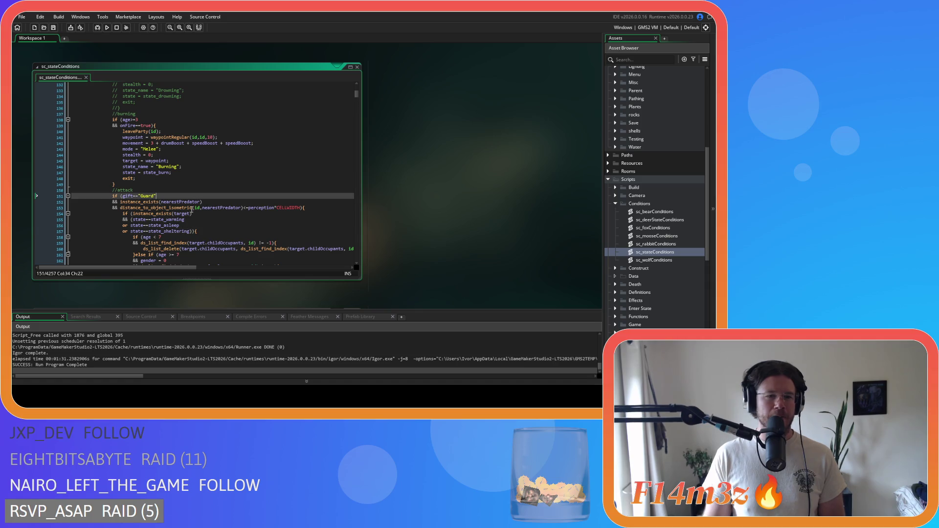
mouse_move(168, 226)
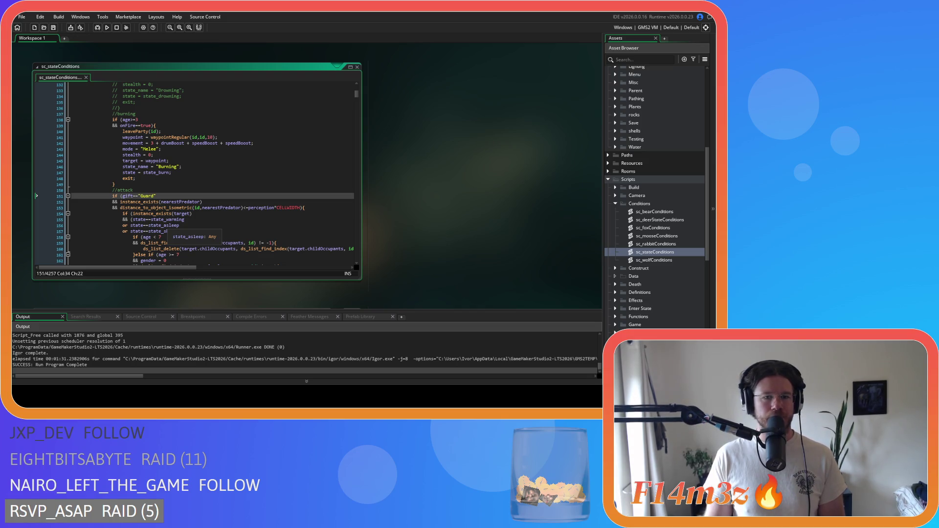
click(206, 216)
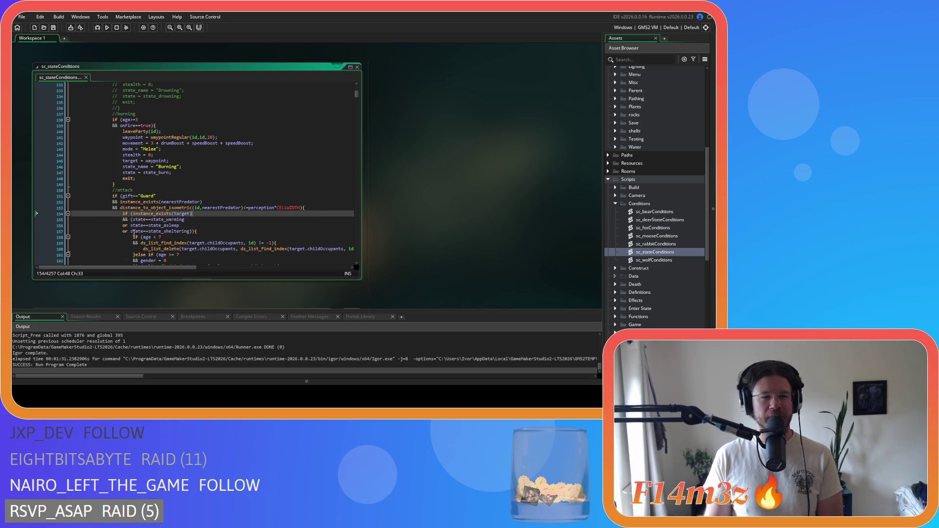
click(130, 231)
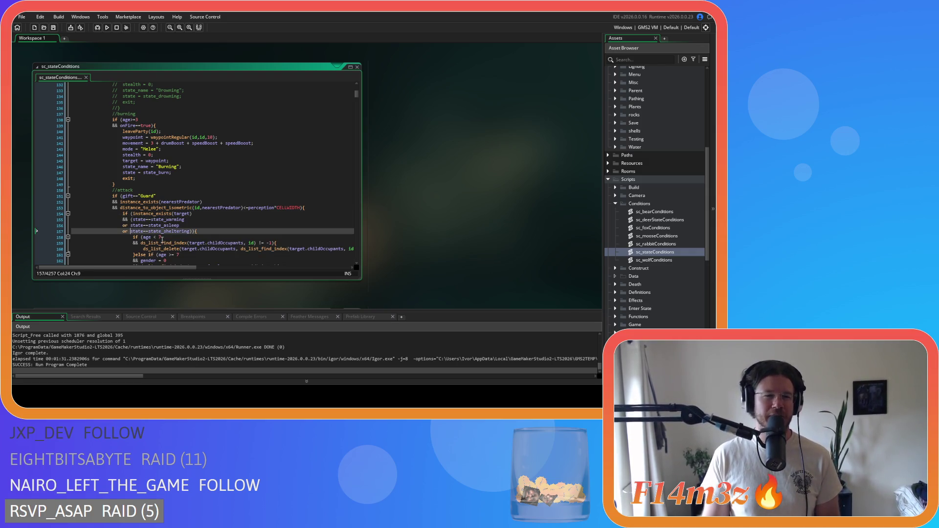
scroll(147, 230, down, 3)
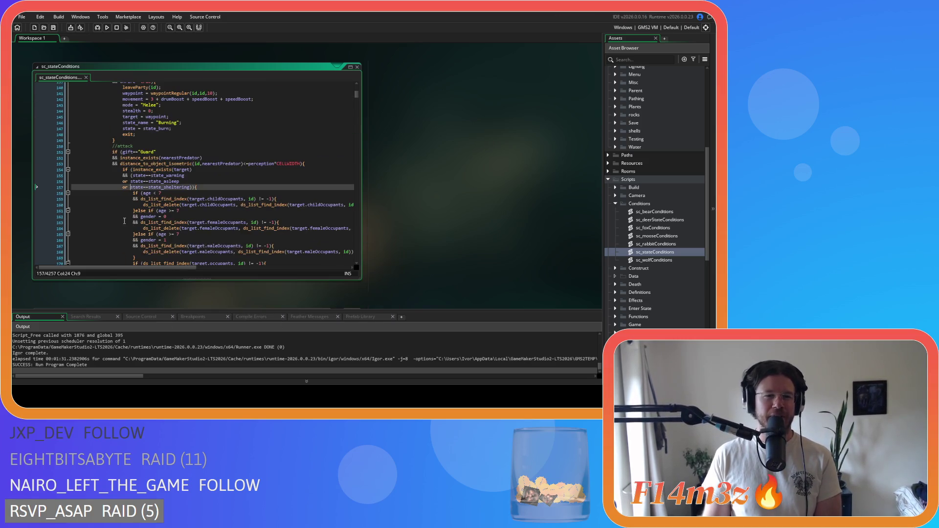
click(129, 187)
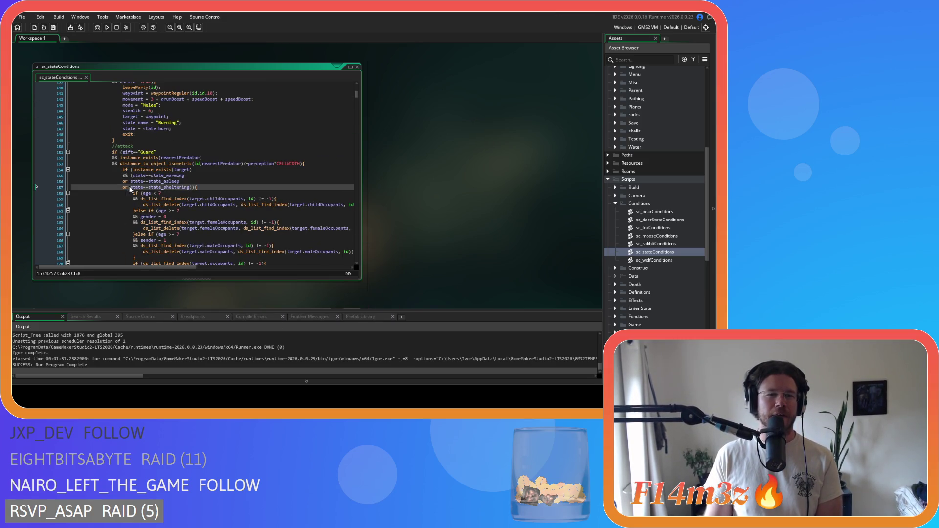
drag(130, 188, 133, 175)
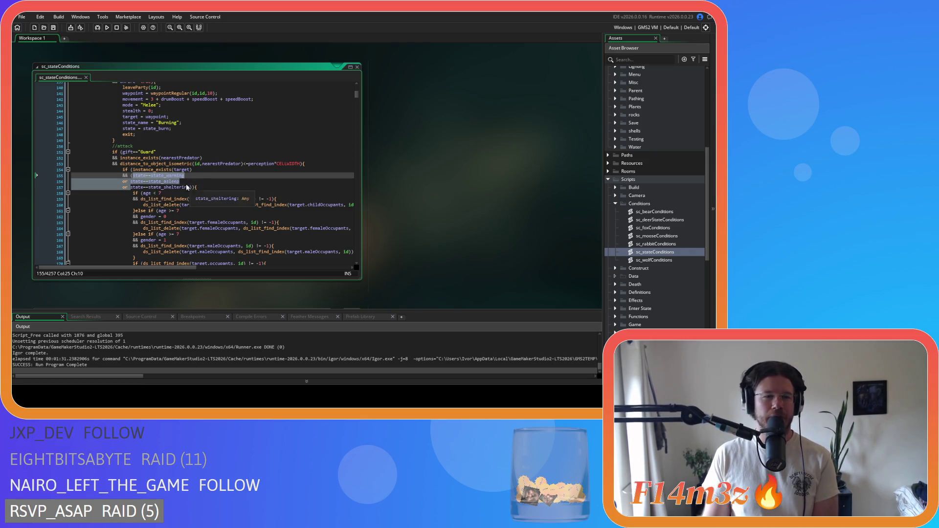
key(BackSpace)
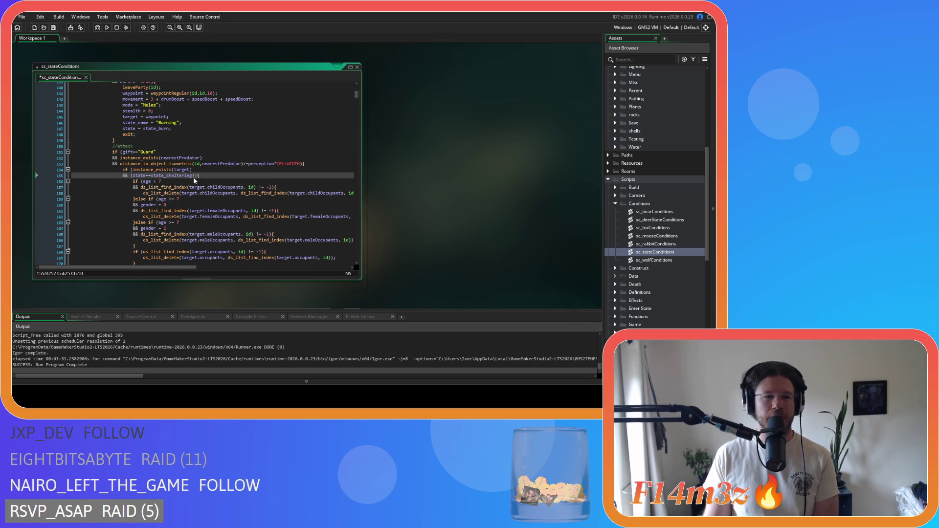
- Undo that deletion and instead remove the asleep and sheltering checks, closing with ')'
scroll(225, 188, up, 7)
scroll(225, 188, down, 4)
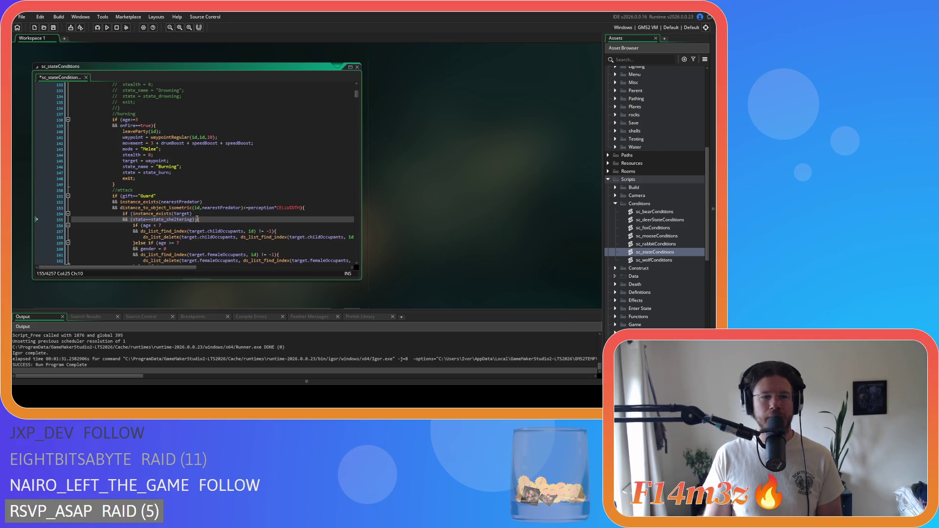
drag(194, 220, 134, 223)
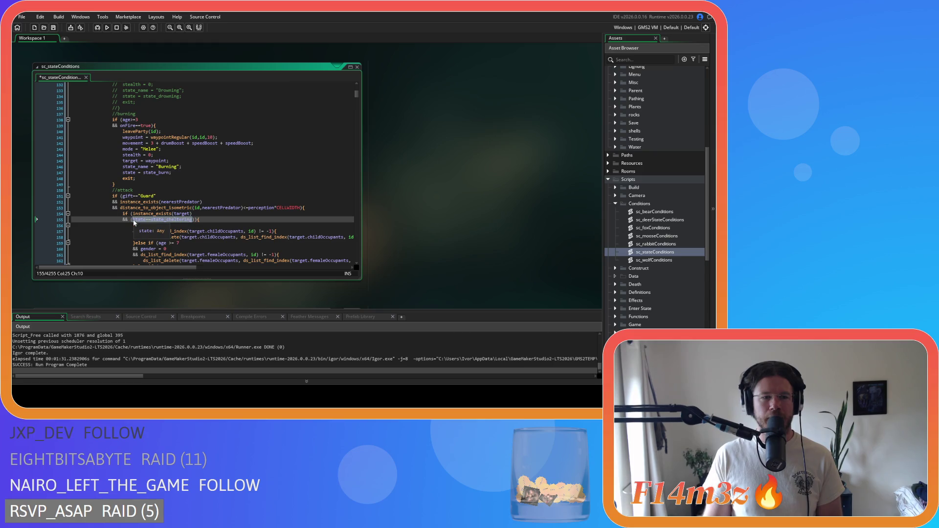
click(195, 218)
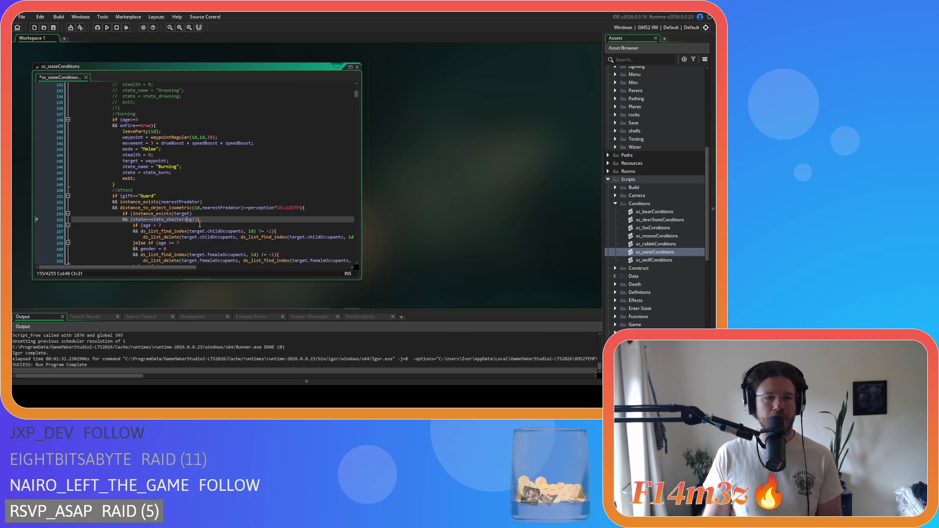
key(ctrl+z)
click(135, 219)
key(Left)
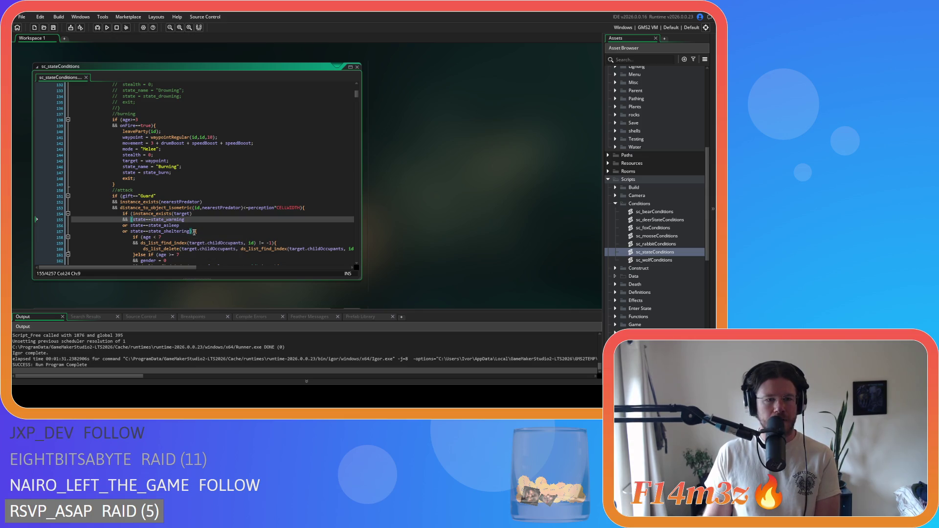
mouse_move(193, 232)
mouse_down()
mouse_move(157, 226)
mouse_move(185, 221)
mouse_up()
key(ctrl+c)
key(Delete)
text(){)
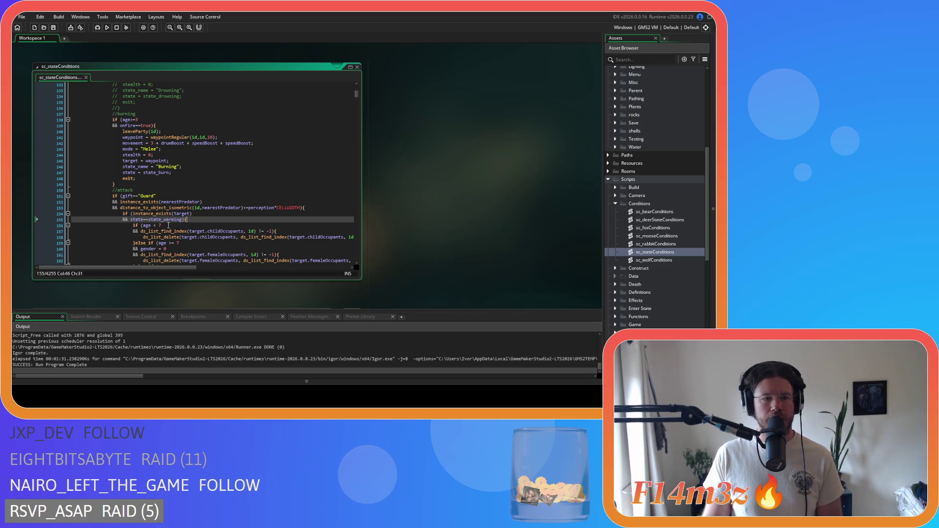
- Search for state==state_warming and jump to its next match
drag(184, 220, 131, 220)
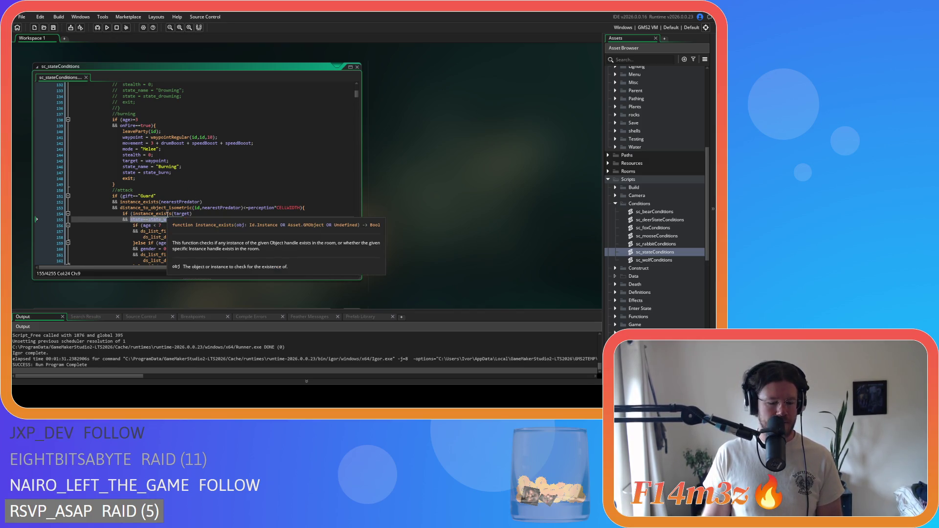
key(ctrl+f)
click(349, 97)
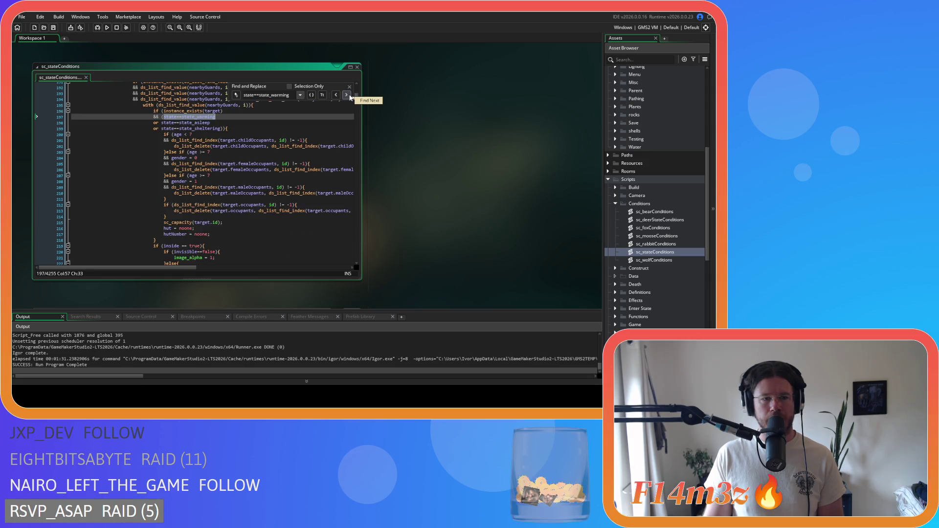
- Remove the asleep and sheltering conditions on lines 198–199 from the line 197 check
scroll(188, 133, up, 1)
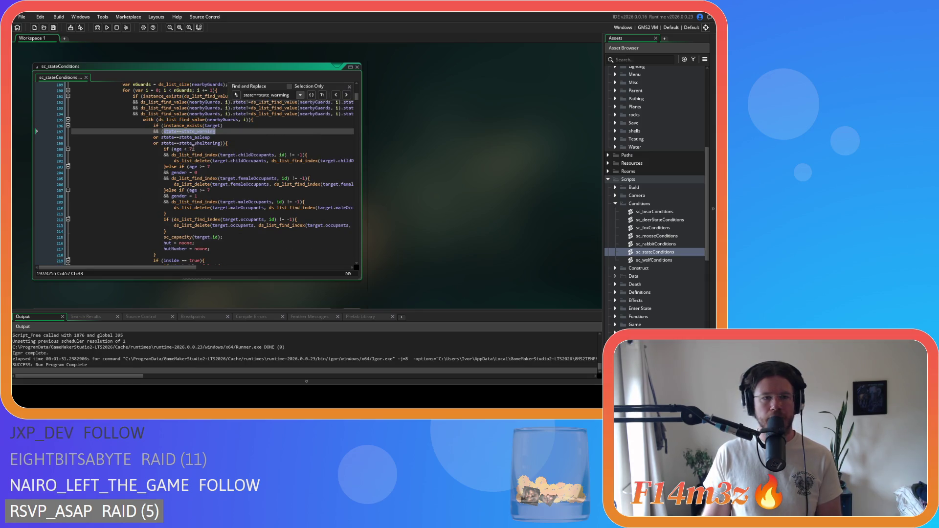
key(Left)
click(222, 144)
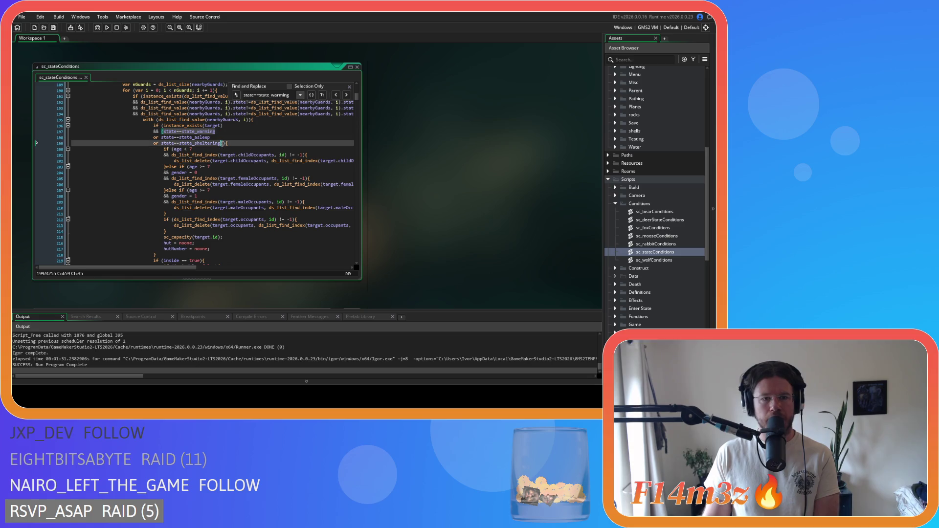
drag(224, 143, 69, 140)
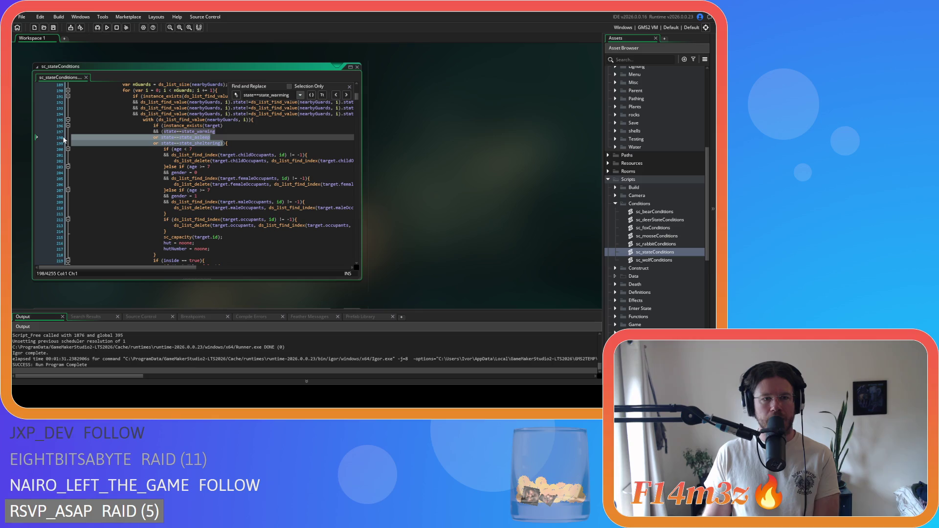
key(BackSpace)
key(BackSpace)
click(213, 133)
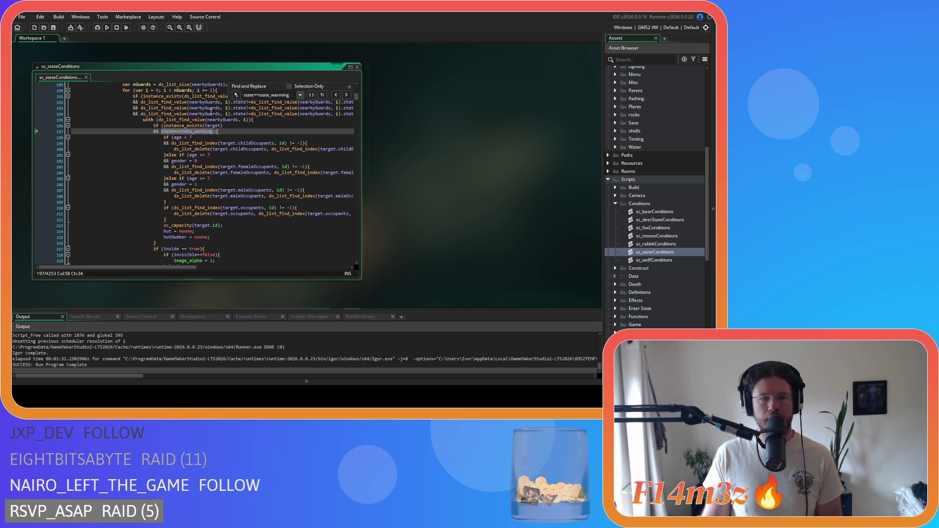
- Remove the extra conditions below line 259's state_warming check and save the script
click(346, 94)
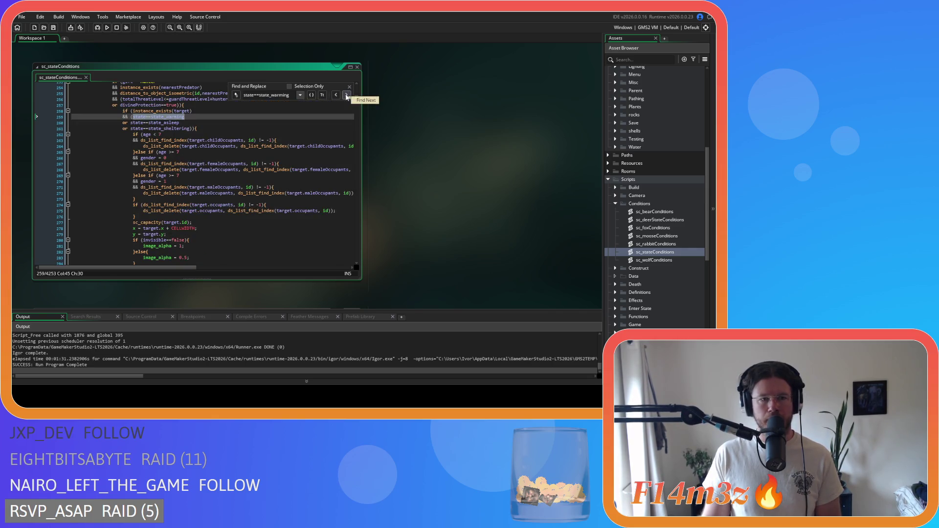
click(195, 129)
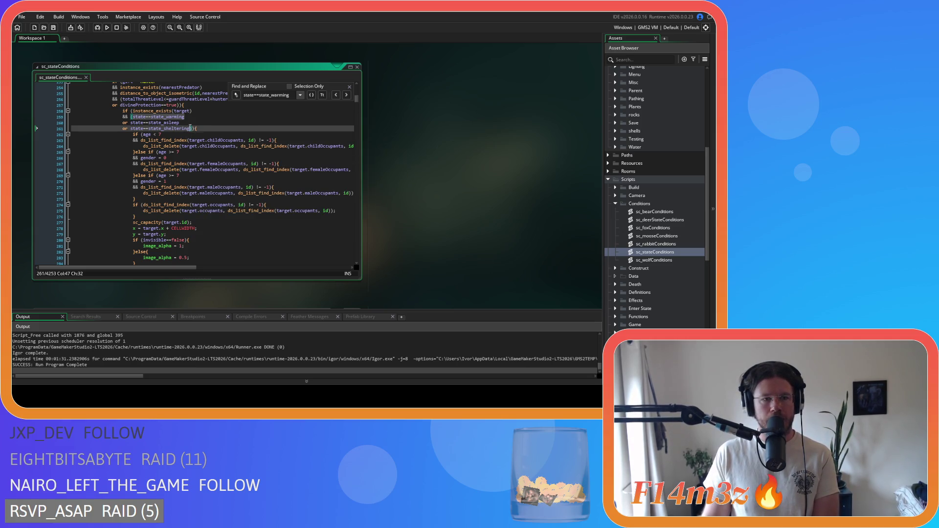
drag(195, 129, 55, 123)
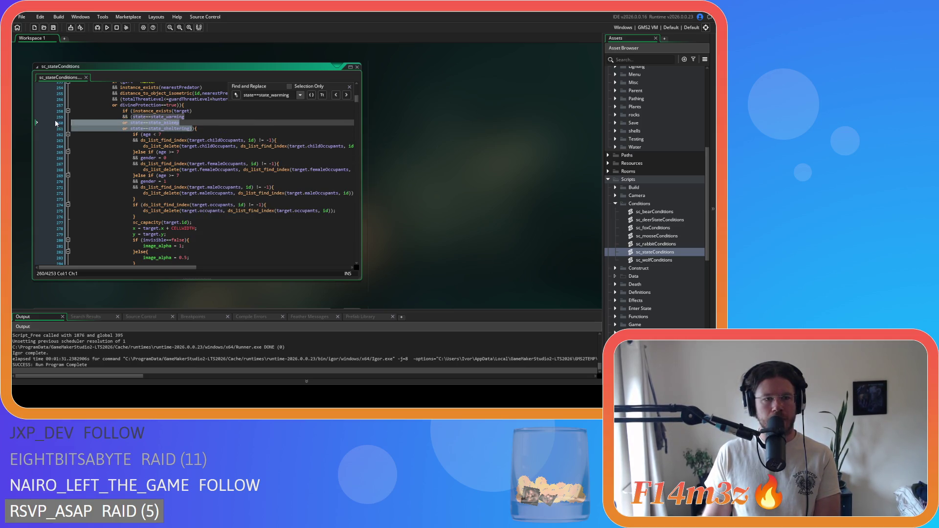
key(BackSpace)
key(BackSpace)
click(133, 117)
key(BackSpace)
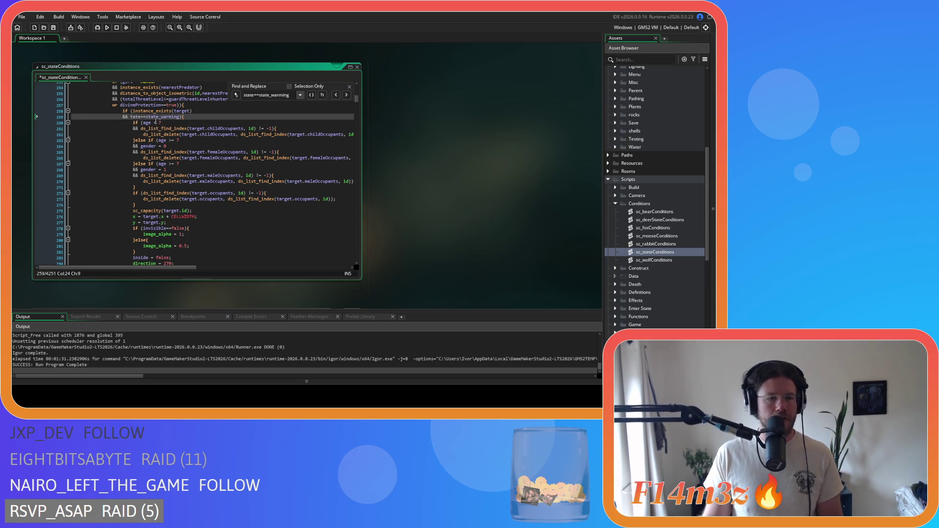
text(s)
key(End)
key(ctrl+s)
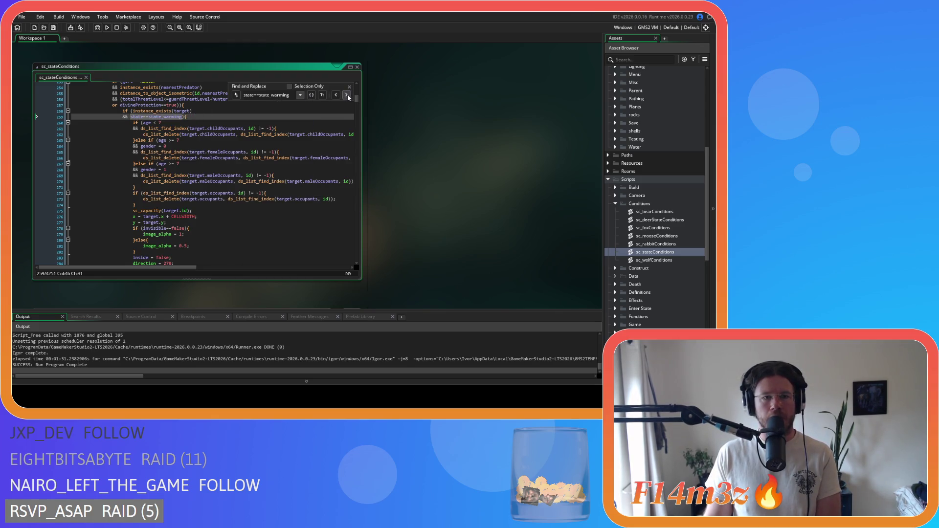
- Cycle through all state==state_warming matches, then close the search panel
click(336, 96)
click(335, 96)
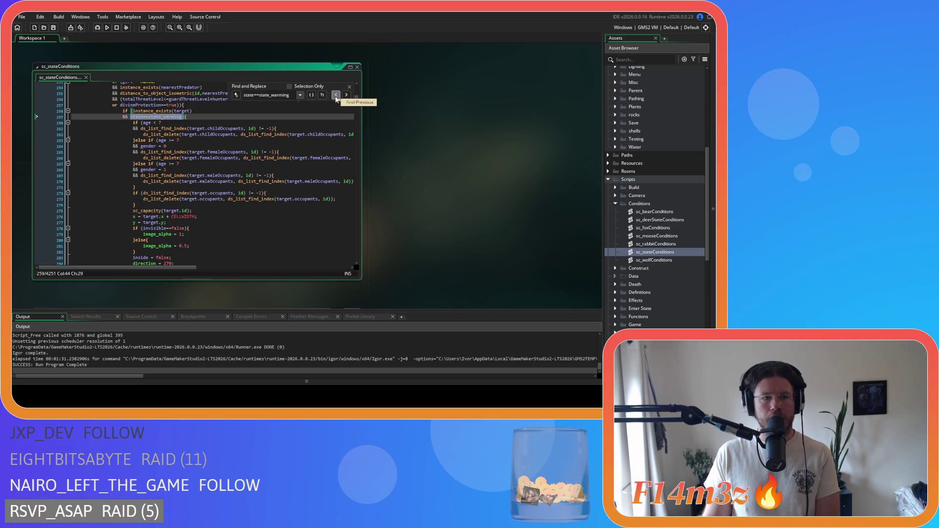
click(335, 96)
click(336, 96)
click(336, 96)
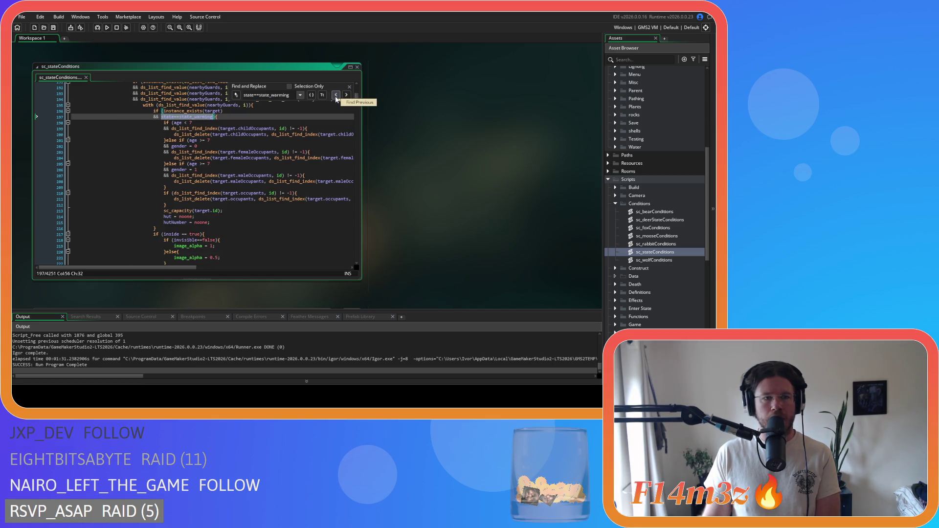
click(336, 95)
click(335, 96)
click(336, 96)
click(336, 96)
click(335, 96)
click(336, 96)
click(335, 96)
click(336, 96)
click(336, 96)
click(336, 96)
key(Escape)
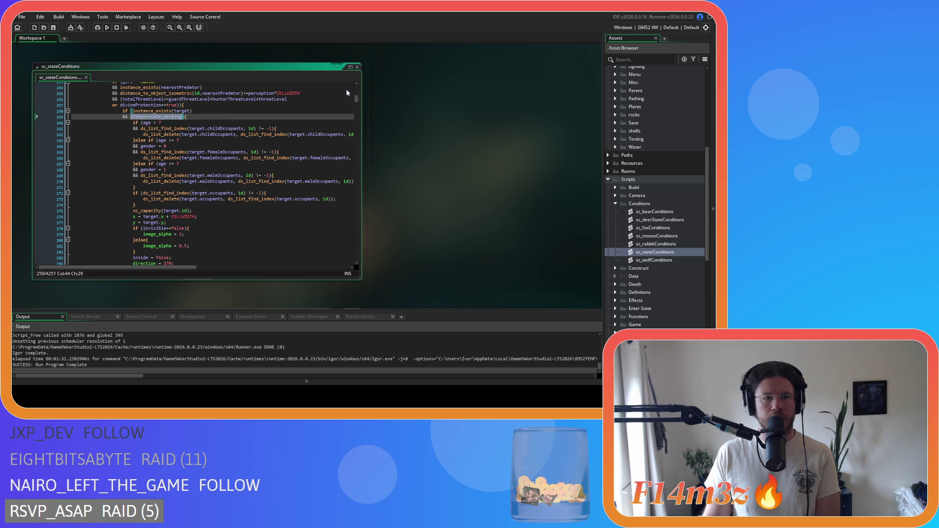
- Delete line 155's warming and asleep conditions, leaving only state==state_sheltering, and save
key(Left)
text(()
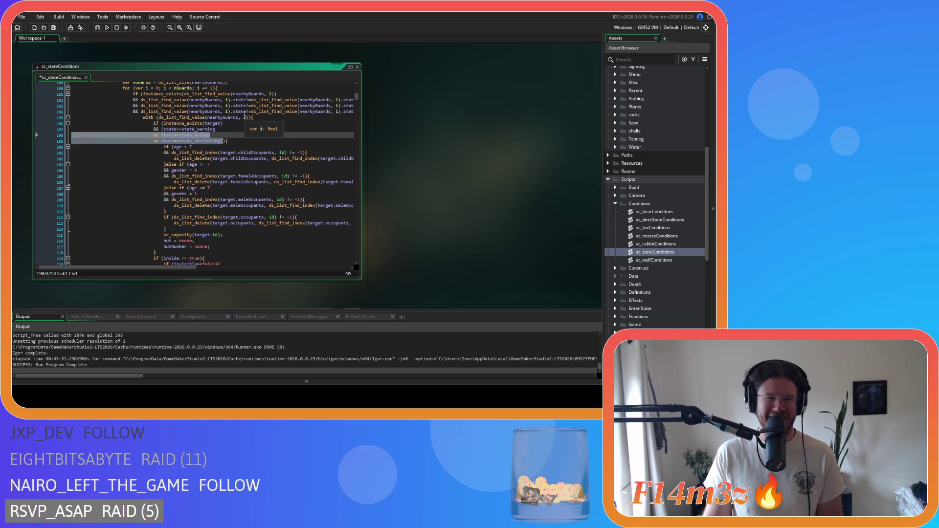
key(ctrl+v)
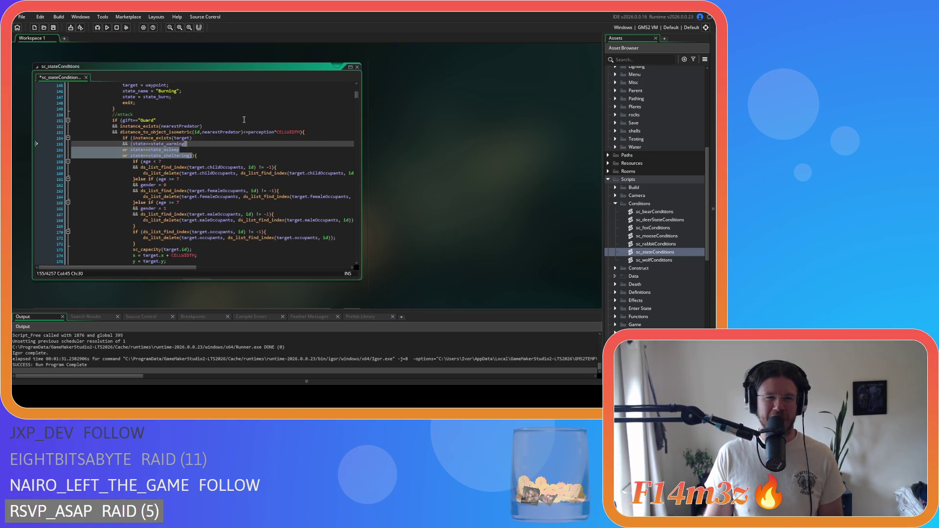
key(ctrl+z)
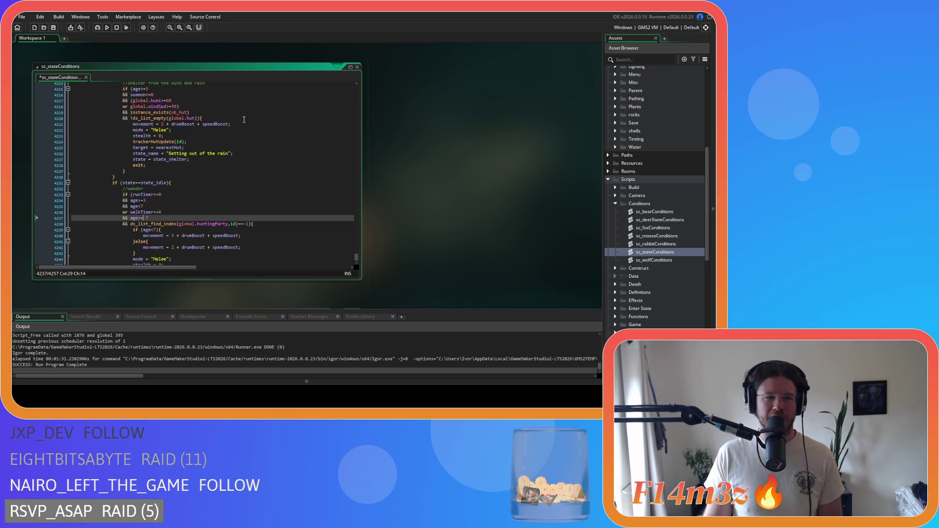
key(ctrl+z)
scroll(205, 147, up, 3)
click(163, 147)
click(133, 129)
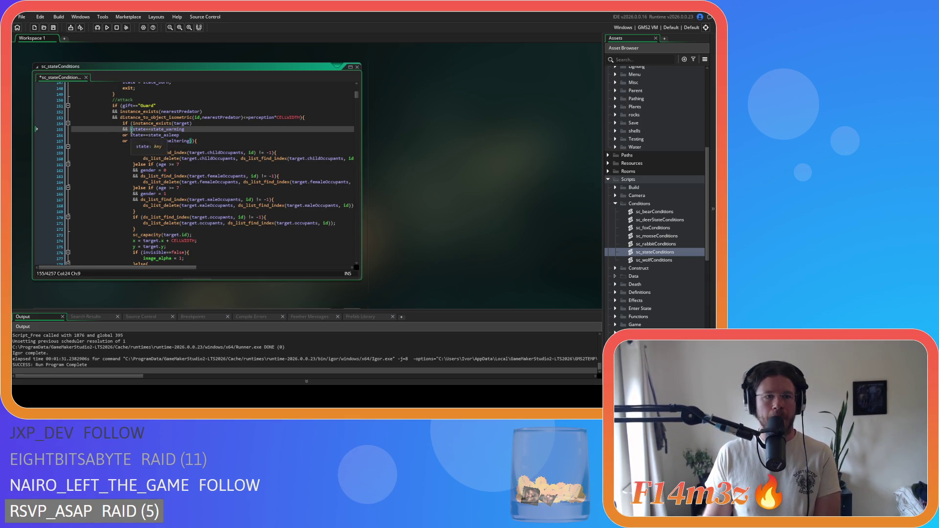
shift+click(132, 141)
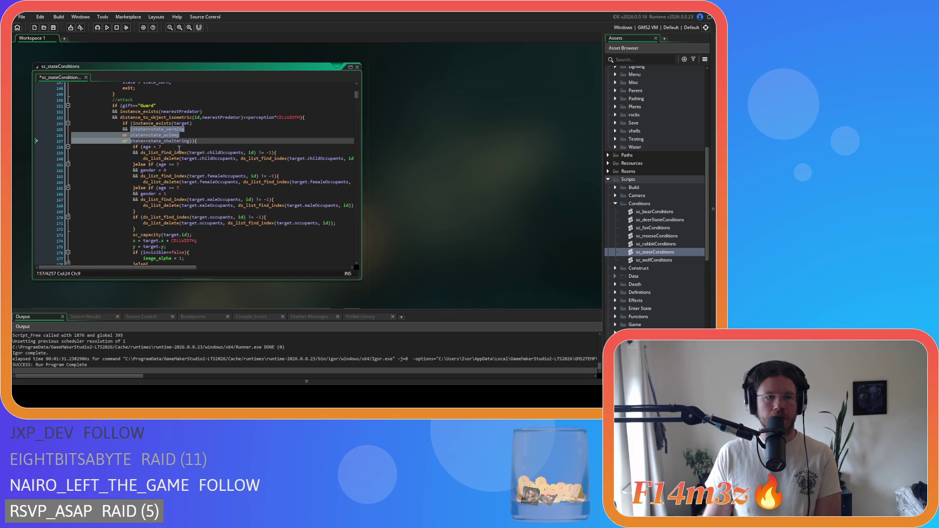
key(Delete)
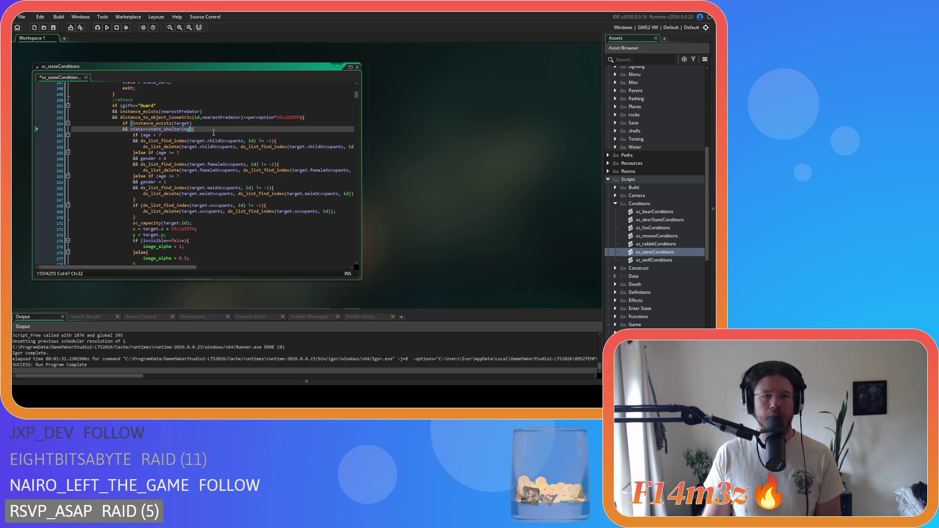
key(ctrl+s)
- Search for state==state_sheltering and jump to the next match
drag(192, 130, 131, 131)
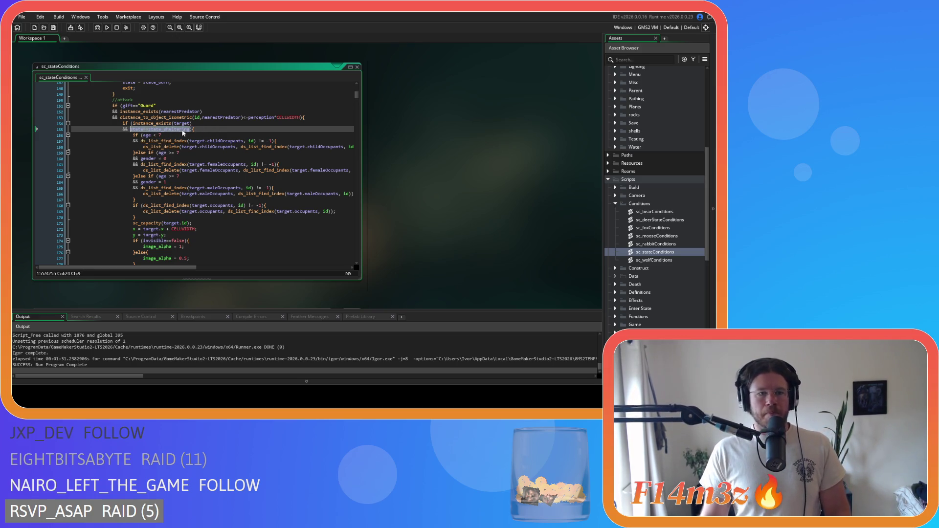
key(ctrl+f)
click(345, 95)
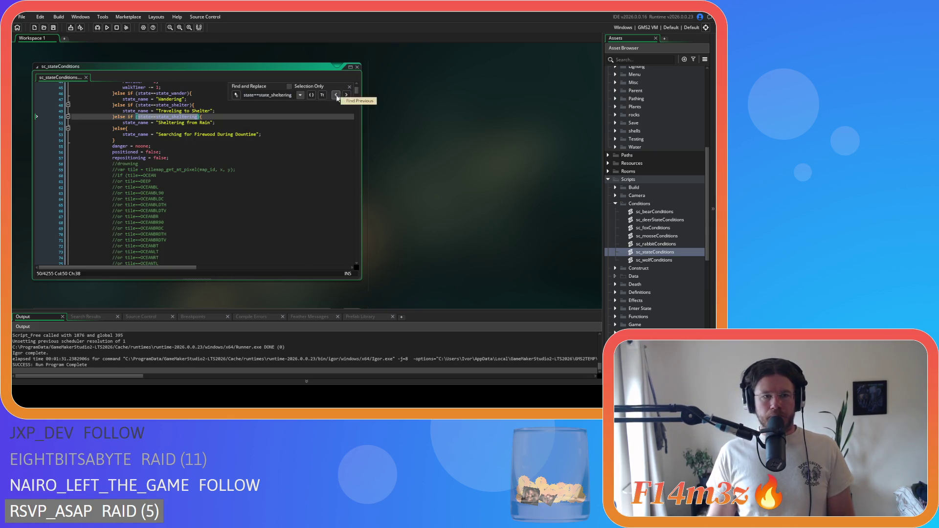
- Delete the warming and asleep conditions from the Guard check at line 197
click(346, 95)
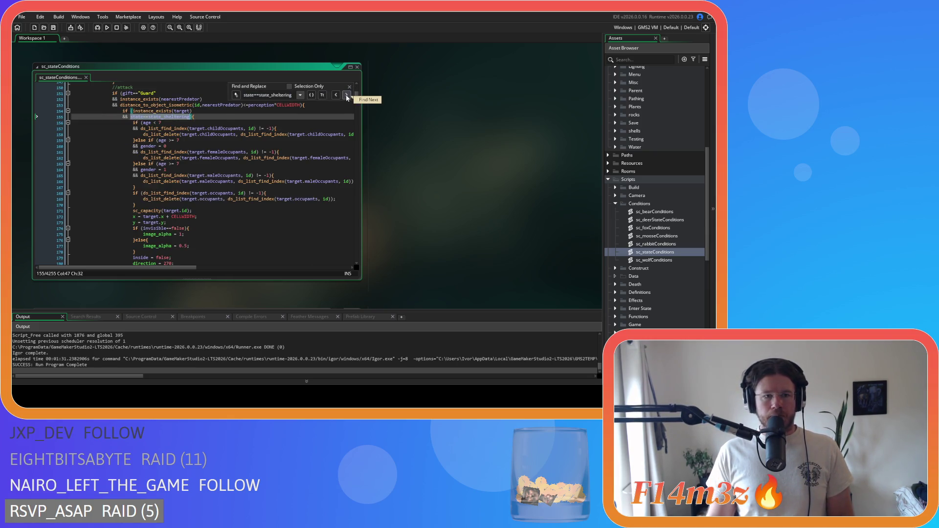
click(346, 96)
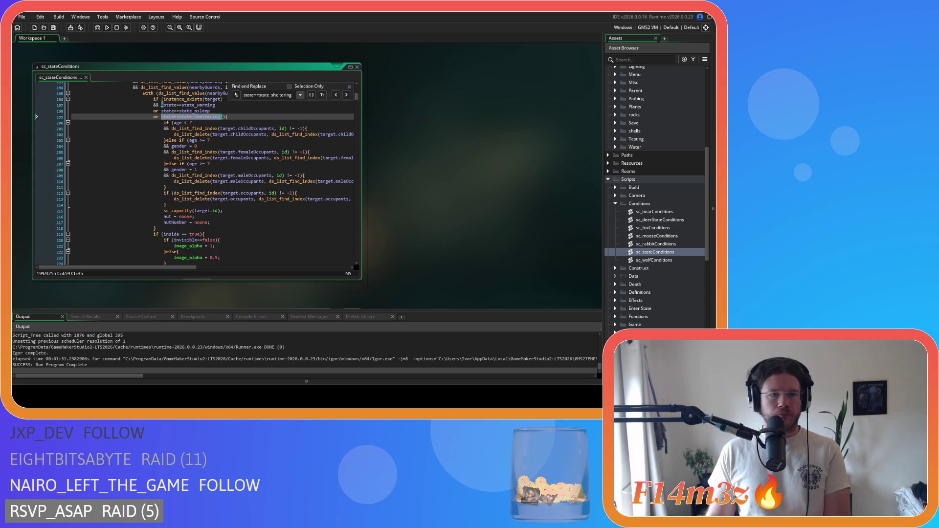
click(162, 106)
drag(162, 105, 162, 117)
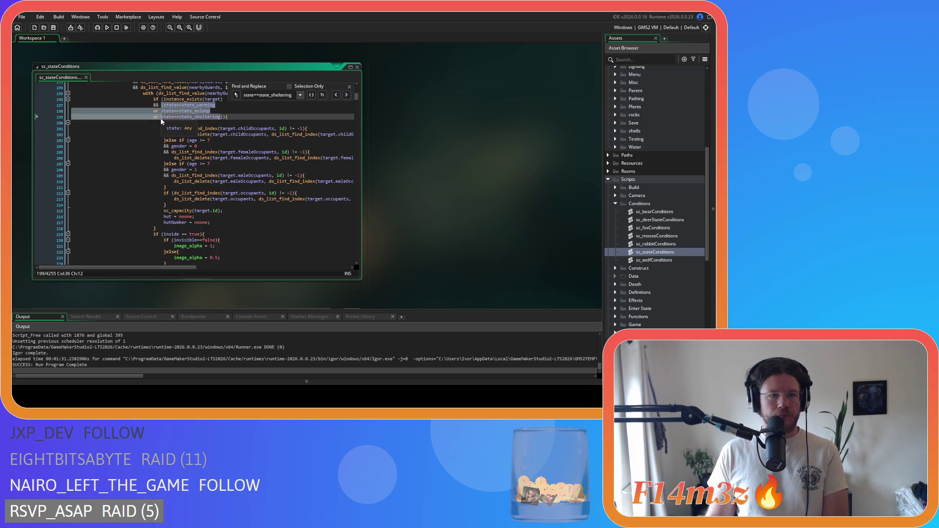
key(Delete)
key(BackSpace)
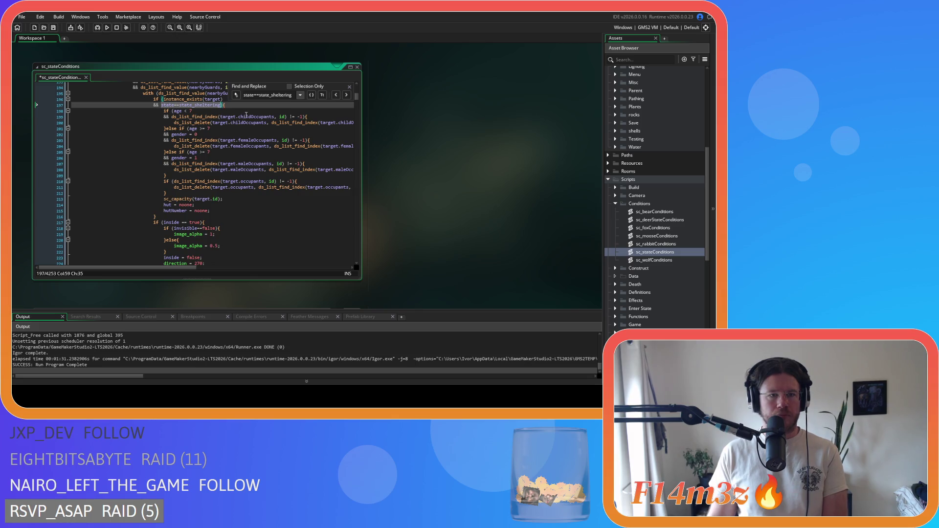
- Remove the warming and asleep conditions at line 259, leaving only state==state_sheltering
click(346, 97)
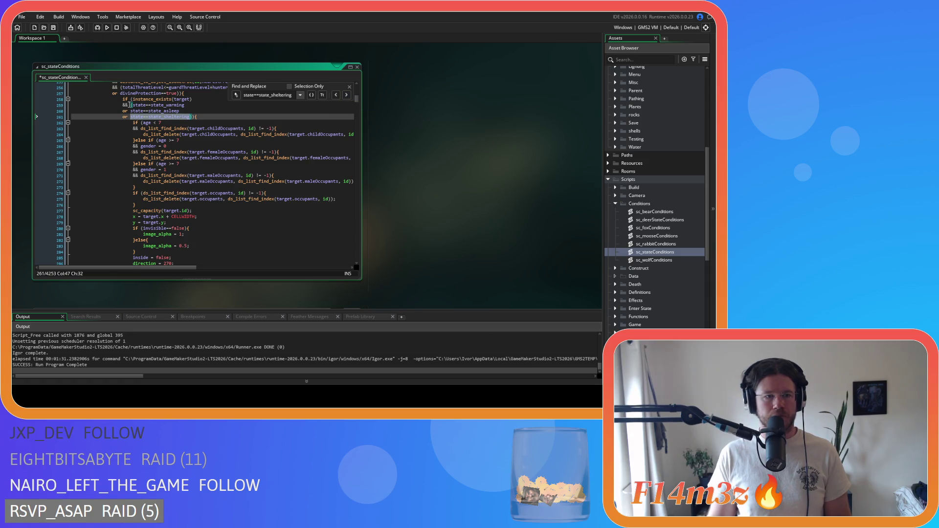
click(130, 104)
drag(130, 105, 130, 116)
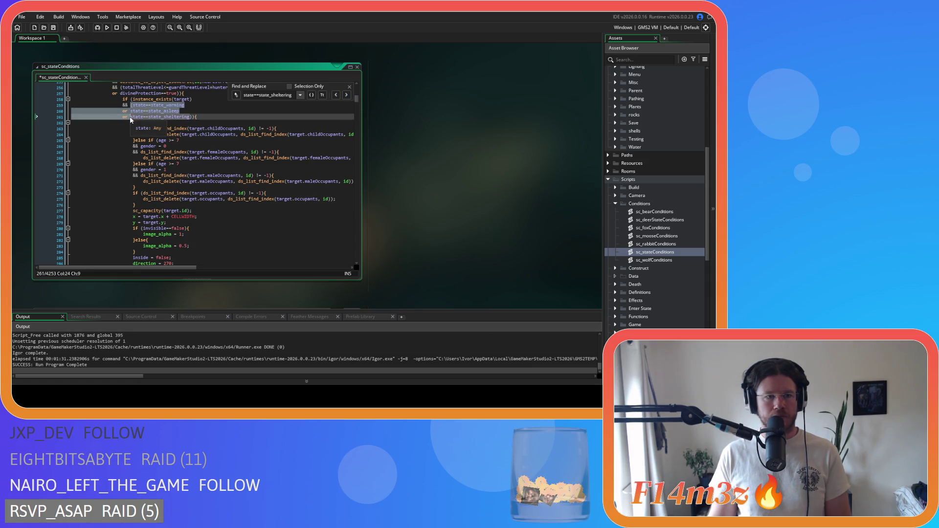
key(Delete)
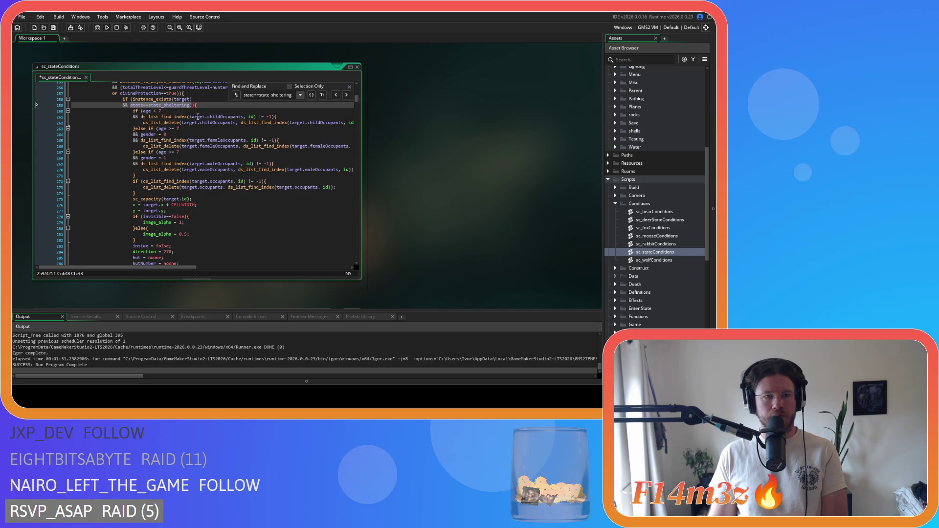
key(Right)
key(Right)
key(Right)
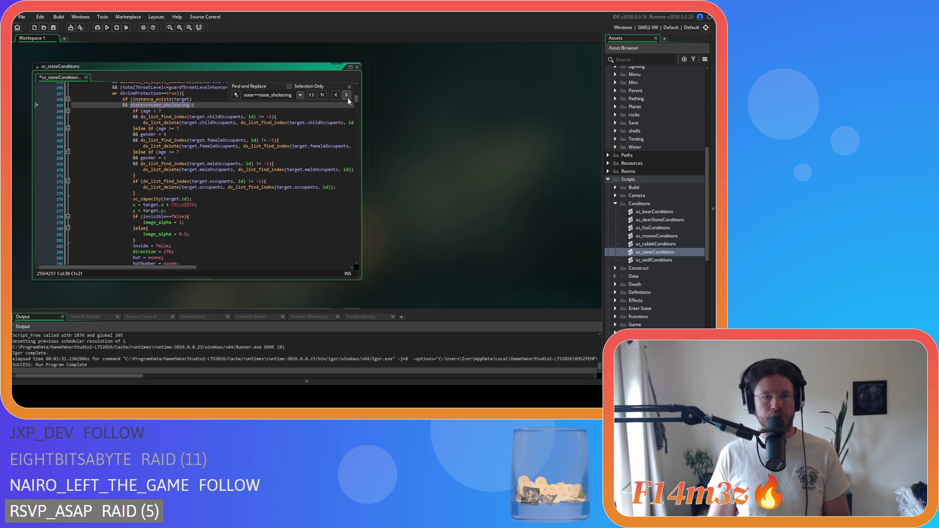
- Step through every remaining state==state_sheltering match, ending at the campfire check on line 1472
click(348, 98)
click(348, 99)
click(348, 99)
click(348, 99)
click(348, 98)
click(347, 96)
click(347, 96)
click(347, 96)
click(347, 96)
click(347, 96)
click(347, 96)
click(347, 96)
click(347, 96)
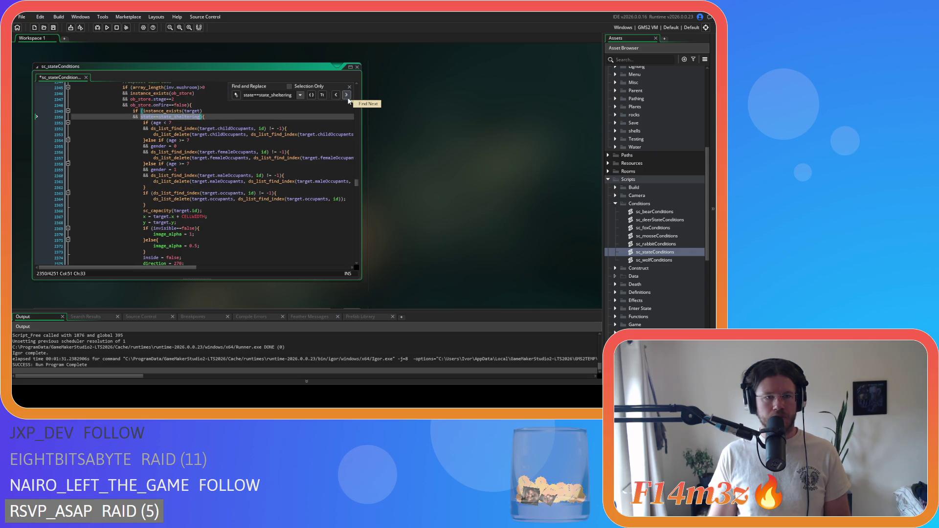
click(347, 96)
click(346, 96)
click(347, 96)
click(346, 96)
click(347, 96)
click(347, 96)
click(347, 96)
click(347, 95)
click(347, 96)
click(346, 95)
click(347, 96)
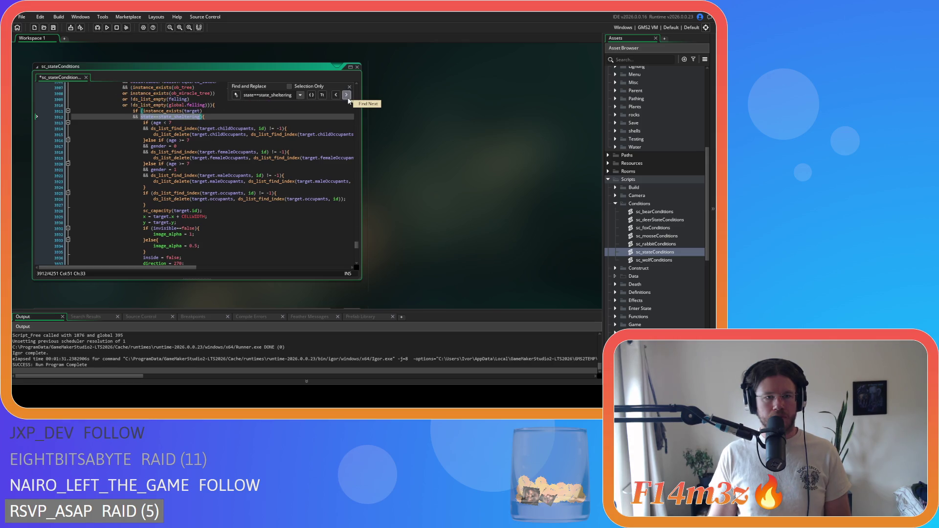
click(346, 96)
click(347, 96)
click(347, 96)
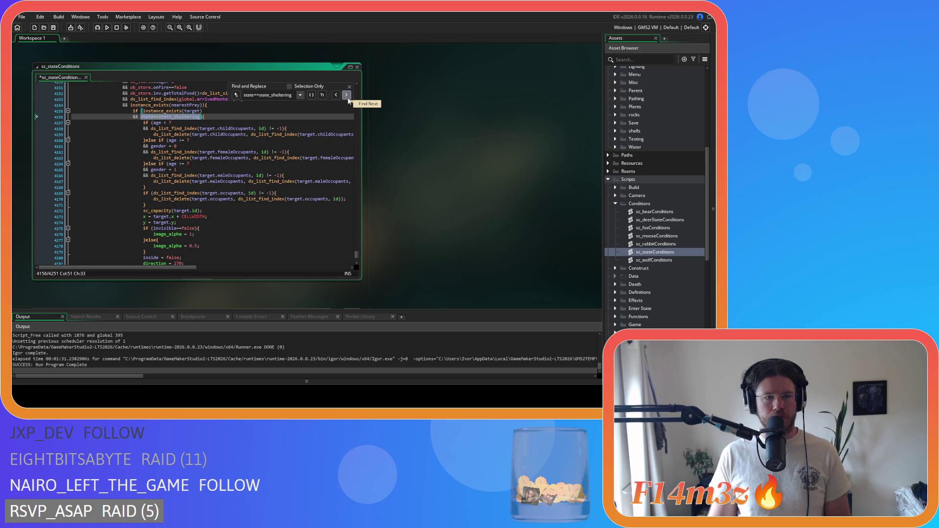
click(347, 96)
click(347, 96)
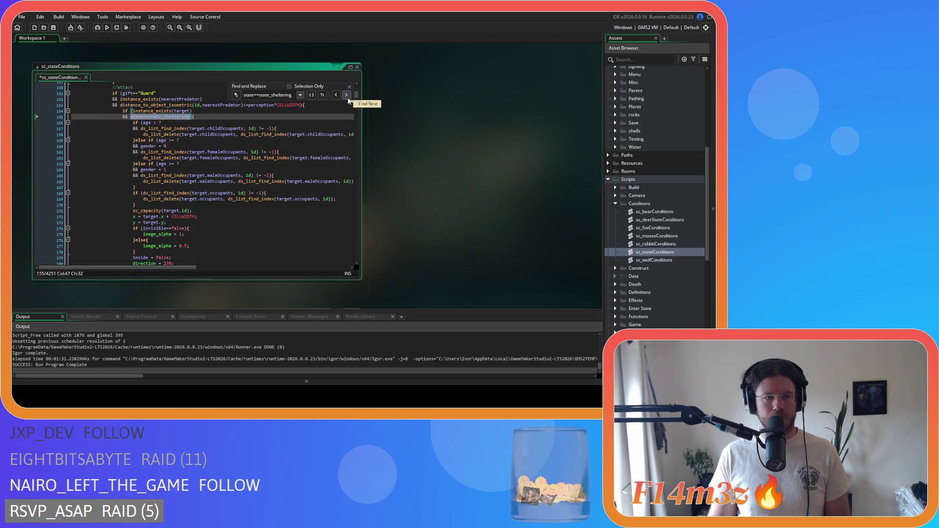
click(347, 96)
click(347, 96)
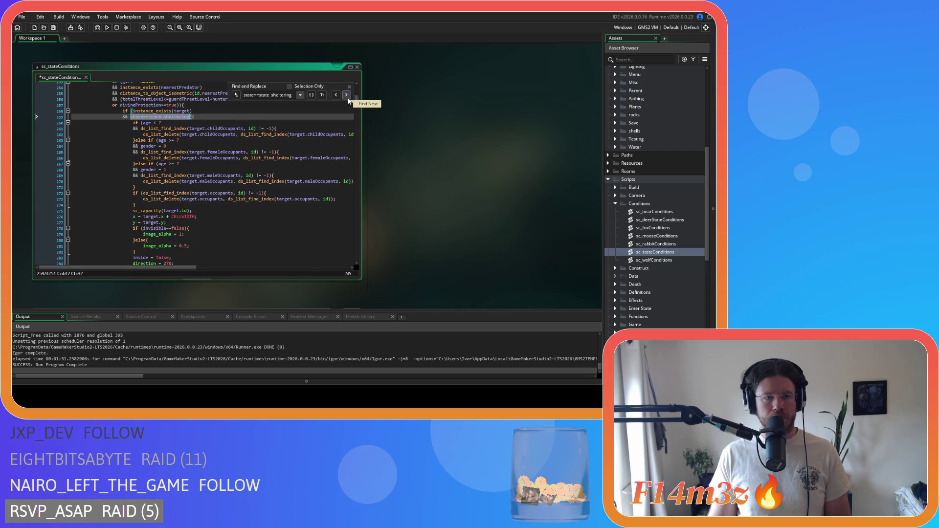
click(347, 95)
click(347, 96)
click(347, 95)
click(346, 96)
click(347, 95)
click(347, 96)
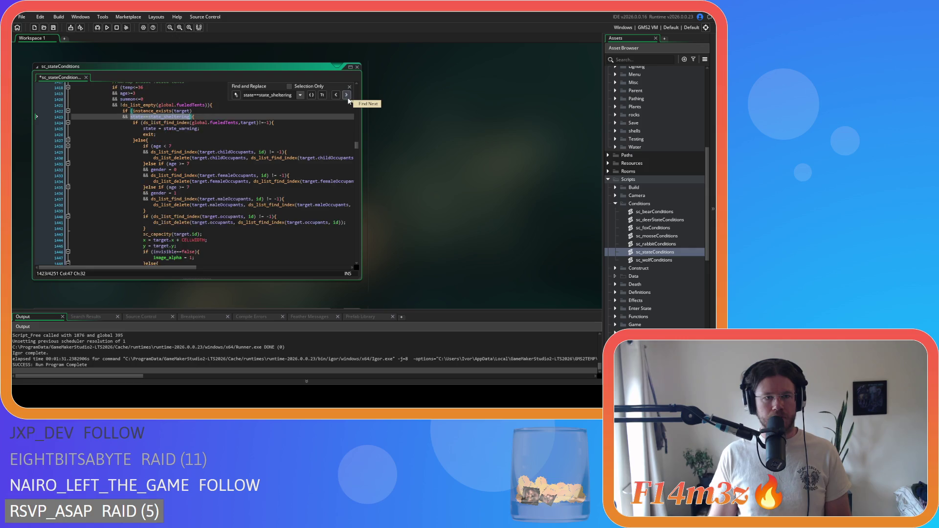
click(347, 96)
- Close the search and save the sc_stateConditions script
key(Escape)
click(324, 109)
key(ctrl+s)
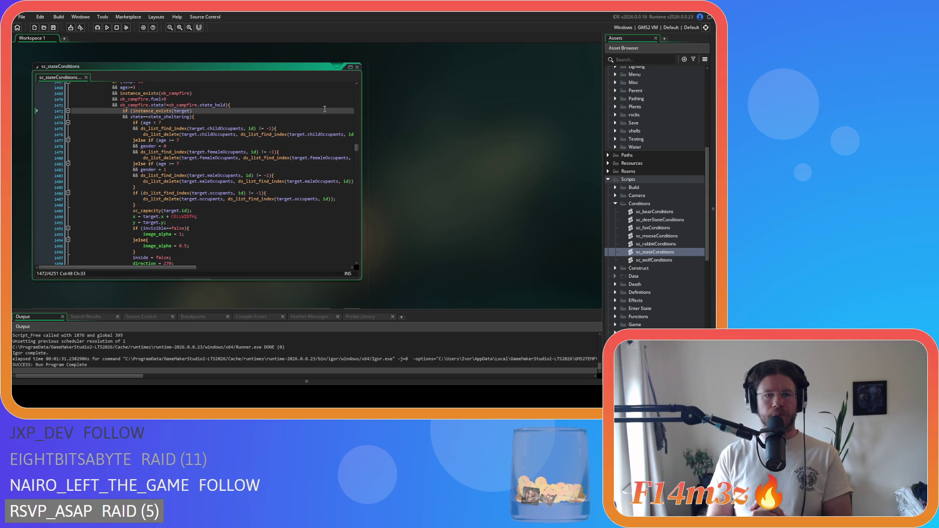
drag(355, 147, 354, 100)
scroll(311, 147, down, 5)
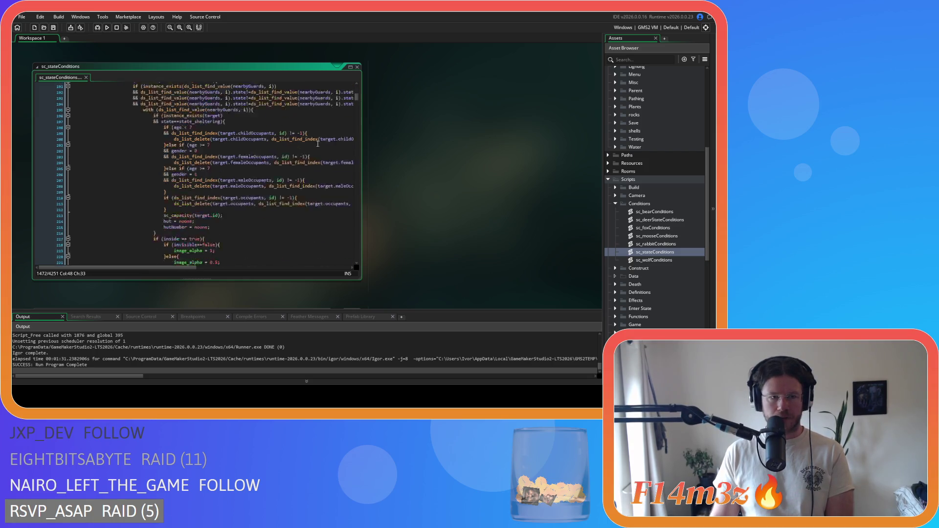
scroll(311, 150, down, 5)
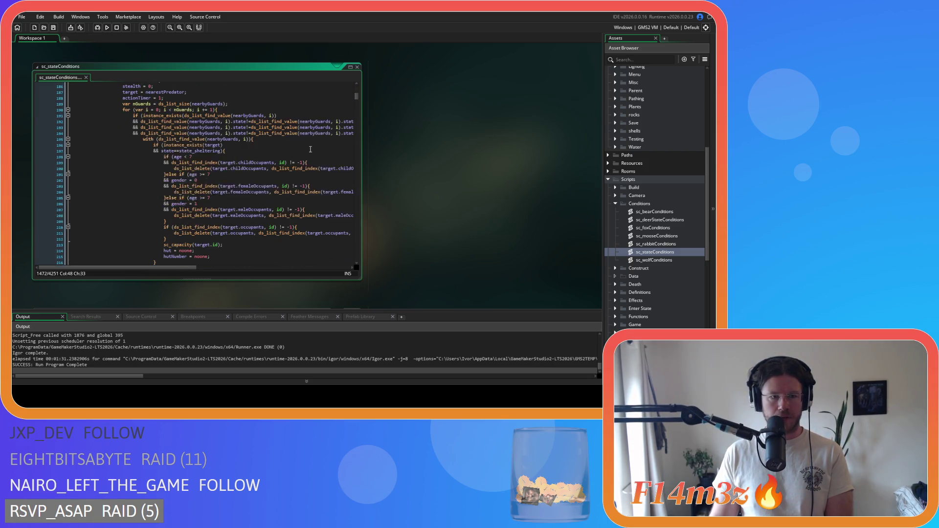
scroll(310, 149, down, 5)
scroll(310, 149, up, 8)
scroll(311, 150, down, 7)
scroll(310, 149, down, 5)
scroll(310, 149, up, 2)
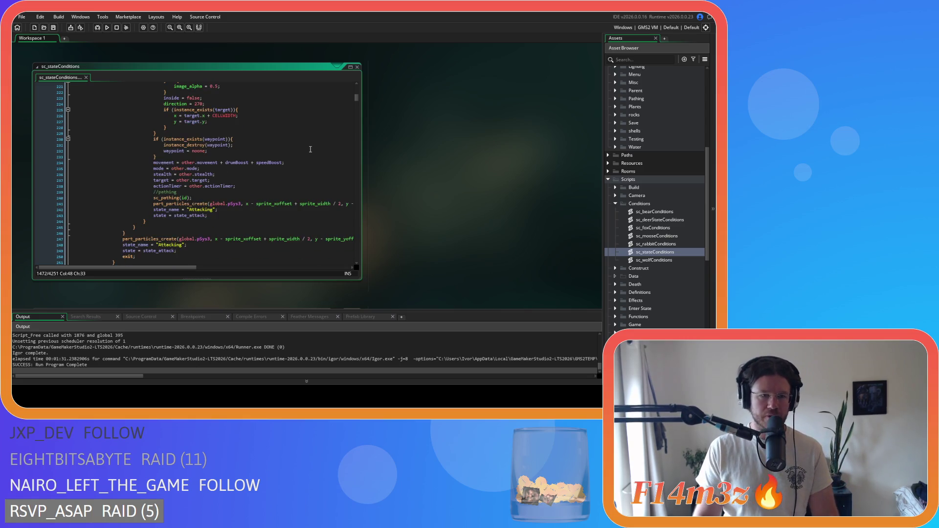
scroll(310, 149, up, 10)
scroll(310, 150, down, 20)
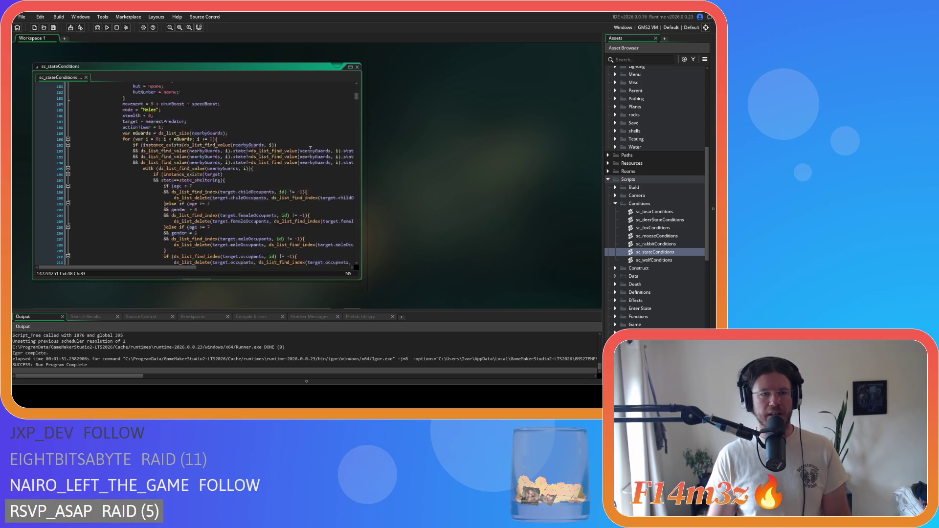
scroll(310, 149, down, 20)
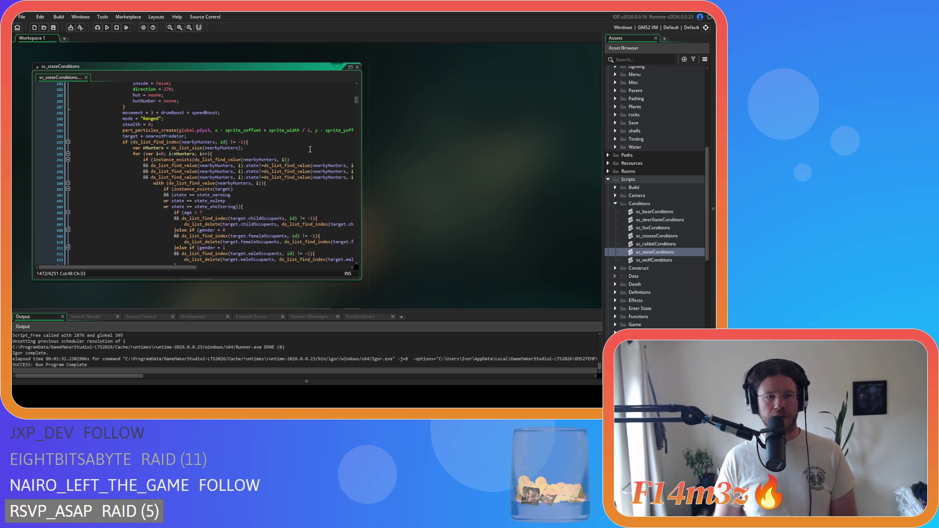
scroll(310, 149, down, 5)
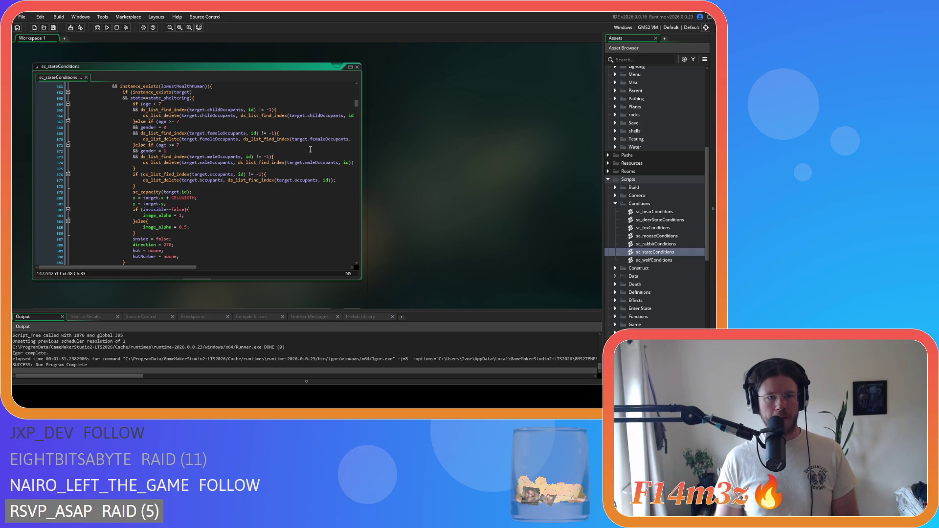
scroll(310, 149, down, 5)
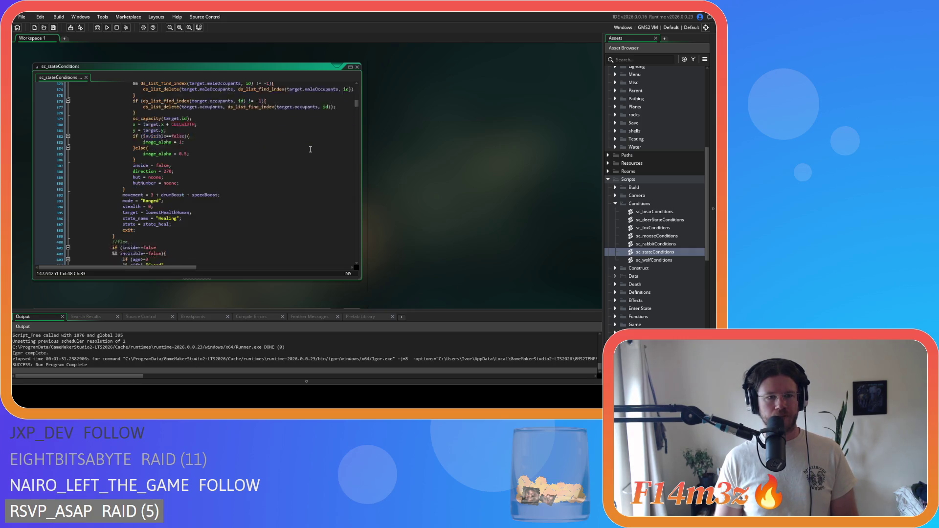
scroll(310, 149, up, 7)
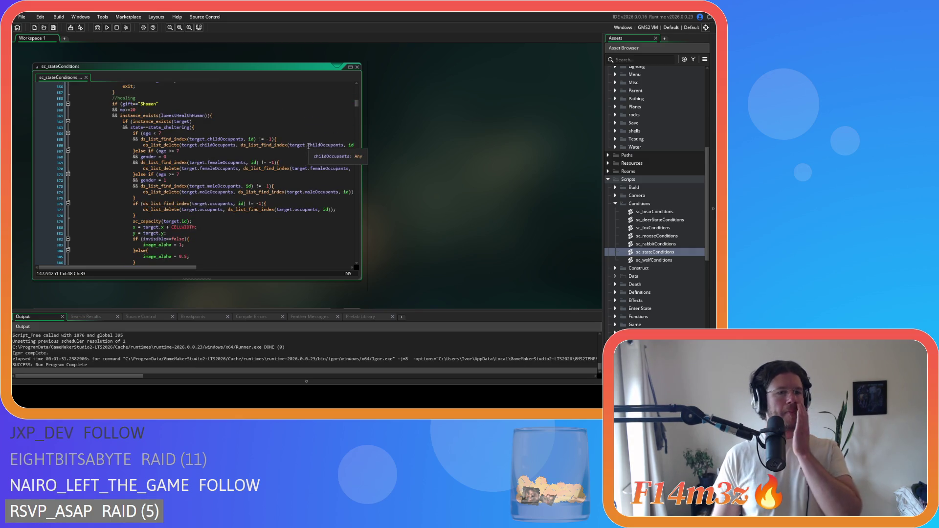
scroll(249, 141, down, 6)
scroll(249, 141, down, 5)
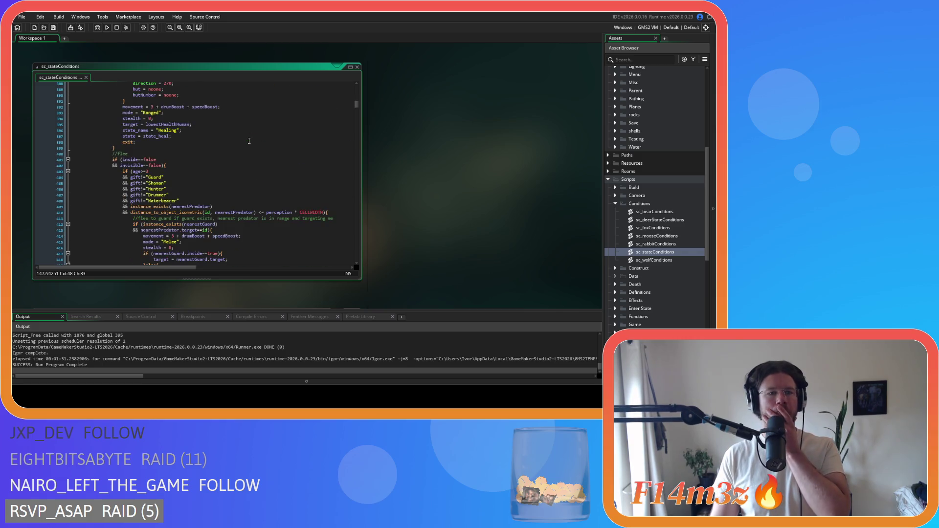
scroll(249, 141, up, 20)
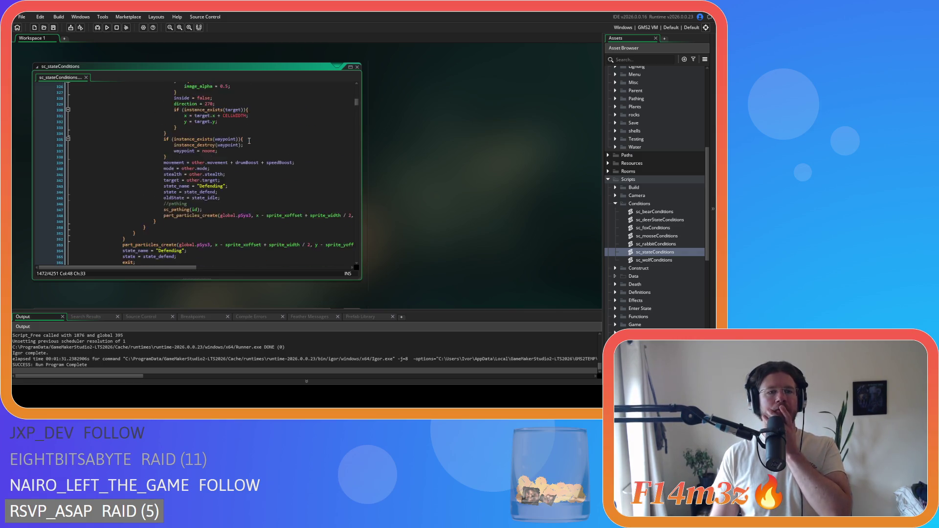
scroll(249, 140, up, 20)
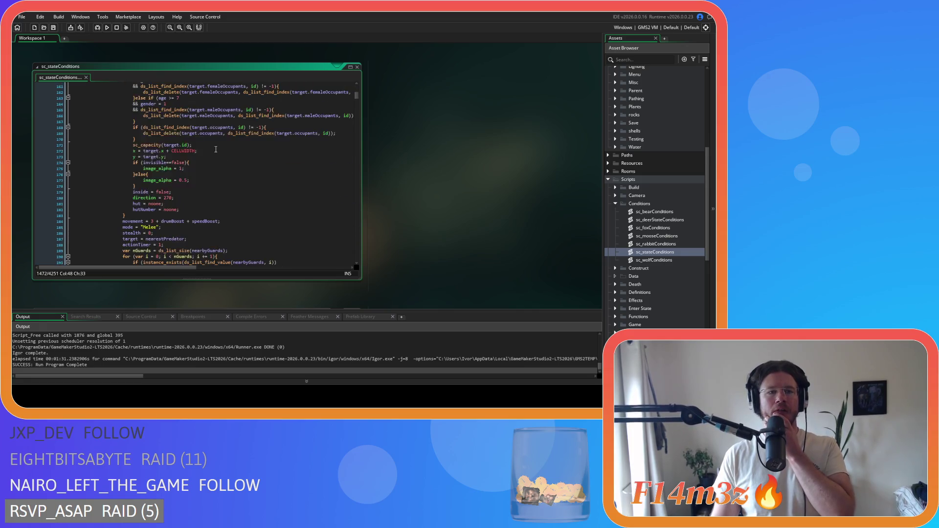
scroll(218, 153, up, 11)
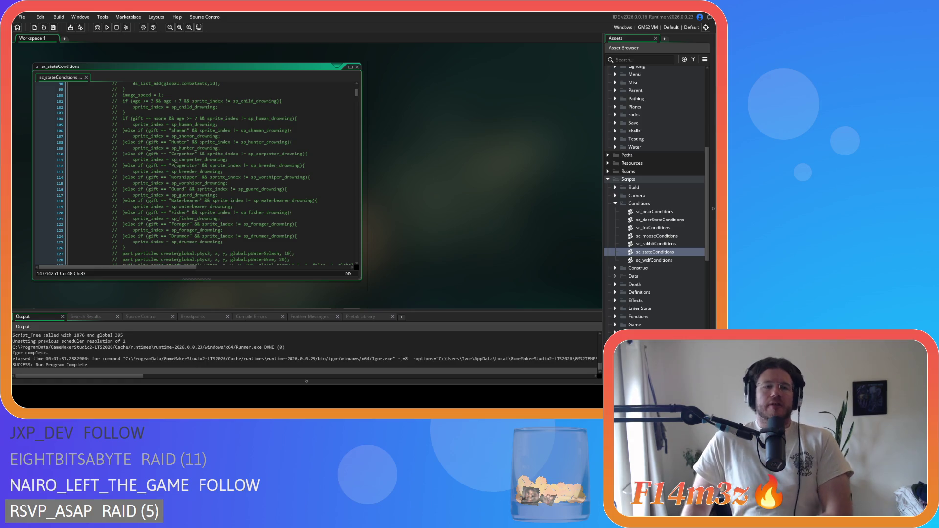
scroll(171, 176, down, 15)
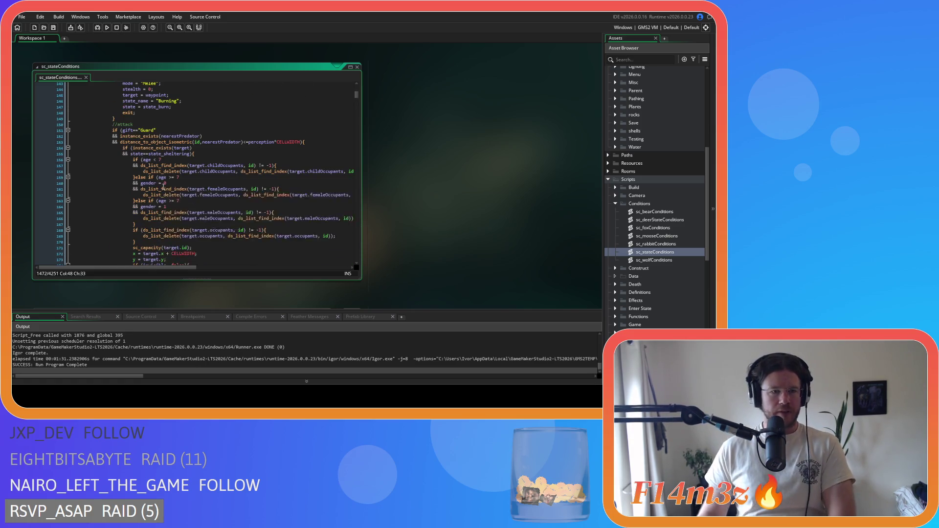
scroll(164, 188, down, 2)
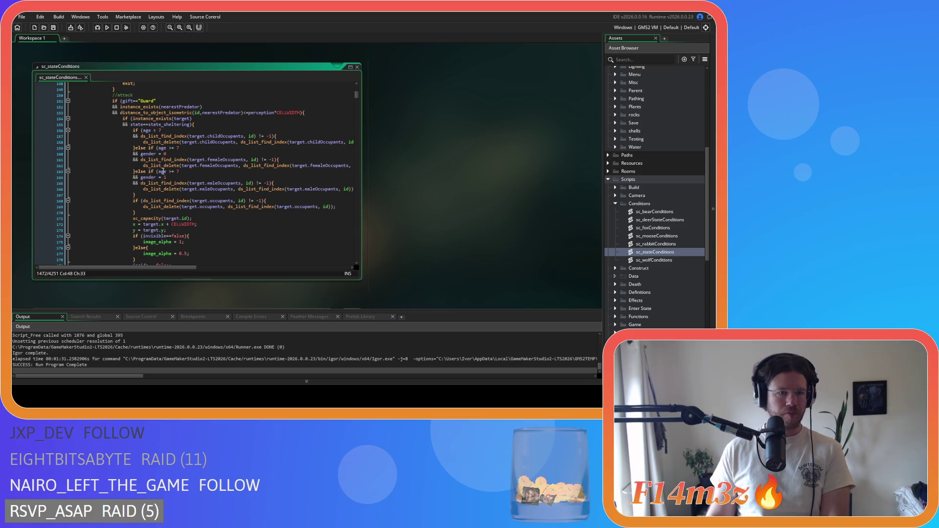
click(163, 230)
- Remove the spaces in the age<7 and age>=7 checks on lines 156 and 159
scroll(164, 239, up, 1)
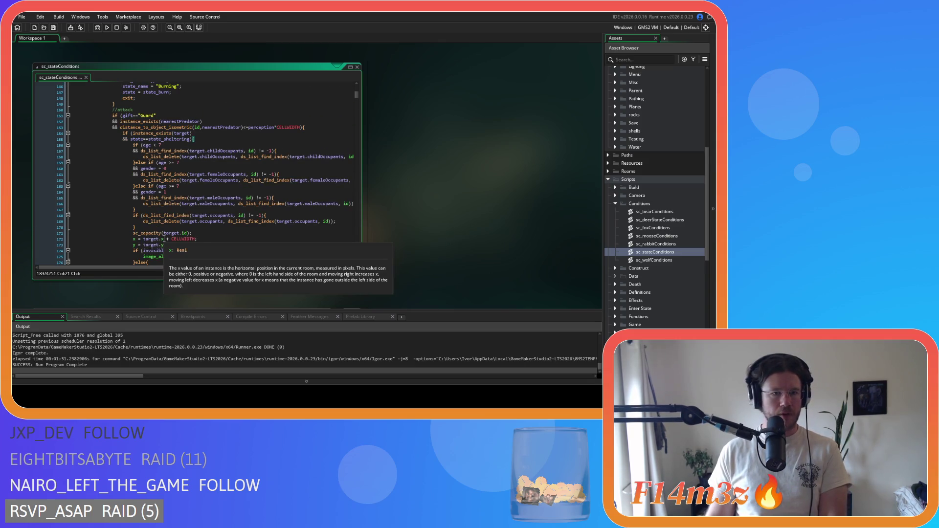
click(204, 138)
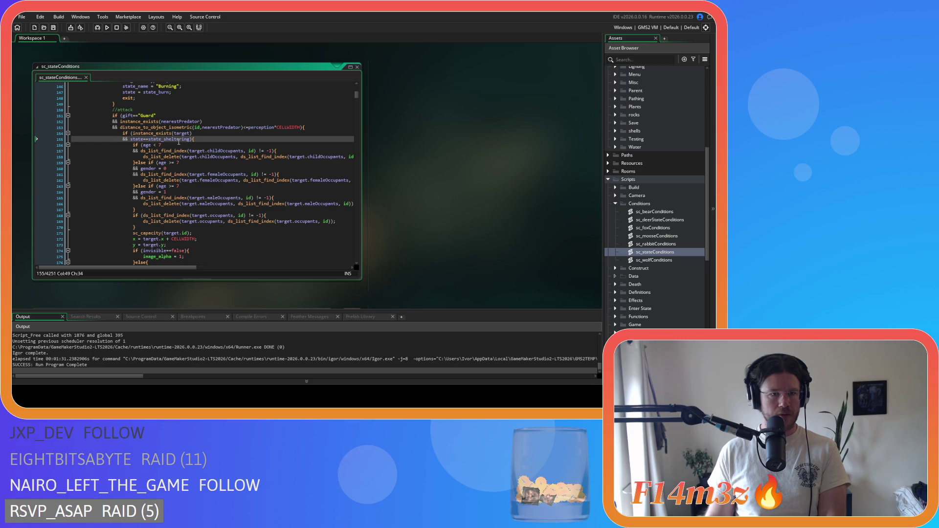
scroll(147, 196, down, 6)
click(141, 201)
scroll(141, 202, up, 5)
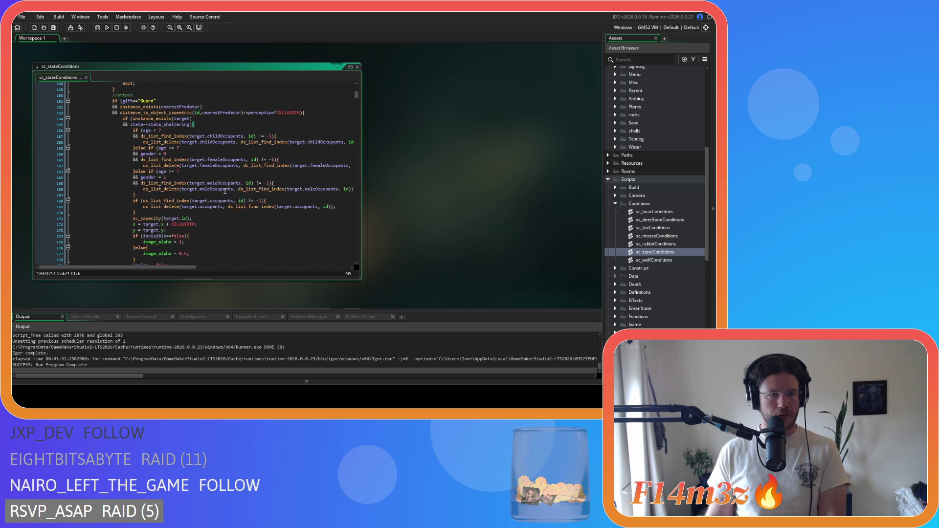
click(158, 130)
key(BackSpace)
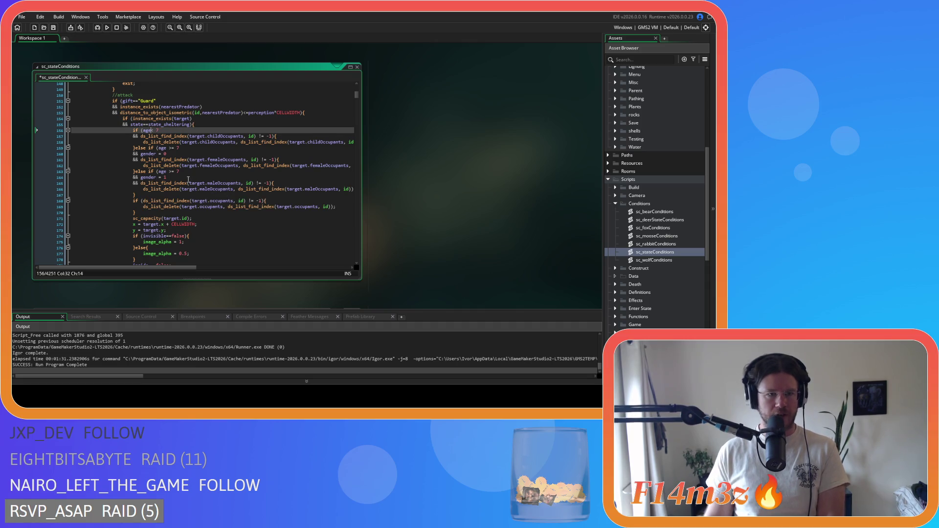
key(Delete)
click(169, 148)
key(BackSpace)
key(Right)
key(Right)
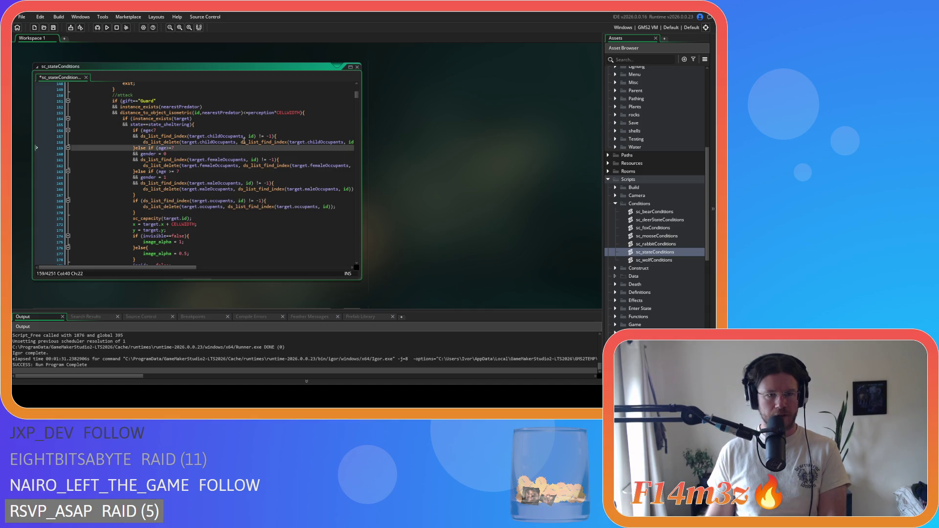
- Remove the extra spaces around id and != in the childOccupants check and delete call on lines 157–158
click(246, 136)
key(BackSpace)
key(Right)
key(Delete)
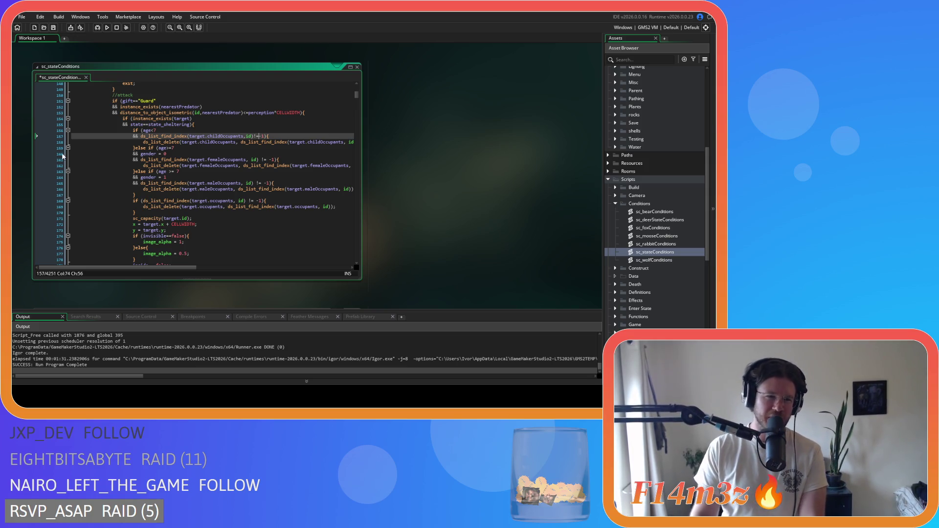
mouse_move(152, 184)
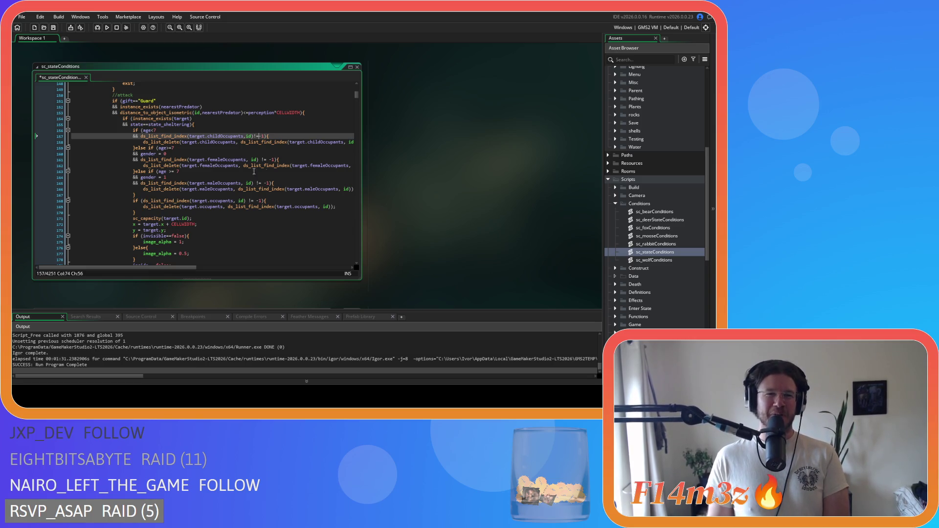
click(241, 142)
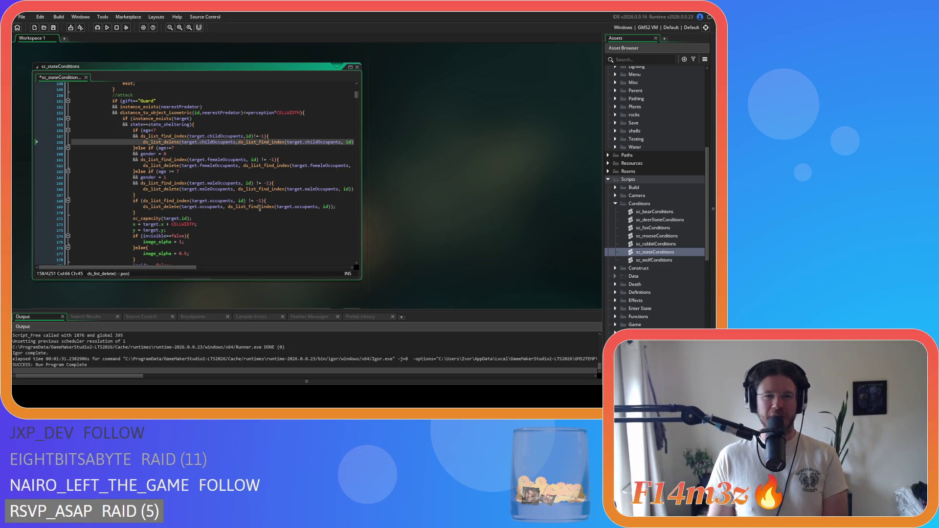
drag(173, 268, 193, 270)
click(292, 142)
key(BackSpace)
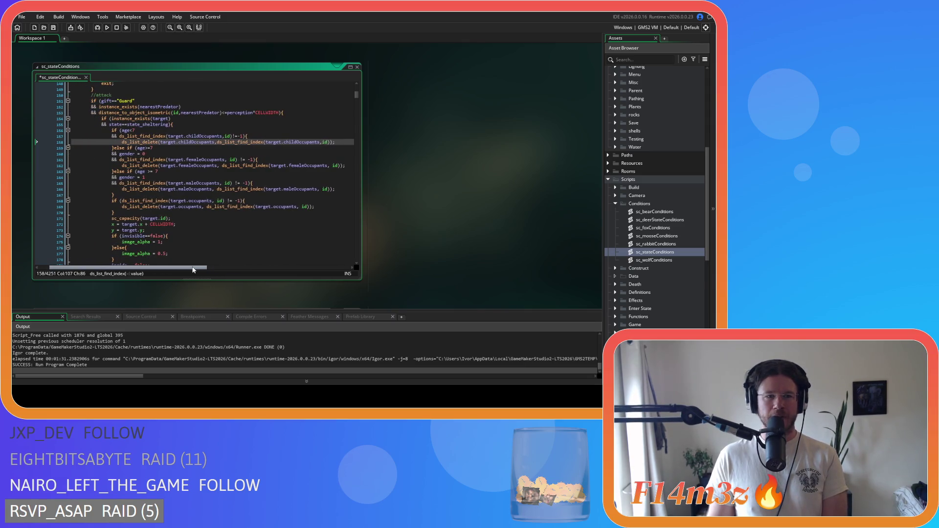
- Change the line 160 gender check to == and tighten the female-occupants check spacing
click(135, 154)
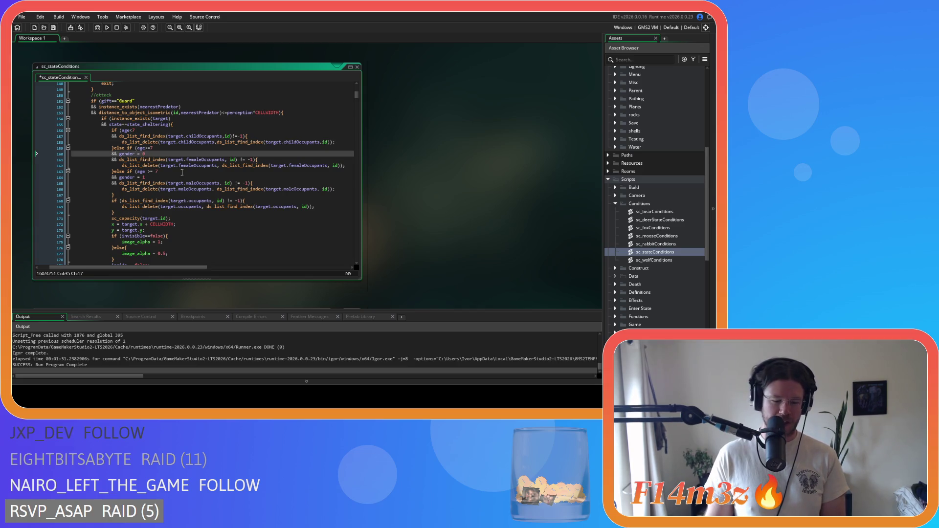
text(=)
key(BackSpace)
key(Right)
key(Right)
click(229, 159)
key(BackSpace)
key(Right)
key(Right)
key(Right)
key(Delete)
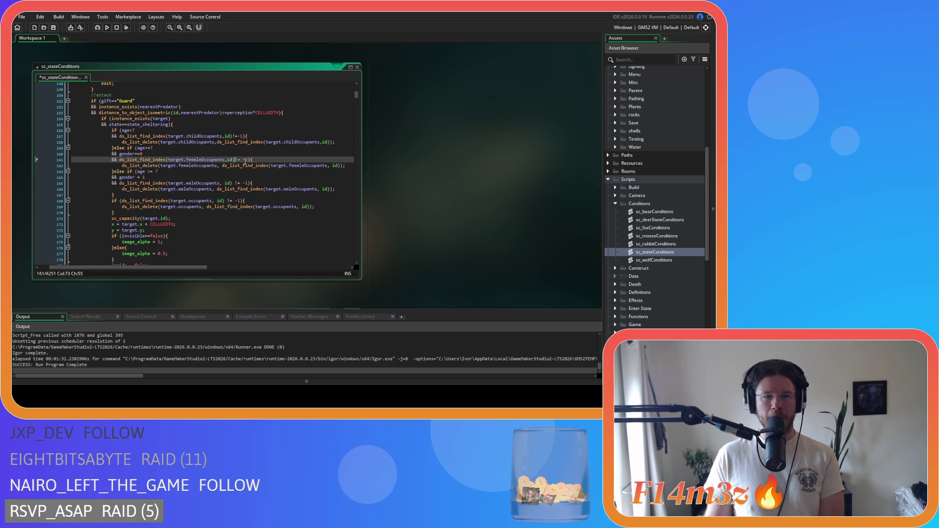
key(Delete)
- Tighten the spacing in the femaleOccupants delete line and the age>= check on line 163
click(221, 166)
key(BackSpace)
click(328, 166)
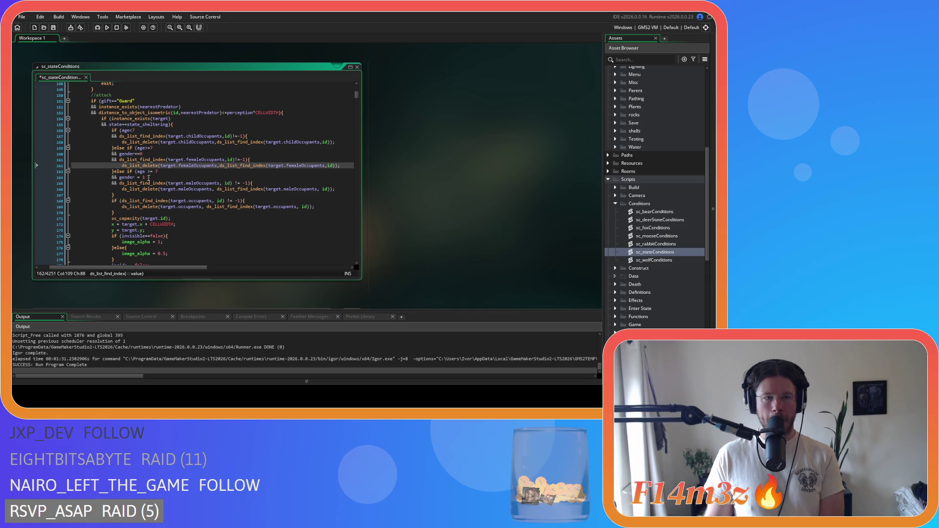
click(144, 171)
key(Delete)
key(Right)
key(Right)
- Change the line 164 gender check to == and remove extra spaces in the male-occupants lines
key(Delete)
click(137, 177)
text(=)
click(223, 183)
key(Delete)
key(Right)
key(Right)
key(Right)
key(Delete)
key(Delete)
click(214, 189)
key(Delete)
click(317, 189)
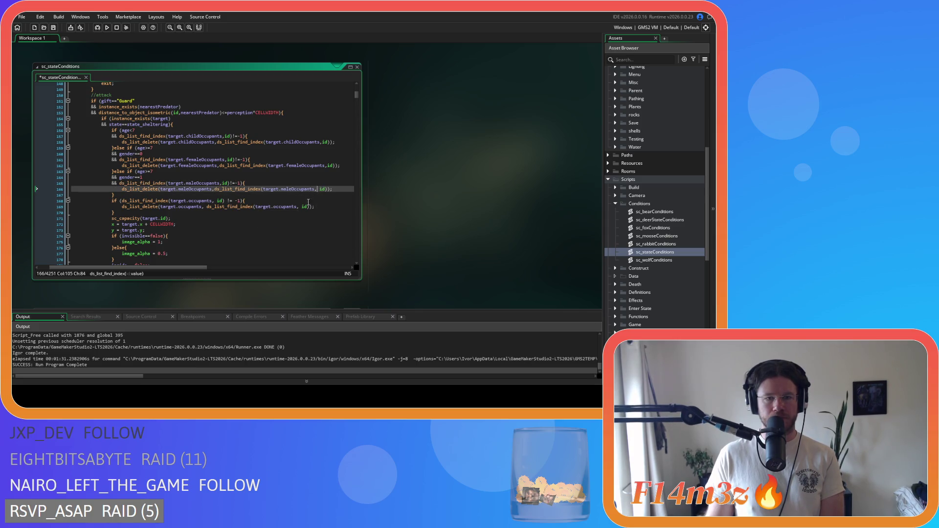
- Remove the extra spaces around != and id in the occupants check and delete lines 168–169
click(216, 201)
key(Delete)
key(Right)
key(Right)
key(Right)
key(Delete)
key(Right)
key(Right)
key(Delete)
click(203, 208)
key(Right)
key(Delete)
click(298, 207)
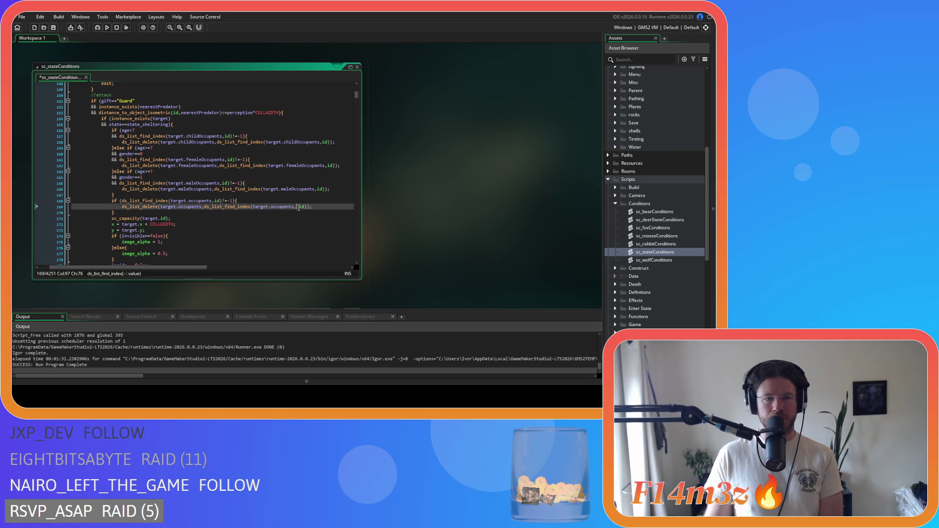
- Save sc_stateConditions and copy the Guard shelter block on lines 154–183
scroll(319, 212, down, 2)
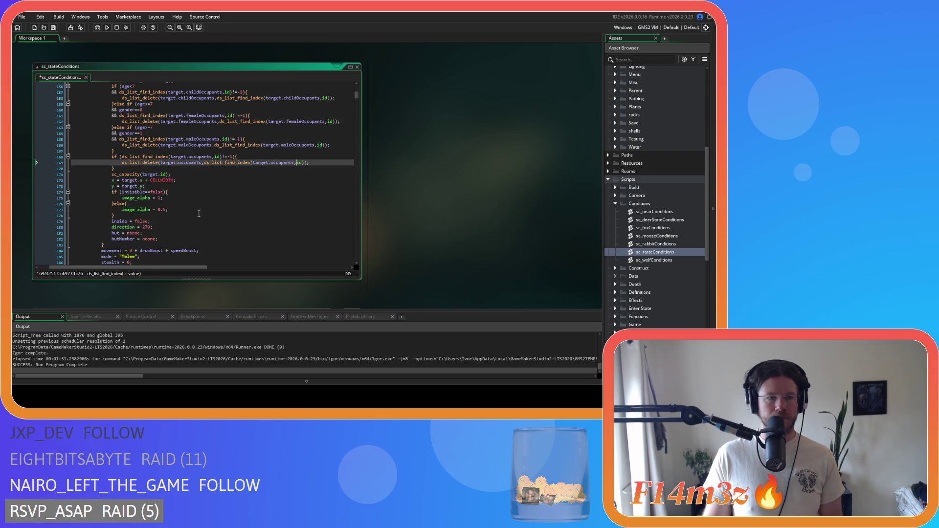
key(Down)
scroll(137, 240, up, 3)
key(ctrl+s)
scroll(109, 233, down, 3)
mouse_move(109, 234)
mouse_down()
mouse_move(104, 88)
mouse_move(102, 133)
mouse_up()
right_click(107, 166)
click(123, 185)
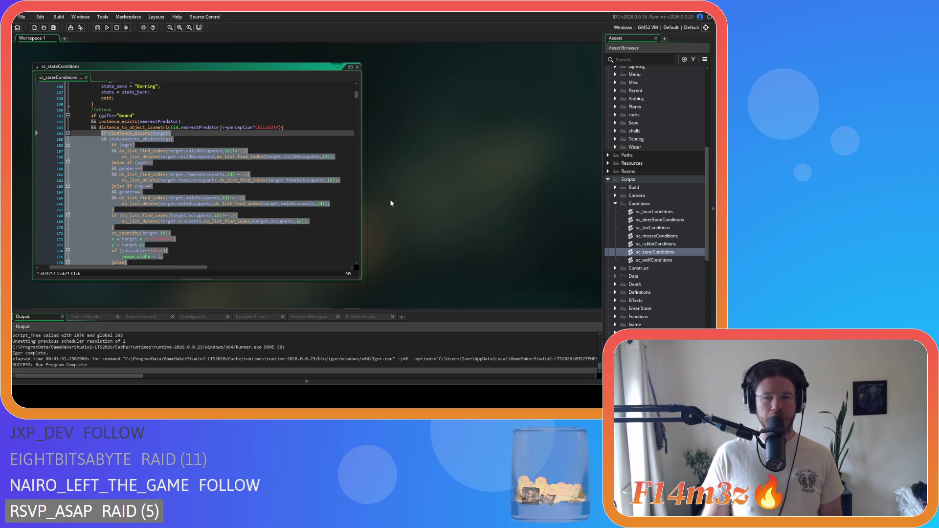
right_click(121, 161)
click(140, 182)
click(227, 189)
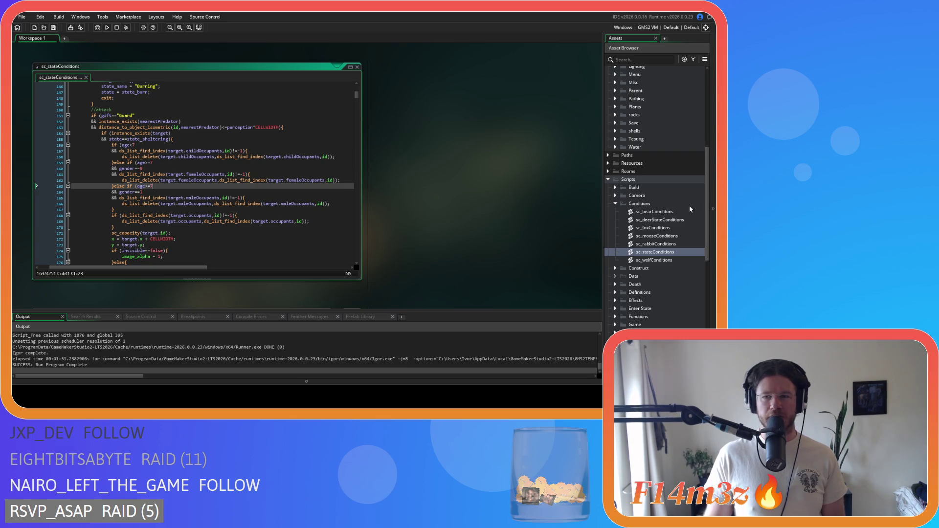
- Collapse the Interupts folder, briefly expand Game, then expand the Construct scripts folder
scroll(642, 283, down, 5)
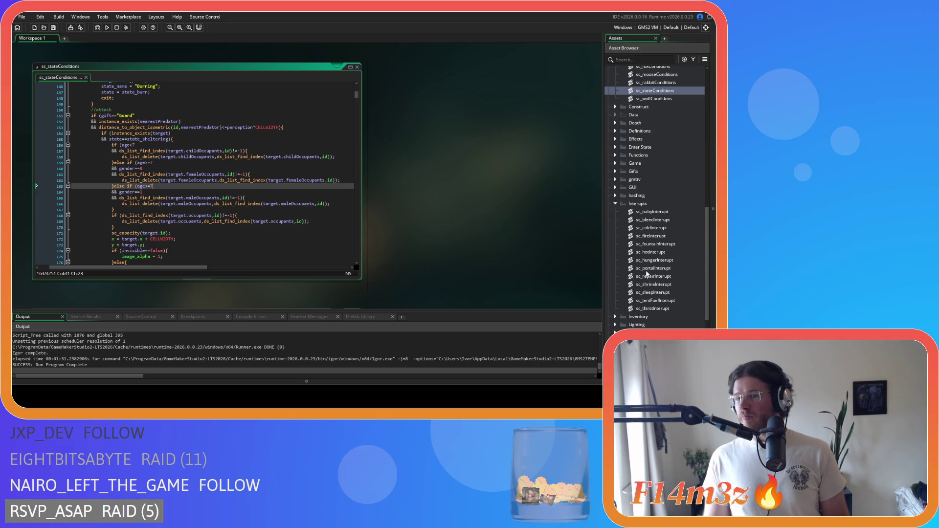
click(615, 204)
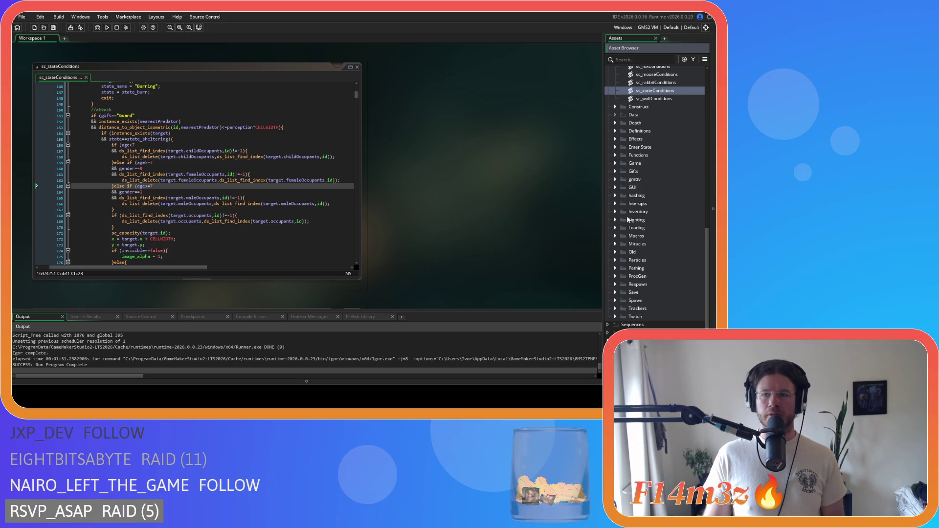
click(615, 164)
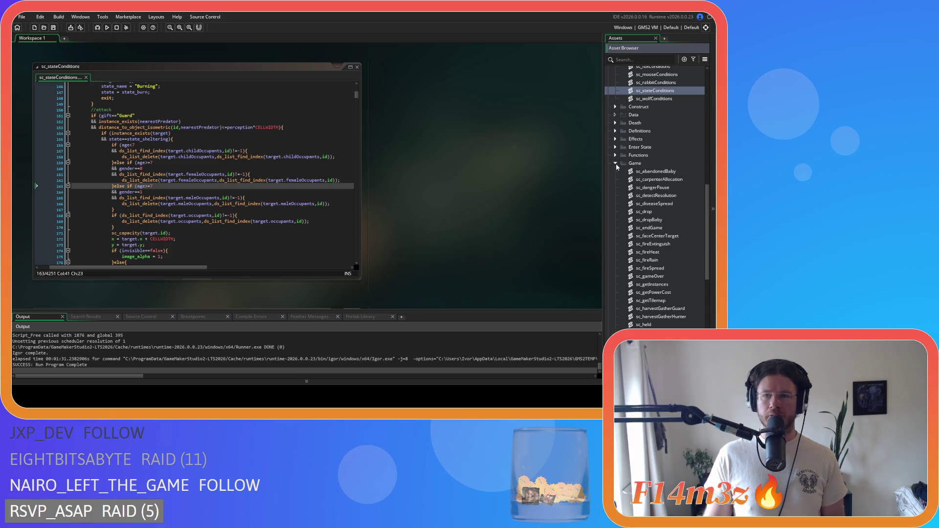
scroll(638, 192, down, 3)
scroll(637, 192, up, 3)
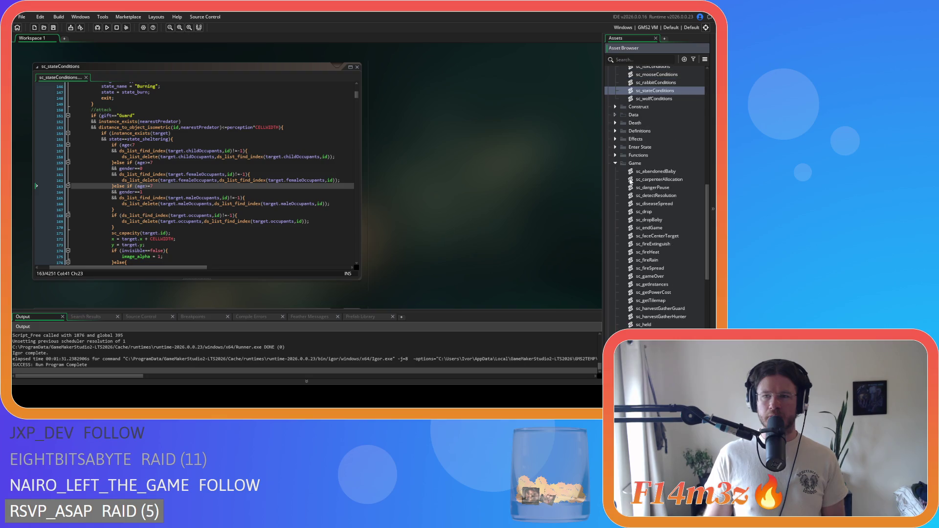
click(616, 163)
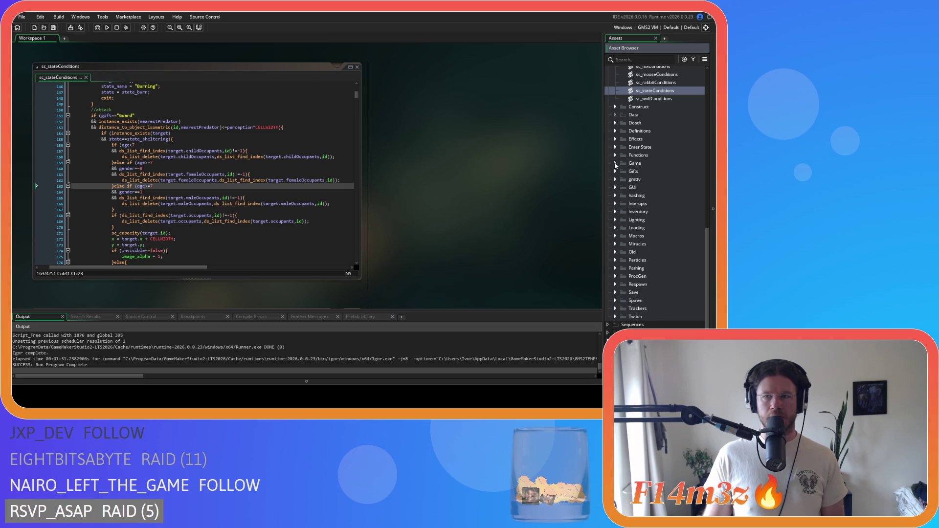
scroll(616, 165, up, 3)
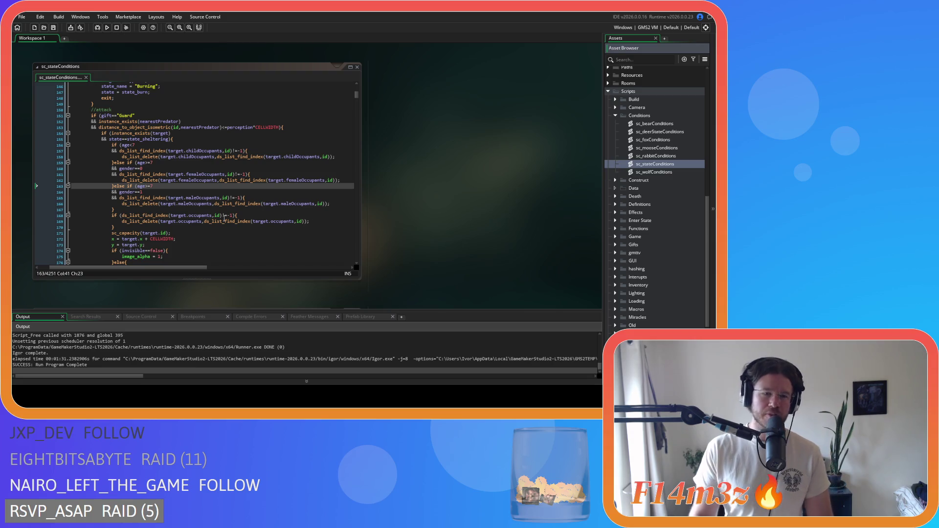
scroll(274, 217, down, 1)
scroll(265, 210, down, 1)
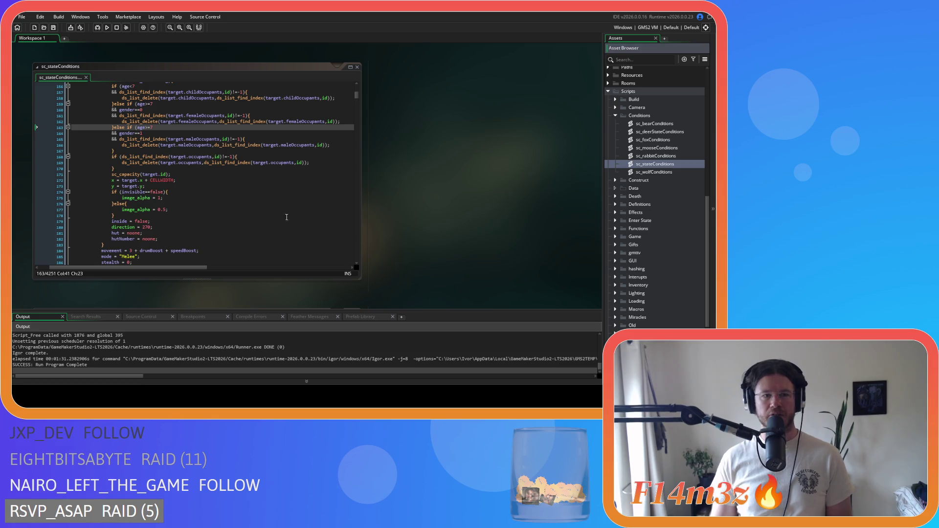
double_click(638, 181)
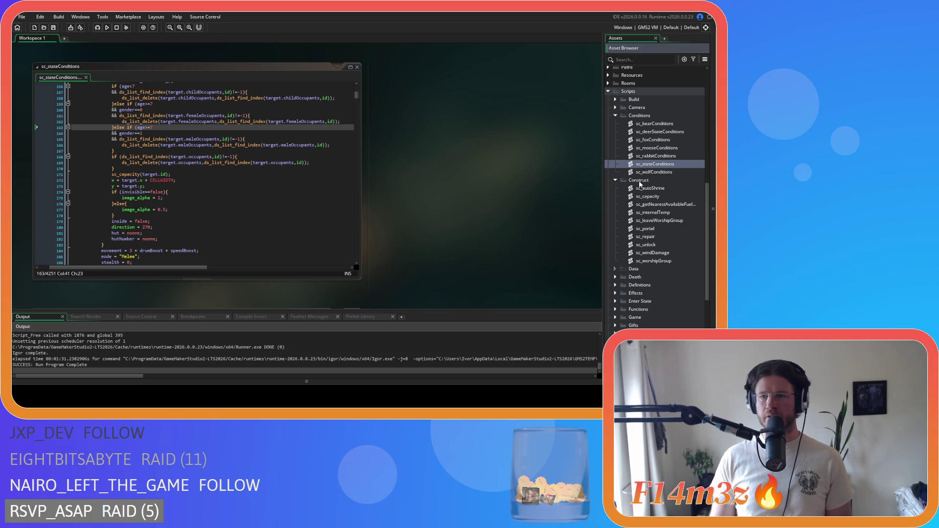
scroll(210, 223, up, 2)
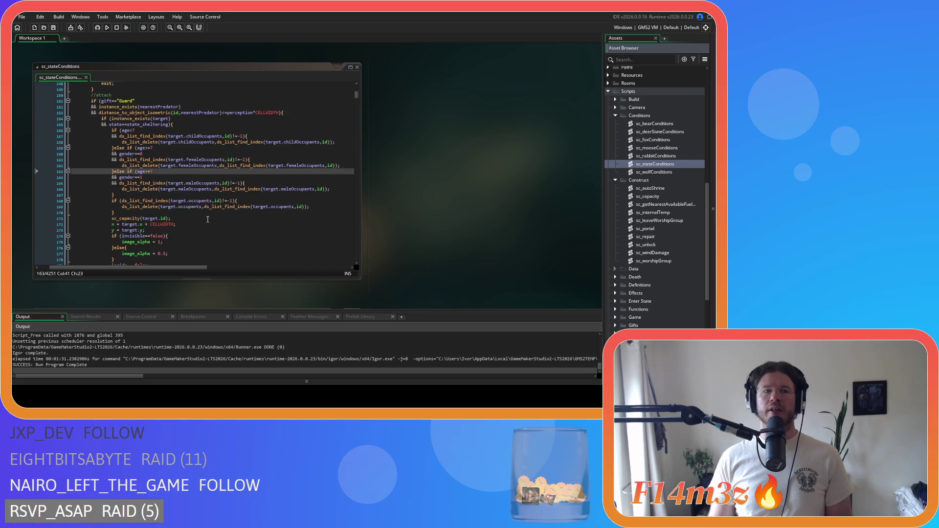
scroll(208, 220, down, 1)
scroll(207, 219, down, 3)
scroll(208, 220, up, 3)
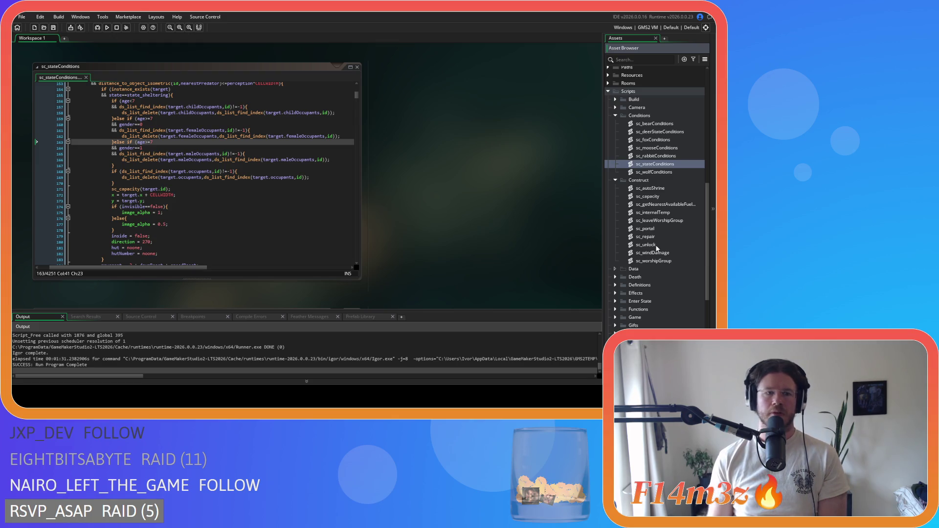
scroll(286, 238, down, 1)
scroll(286, 238, up, 1)
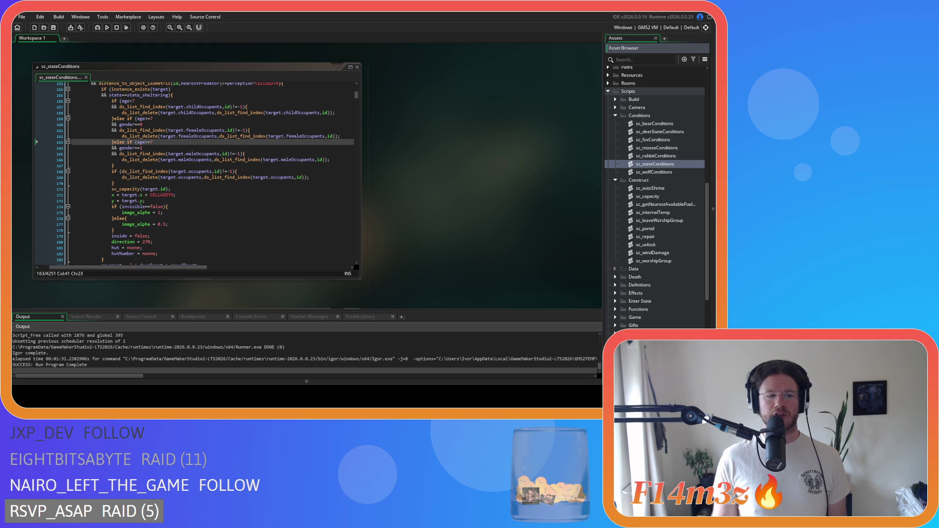
click(200, 154)
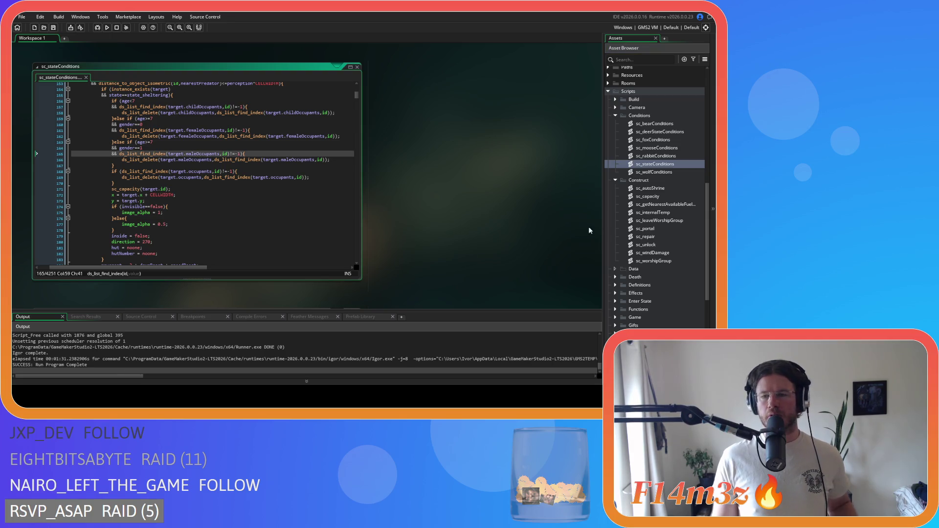
- Add a new script named sc_exitShelter inside the Construct folder
scroll(653, 222, down, 1)
right_click(650, 166)
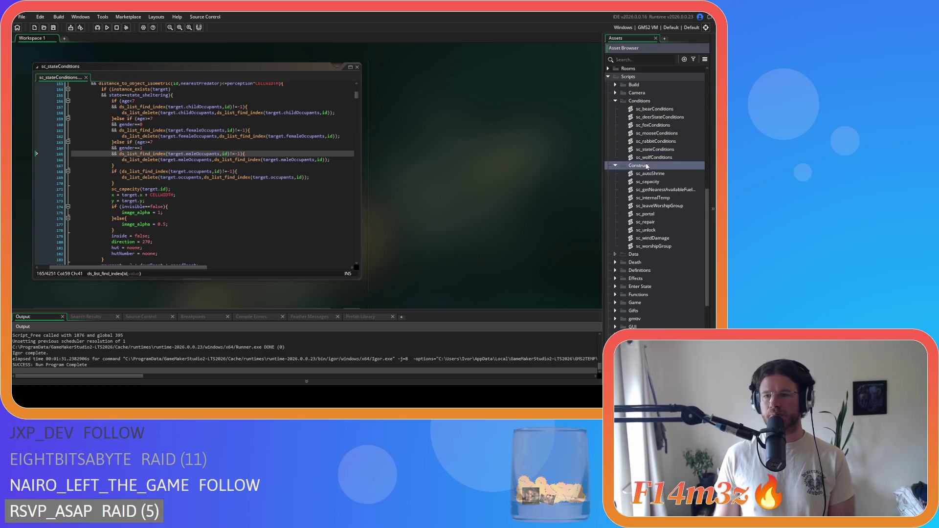
mouse_move(623, 167)
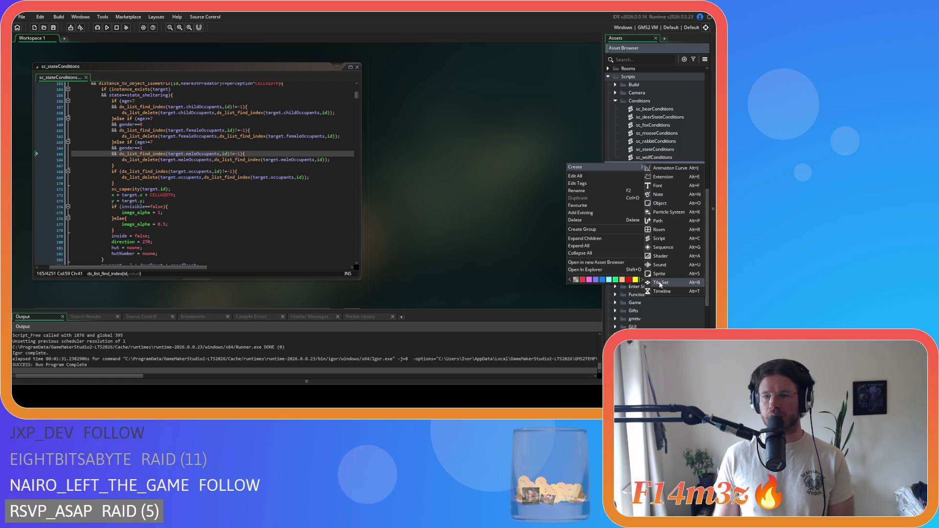
click(667, 239)
text(sc_exitShelter)
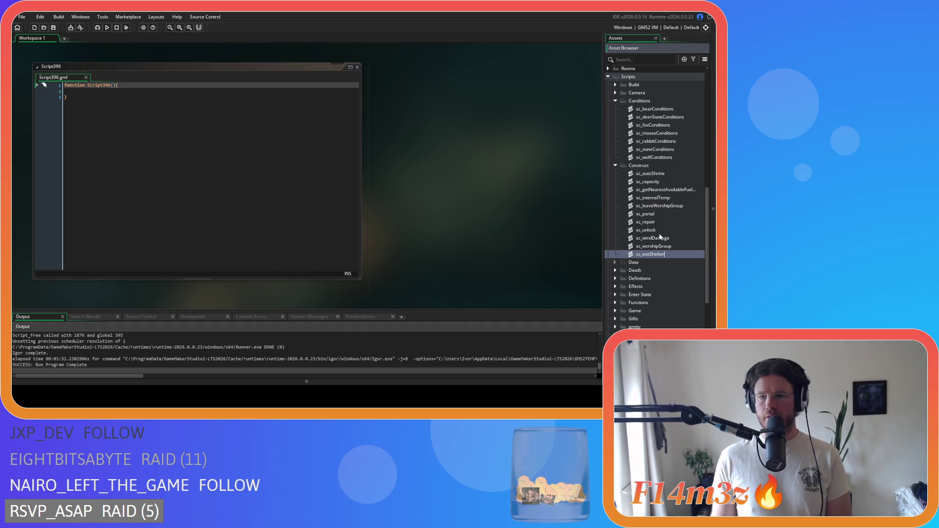
key(Return)
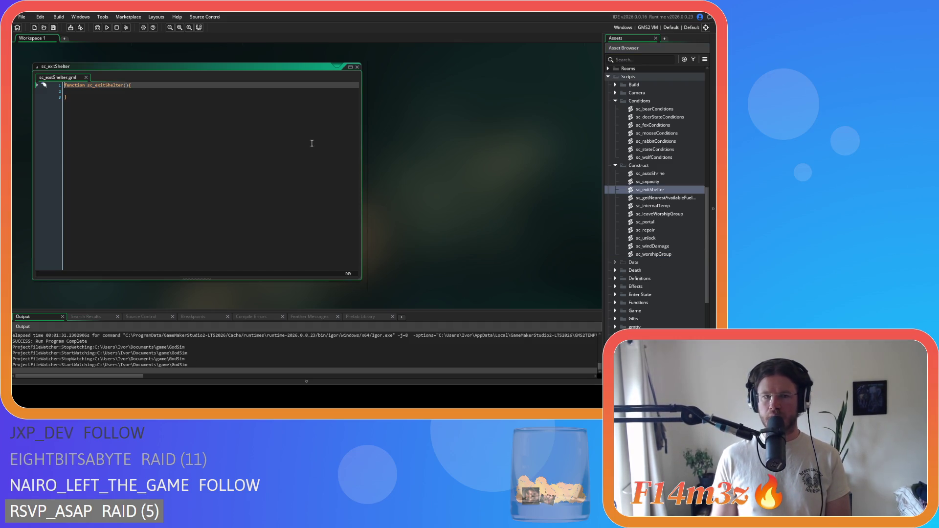
- Rename the function to exitShelter and give it a controller parameter
click(95, 86)
key(BackSpace)
key(BackSpace)
key(BackSpace)
key(ctrl+Right)
key(Right)
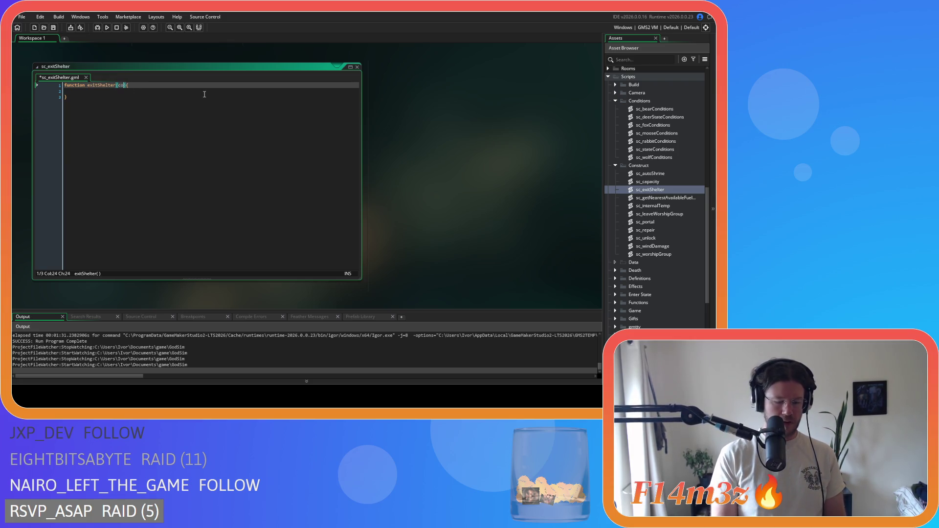
text(controller)
key(Escape)
key(End)
key(Return)
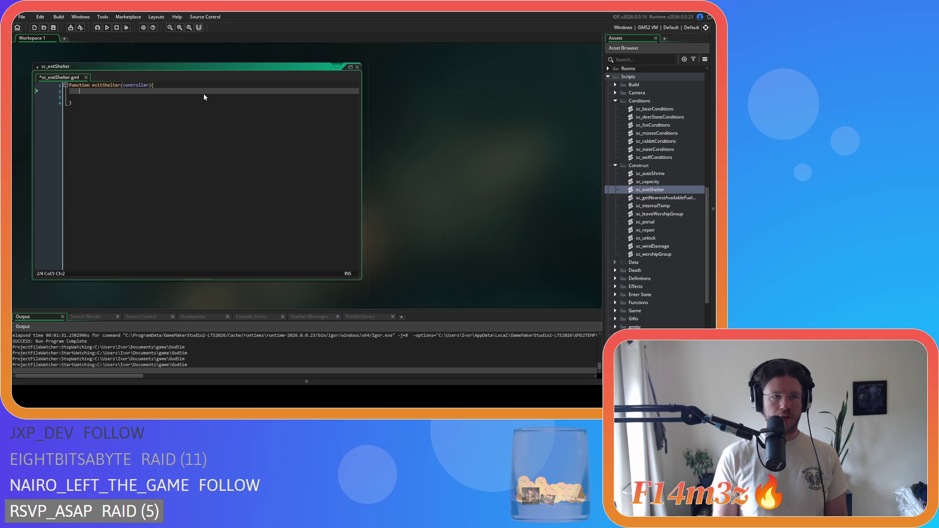
- Paste the copied shelter-exit code into a with(controller){ } block and unindent it
text(ith(contro)
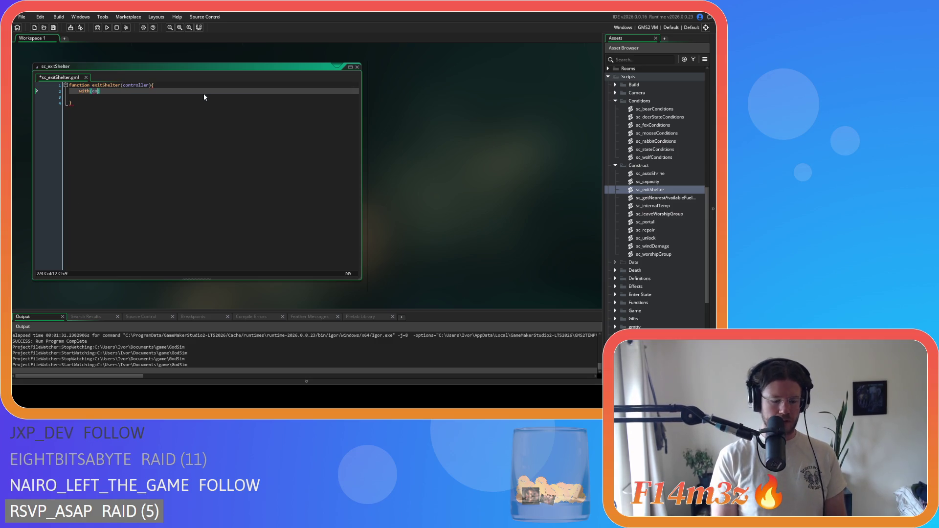
text(ller){)
key(Return)
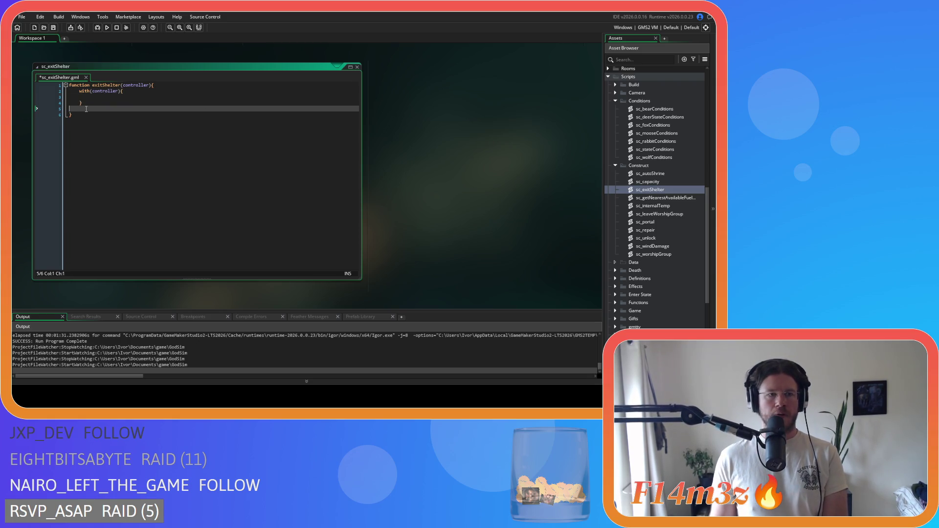
key(ctrl+v)
scroll(124, 187, down, 2)
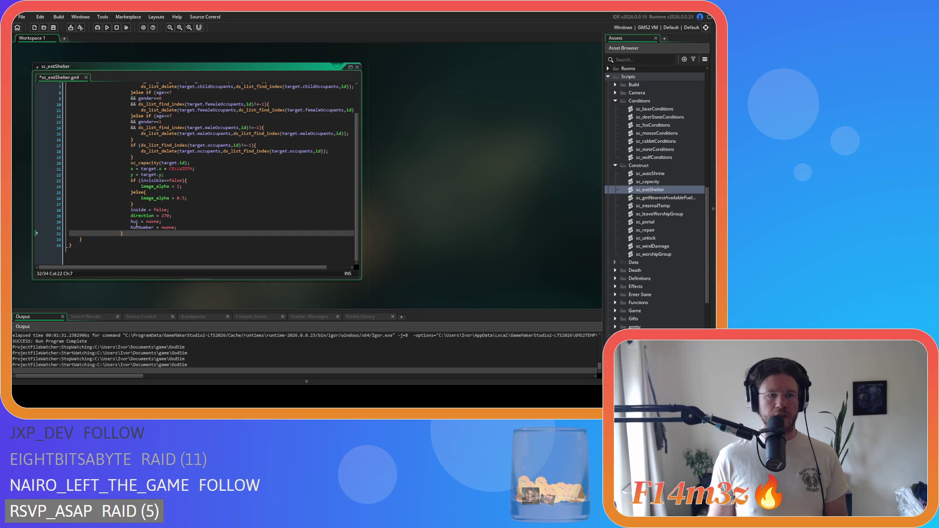
mouse_move(132, 238)
mouse_down()
mouse_move(69, 185)
mouse_move(22, 126)
mouse_move(17, 101)
mouse_up()
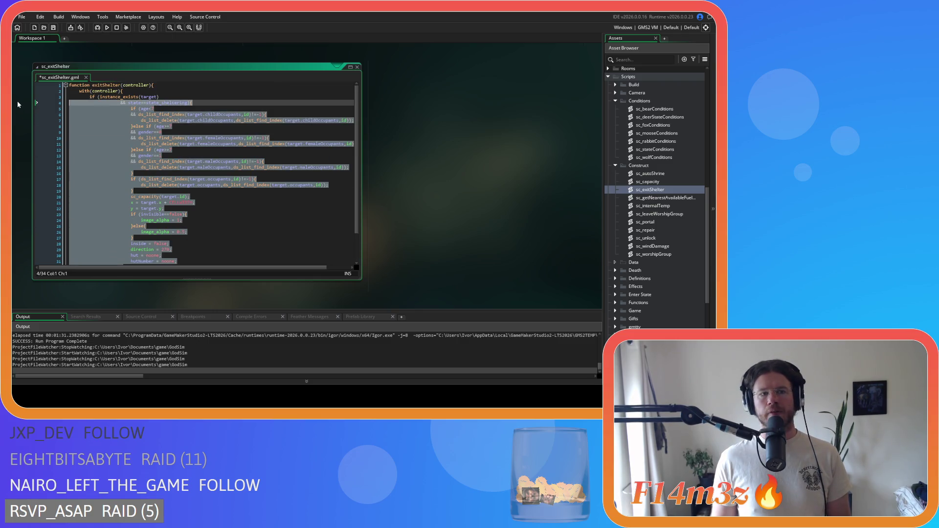
key(shift+Tab)
key(shift+Tab)
key(shift+Tab)
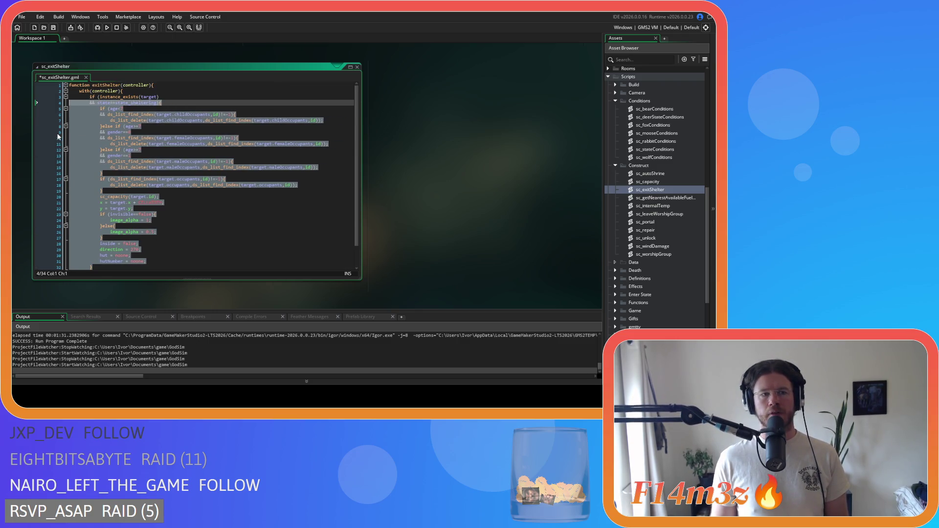
- Save the sc_exitShelter script
click(200, 144)
key(ctrl+s)
scroll(200, 144, down, 1)
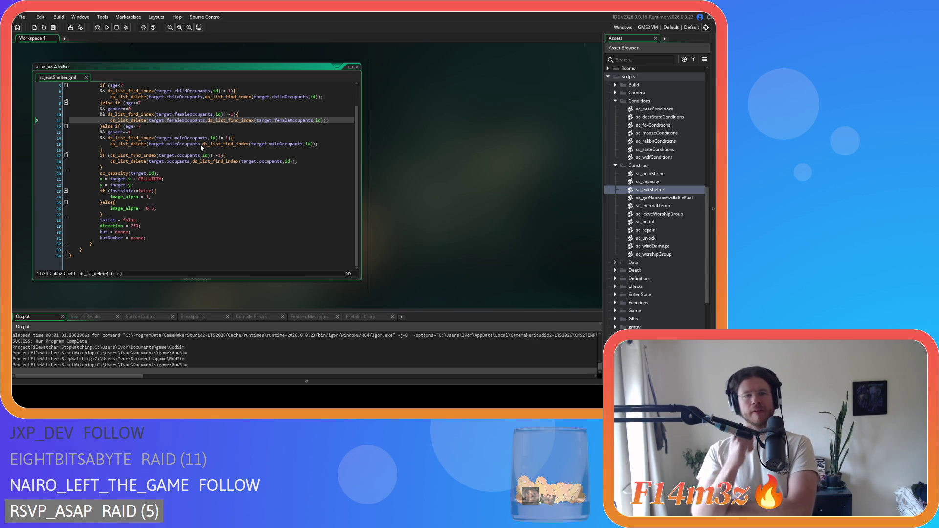
scroll(196, 162, up, 1)
click(176, 205)
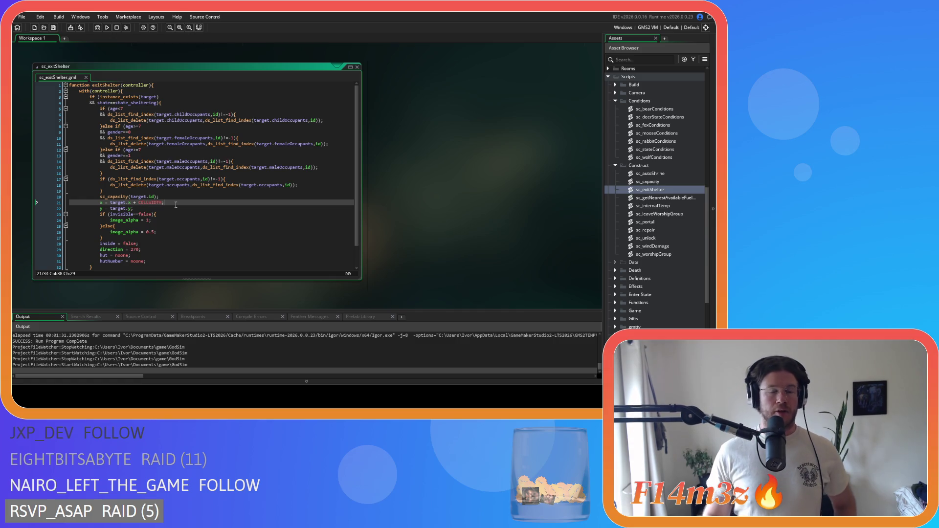
- Check the exitShelter(controller) signature and scroll back to the sc_stateConditions editor
mouse_move(203, 185)
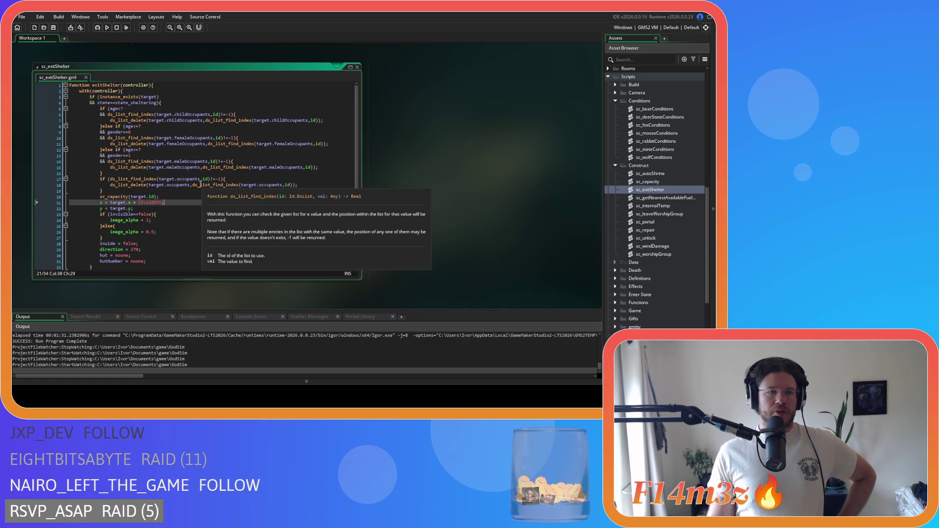
click(124, 85)
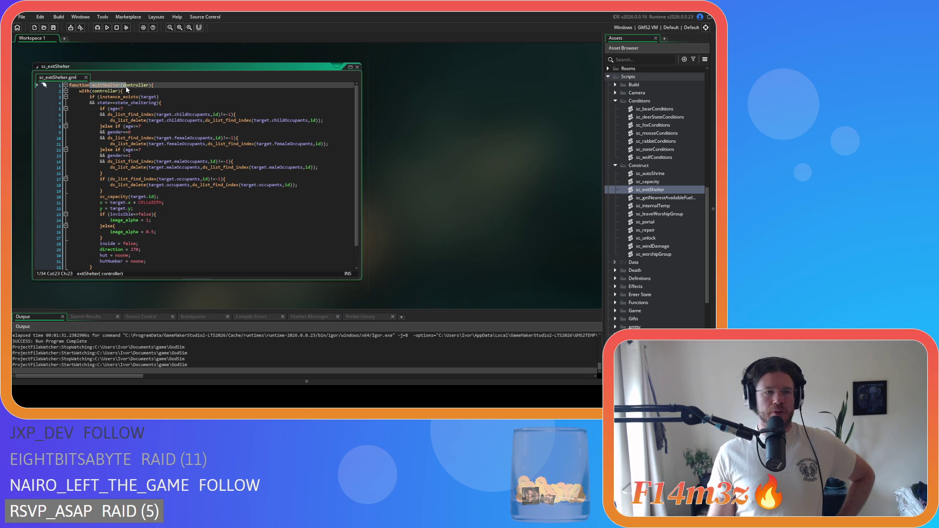
click(107, 85)
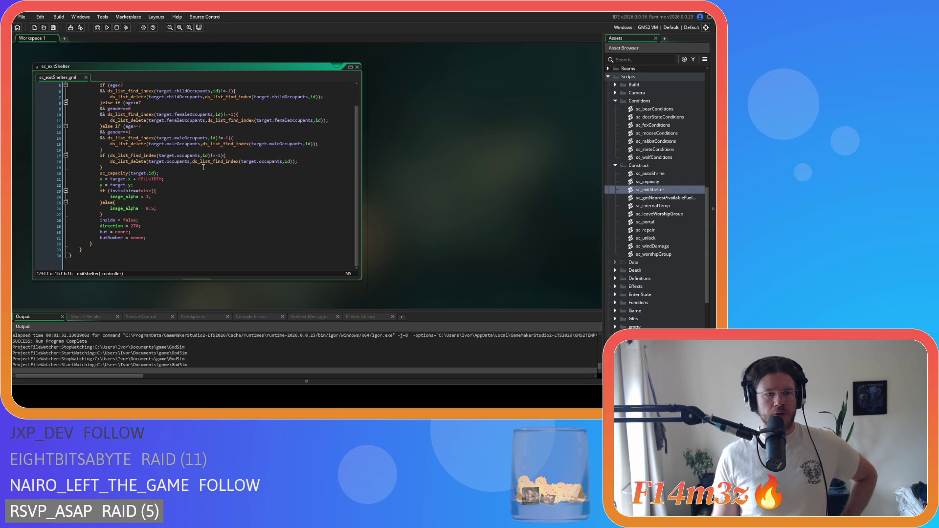
mouse_move(203, 168)
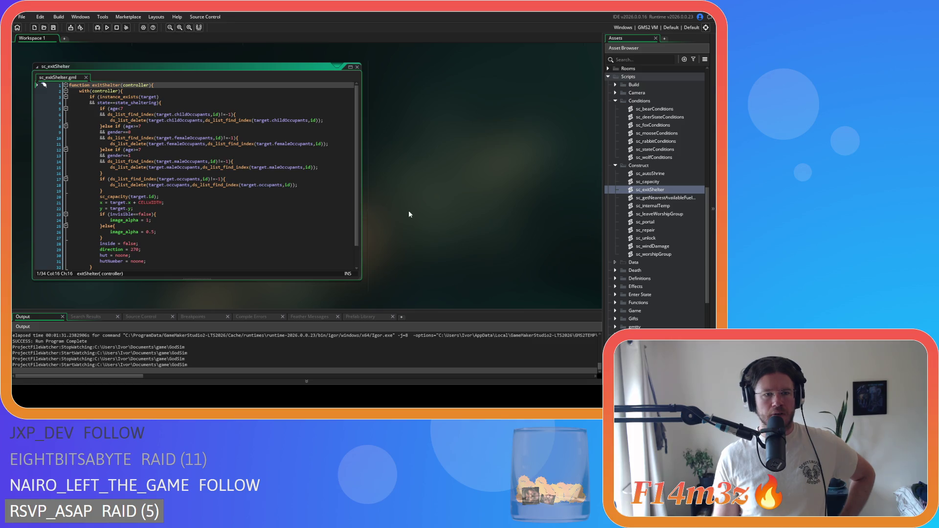
scroll(409, 214, up, 3)
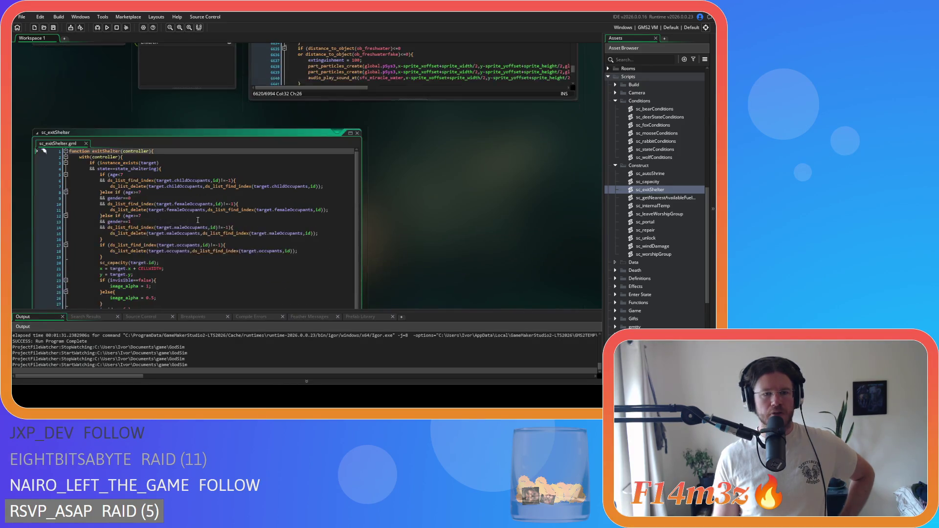
scroll(215, 223, down, 5)
scroll(397, 229, up, 10)
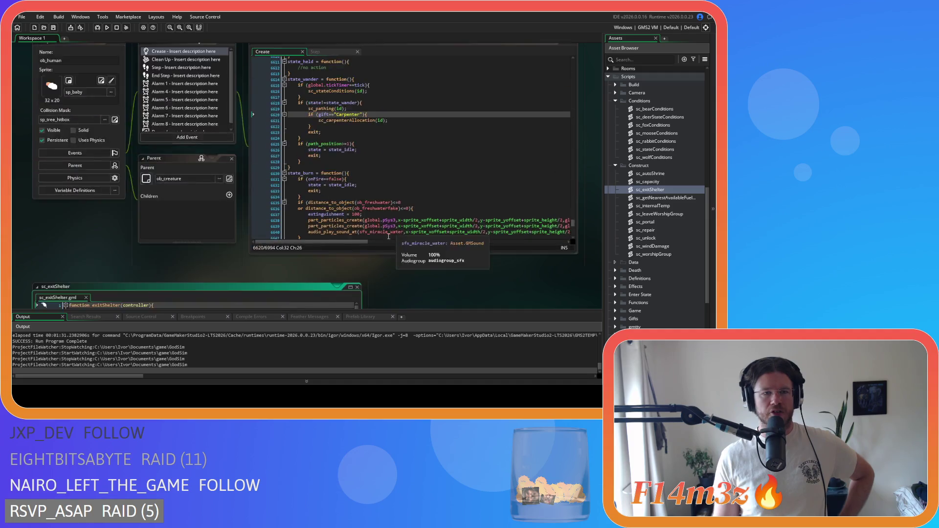
scroll(448, 192, up, 3)
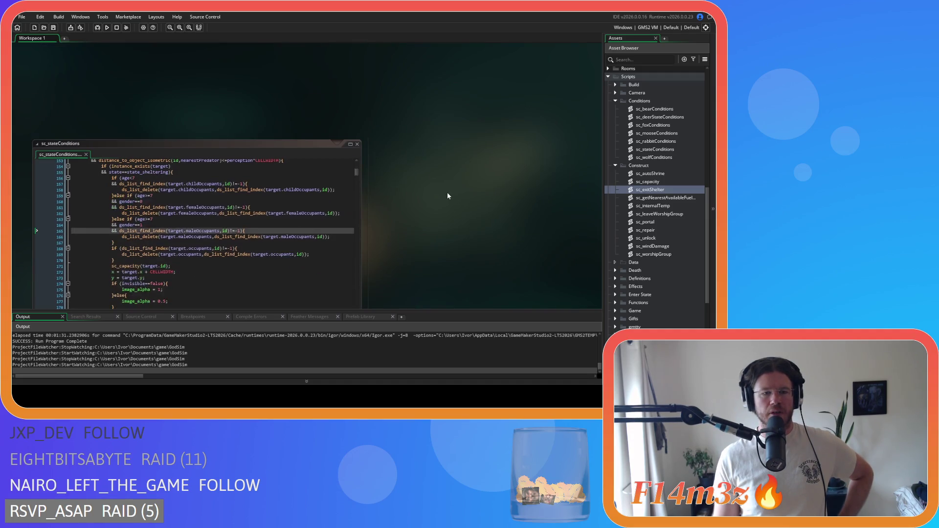
click(307, 171)
click(212, 156)
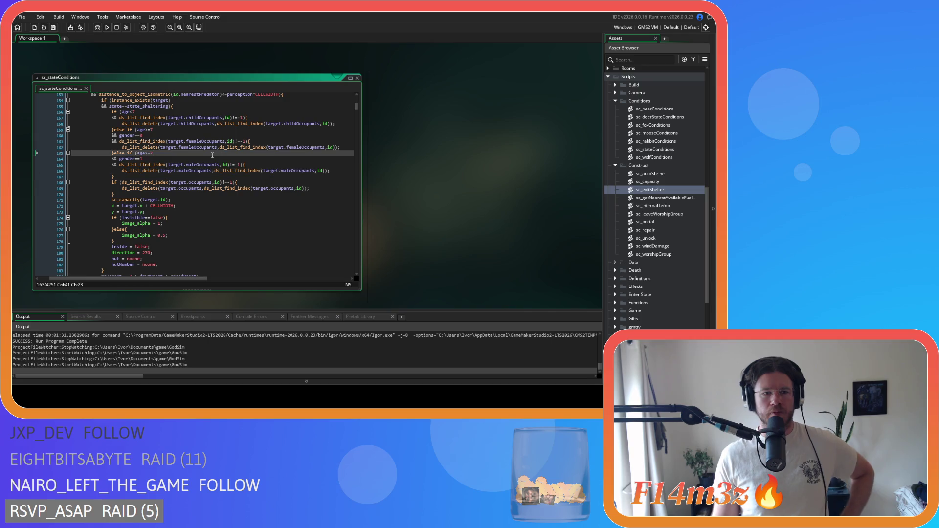
scroll(214, 154, up, 6)
scroll(215, 149, down, 5)
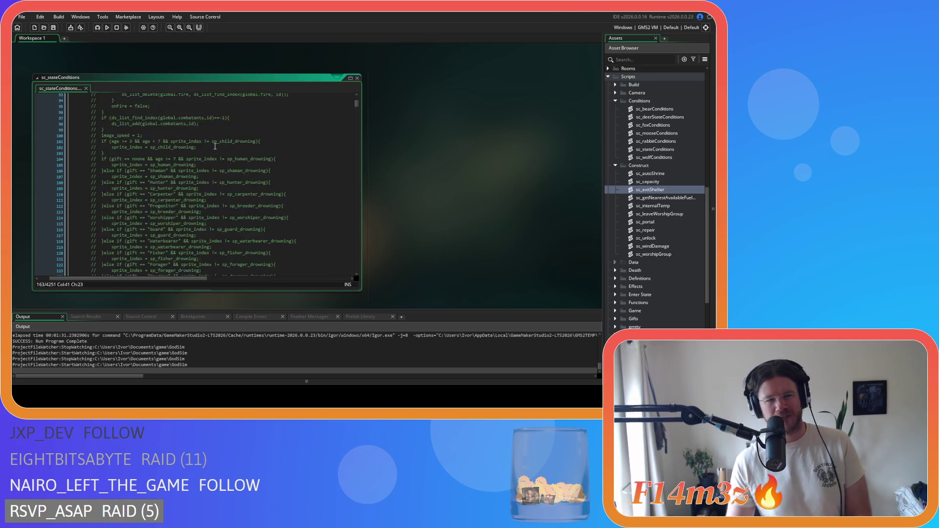
scroll(215, 147, down, 5)
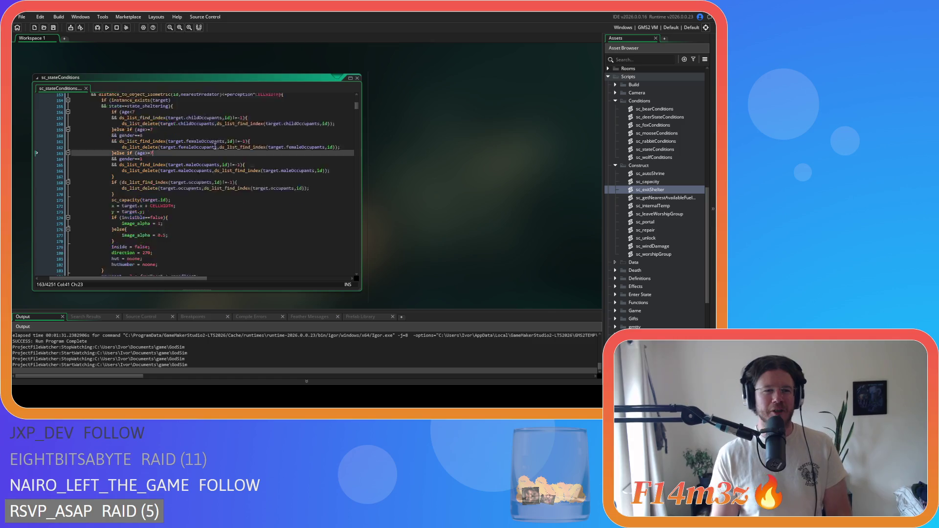
scroll(216, 146, up, 3)
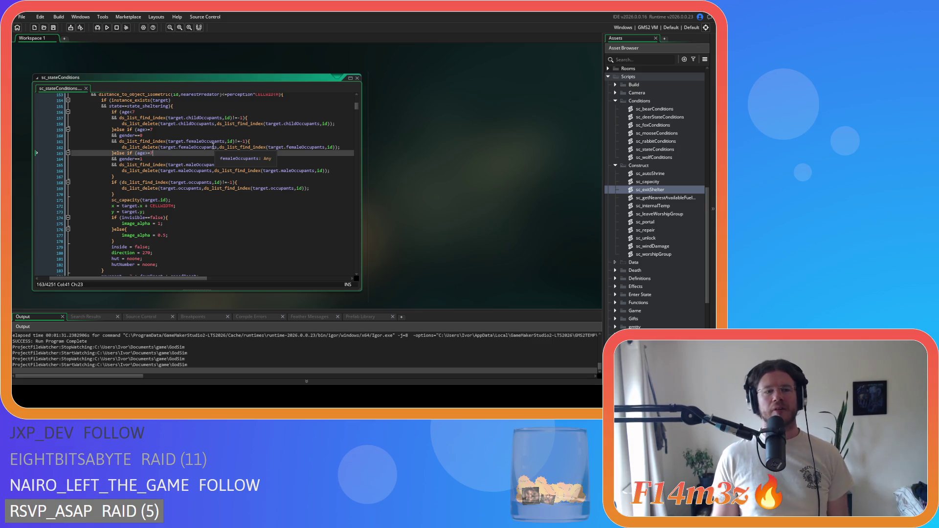
scroll(215, 147, down, 15)
scroll(214, 146, down, 19)
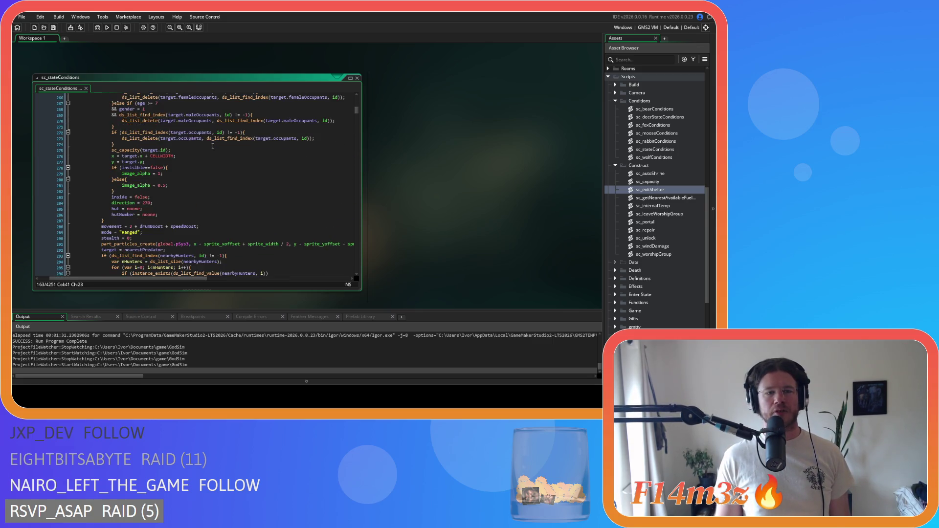
scroll(213, 147, down, 3)
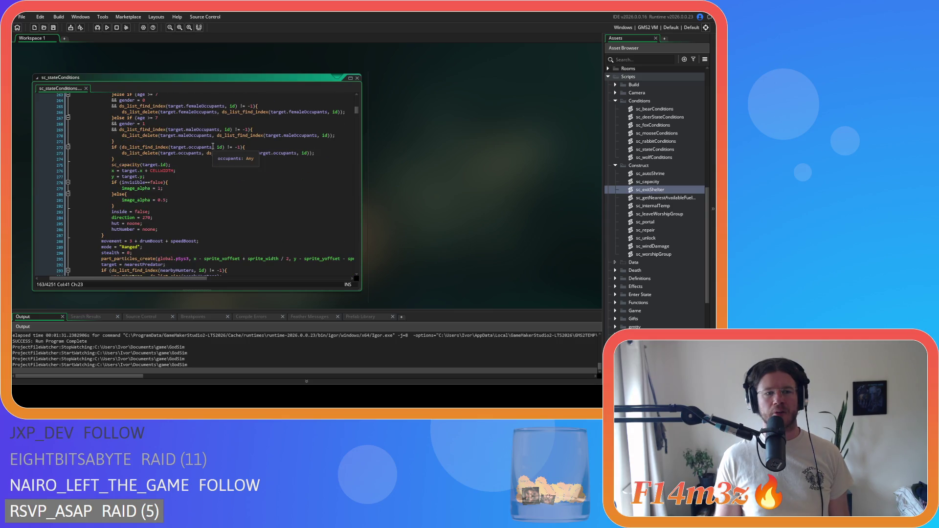
scroll(213, 146, down, 9)
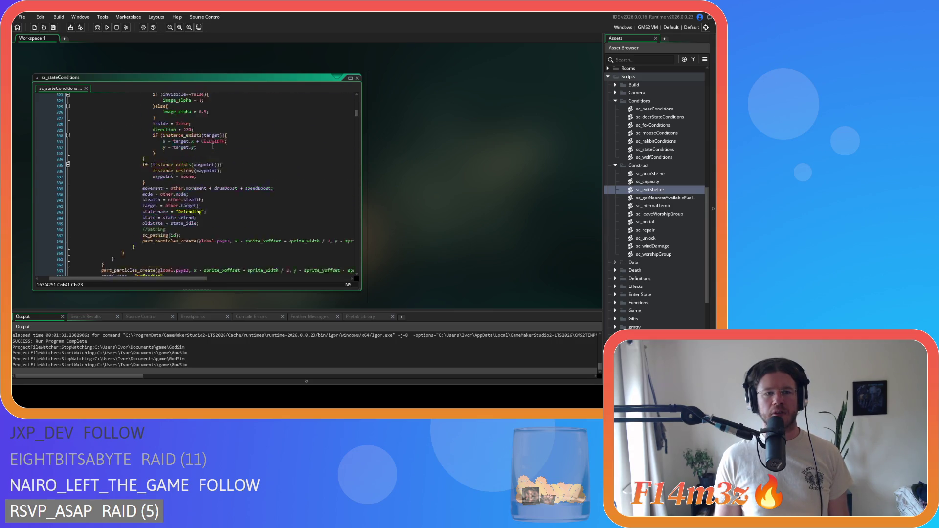
scroll(213, 147, down, 7)
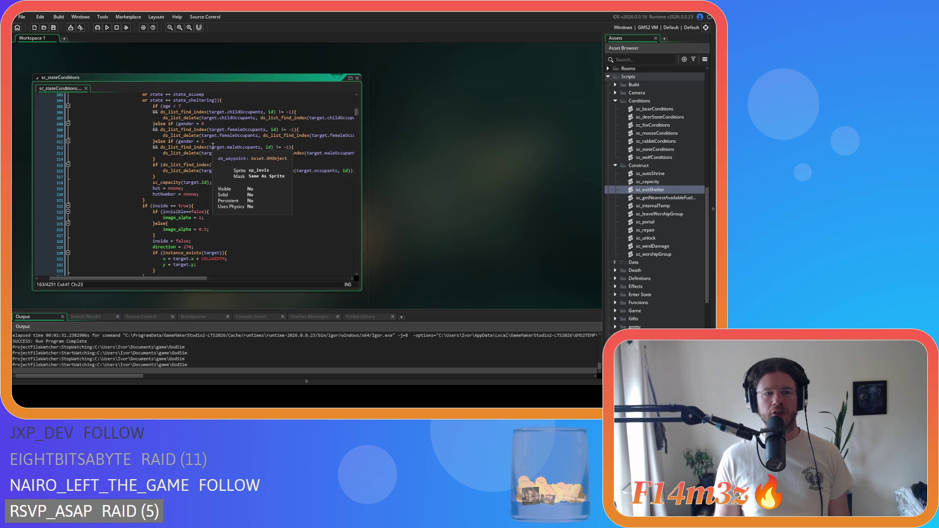
scroll(275, 164, down, 5)
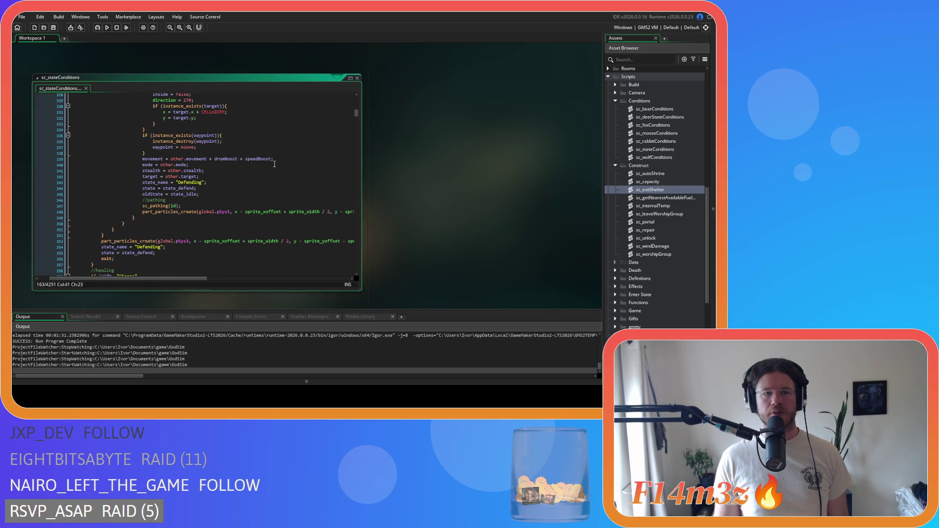
scroll(274, 164, up, 4)
scroll(274, 164, up, 8)
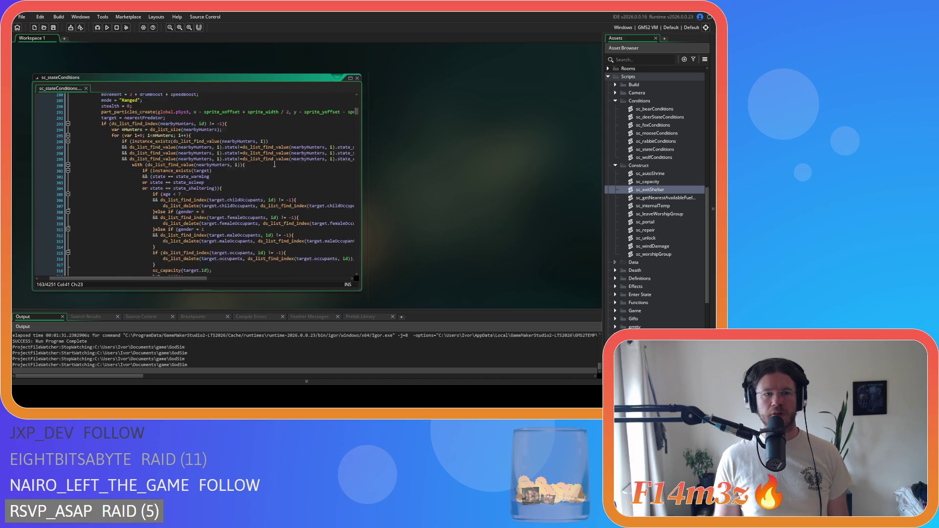
click(243, 173)
scroll(243, 172, down, 5)
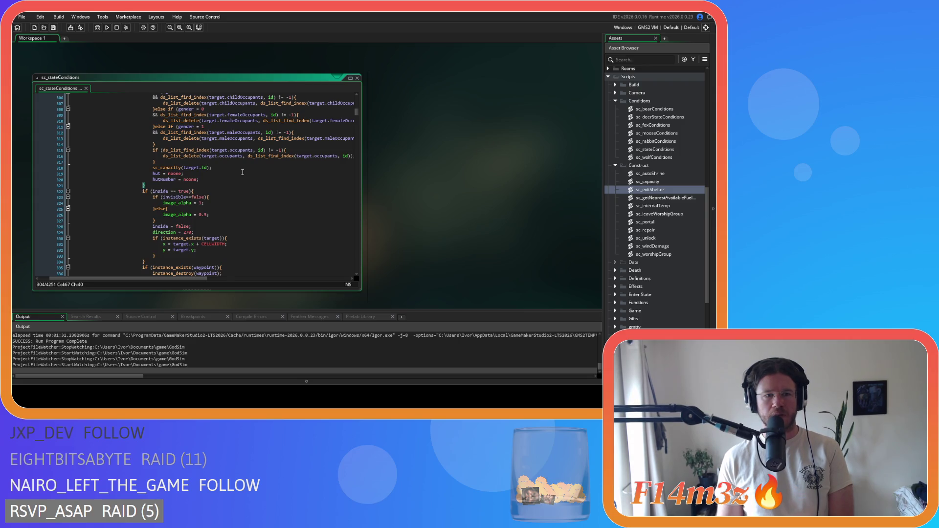
scroll(243, 172, up, 5)
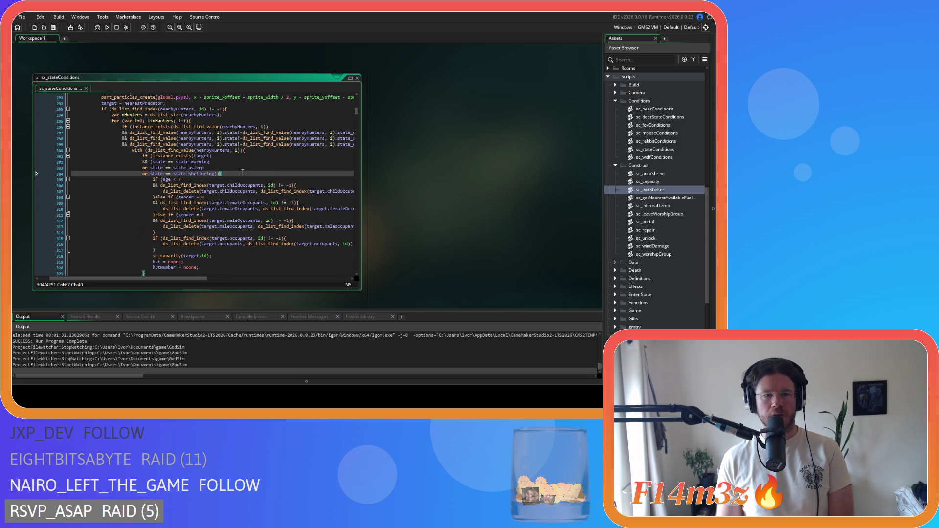
- Delete the state_warming and state_asleep conditions, leaving (state == state_sheltering) in the nearbyHunters check
scroll(242, 172, up, 3)
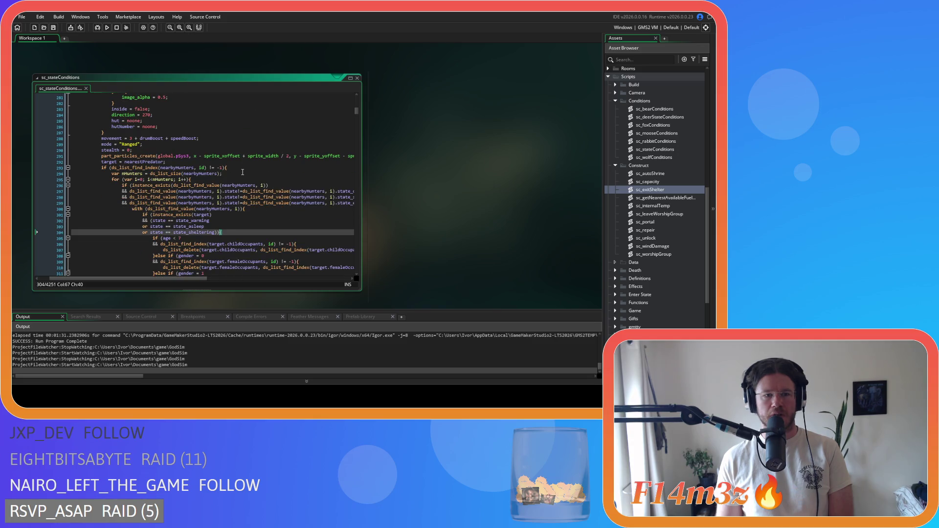
scroll(242, 172, down, 3)
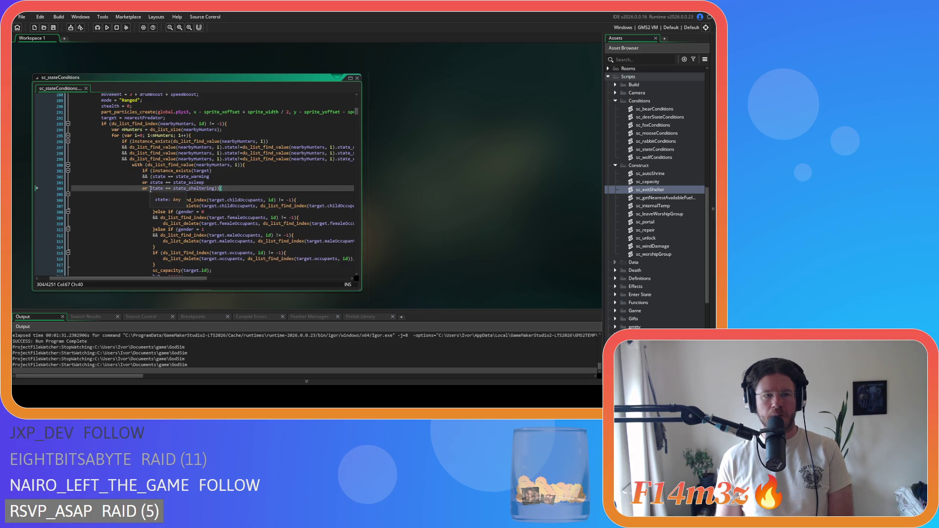
drag(150, 188, 153, 176)
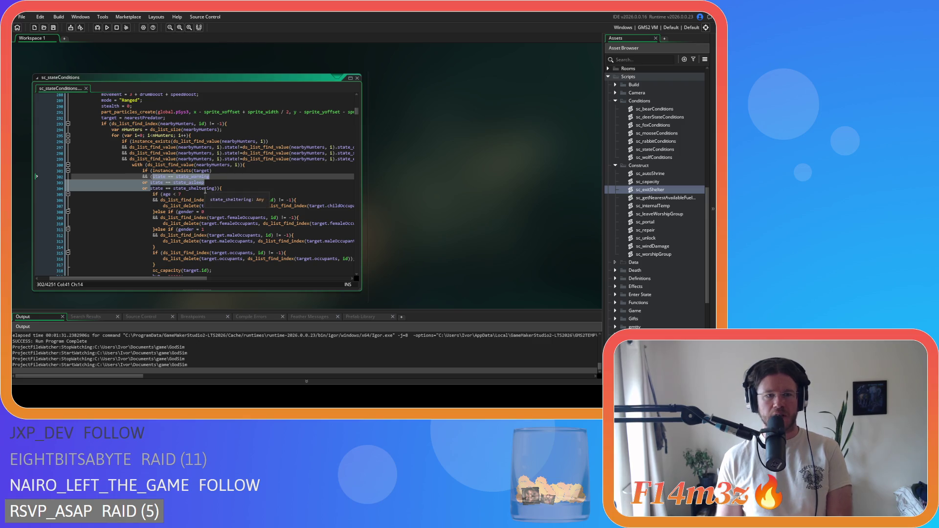
key(BackSpace)
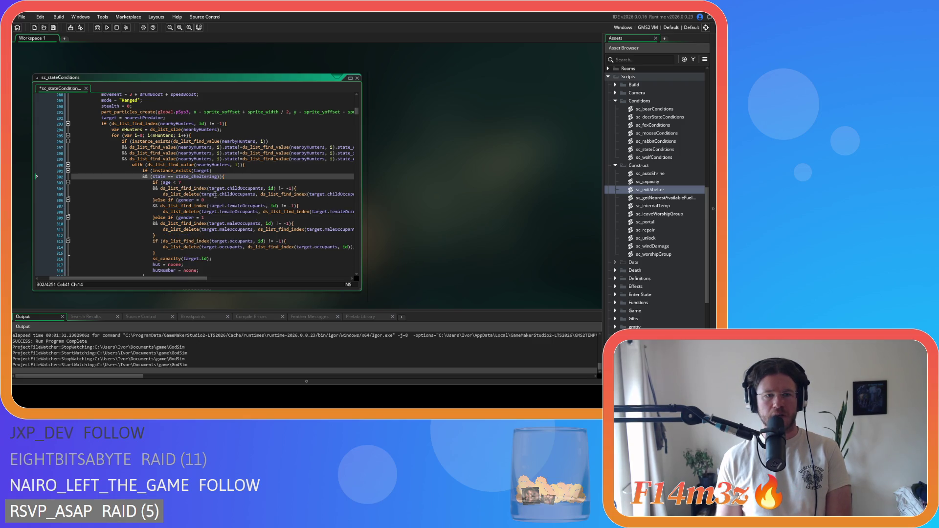
key(Left)
scroll(239, 176, down, 5)
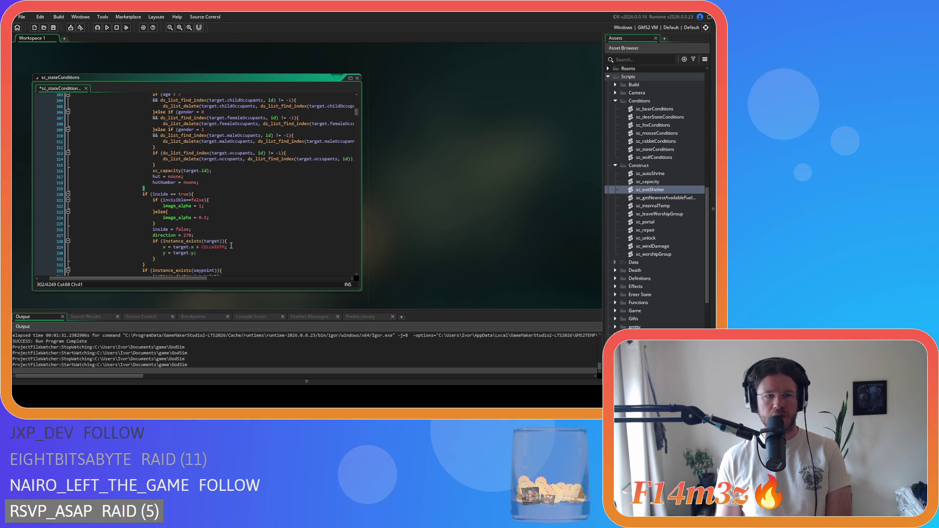
scroll(232, 244, down, 4)
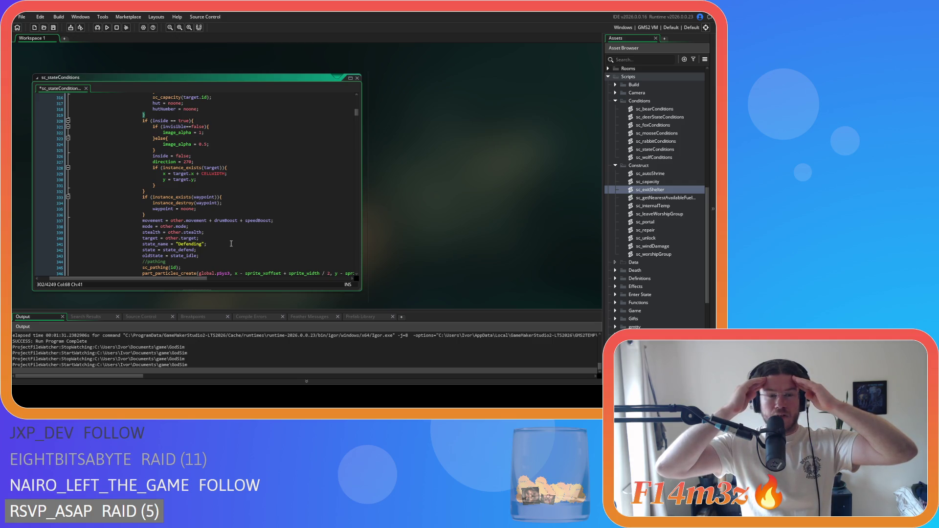
scroll(231, 244, up, 5)
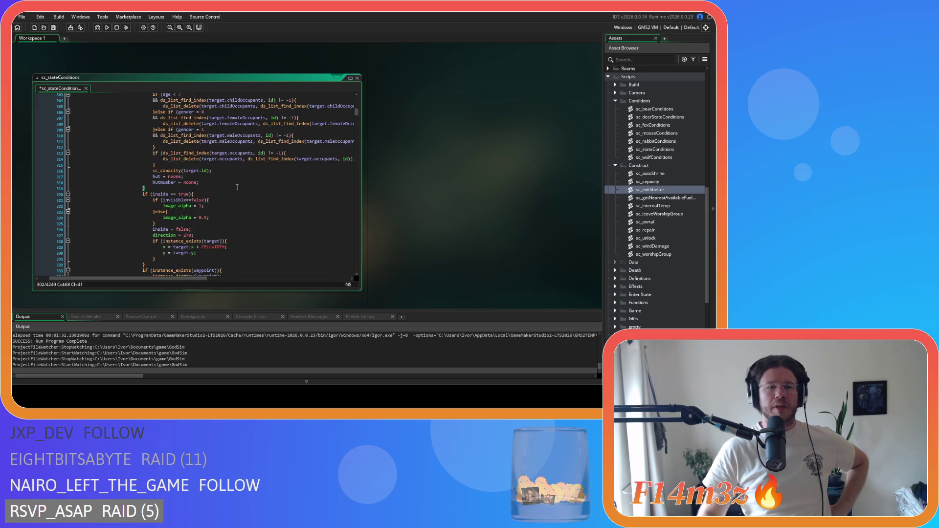
- Delete the space before == in the state_sheltering comparison on line 302
scroll(241, 229, up, 3)
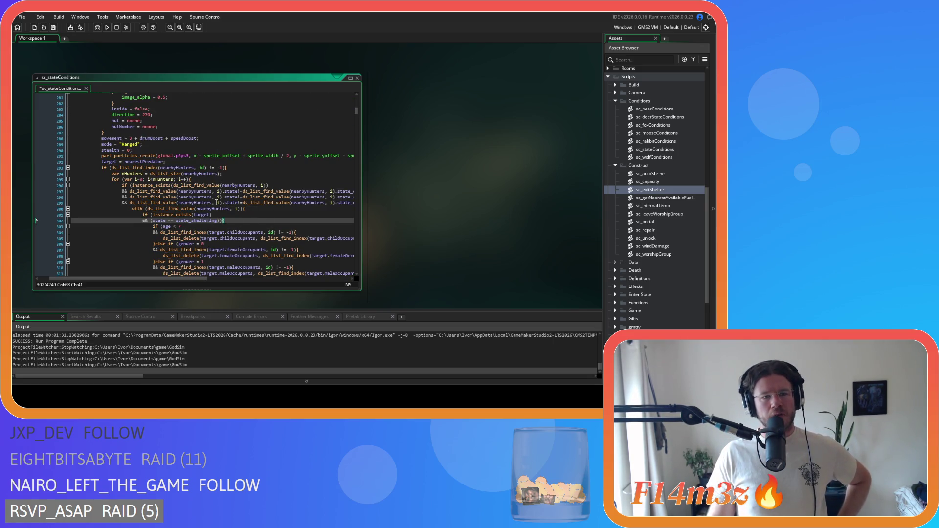
scroll(221, 195, up, 5)
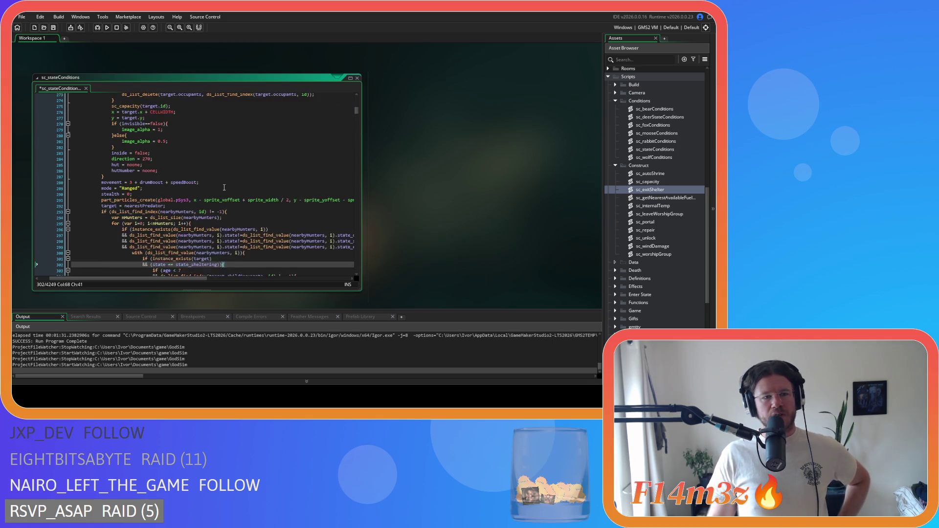
scroll(224, 187, up, 3)
scroll(224, 187, down, 10)
scroll(224, 187, up, 1)
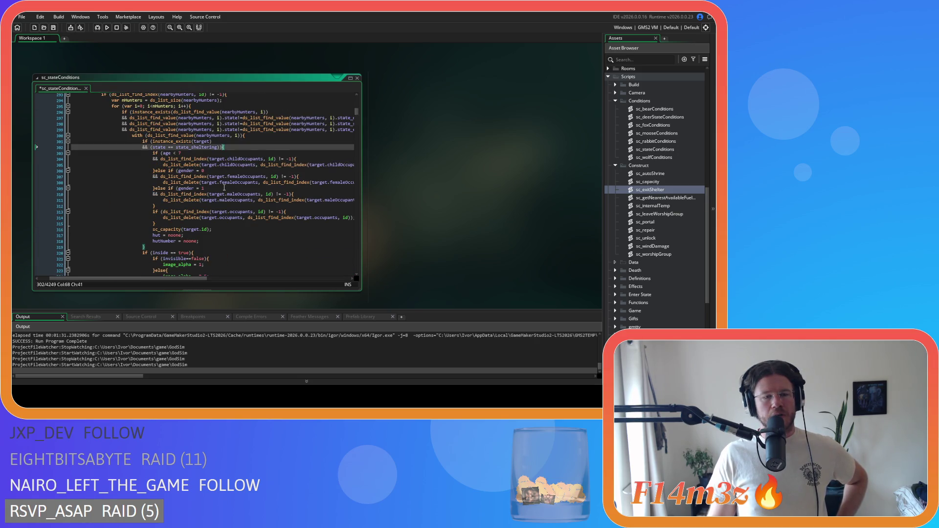
click(168, 147)
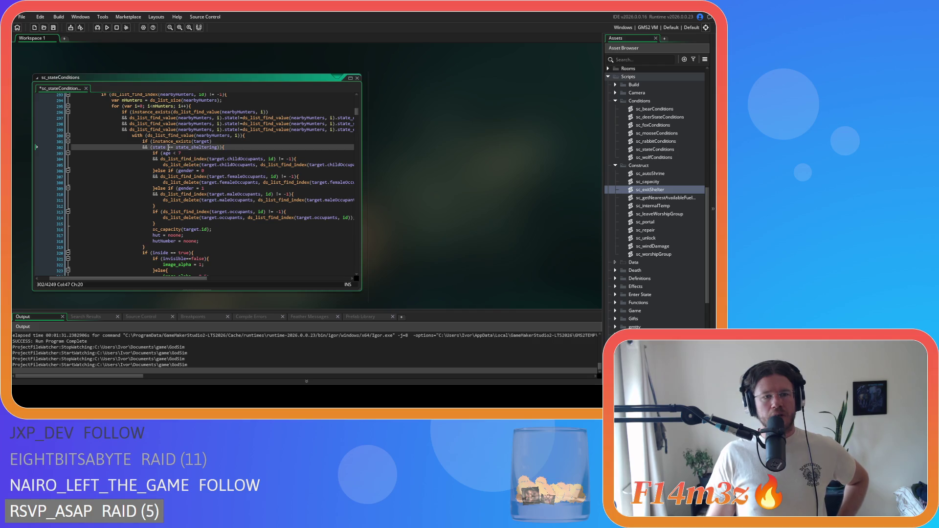
scroll(224, 161, up, 2)
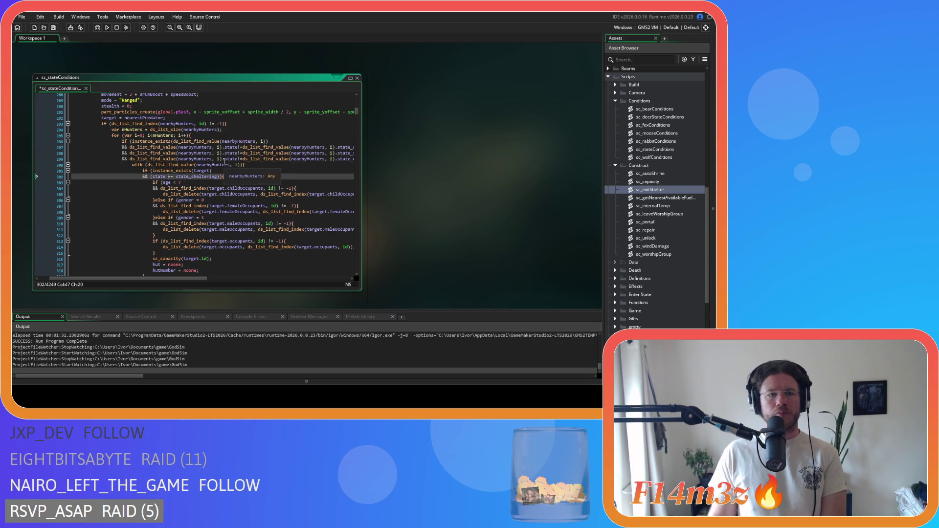
mouse_move(186, 278)
mouse_down()
mouse_move(233, 281)
mouse_move(165, 276)
mouse_move(198, 274)
mouse_up()
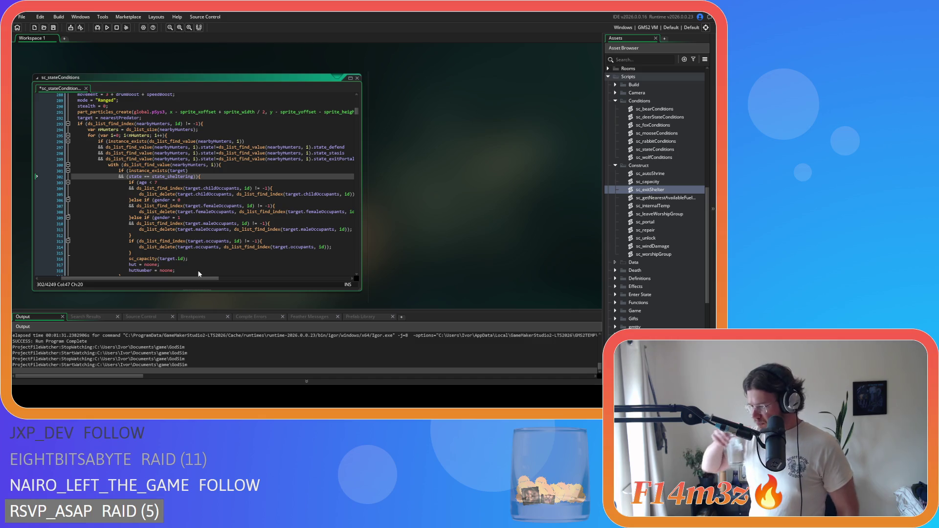
key(BackSpace)
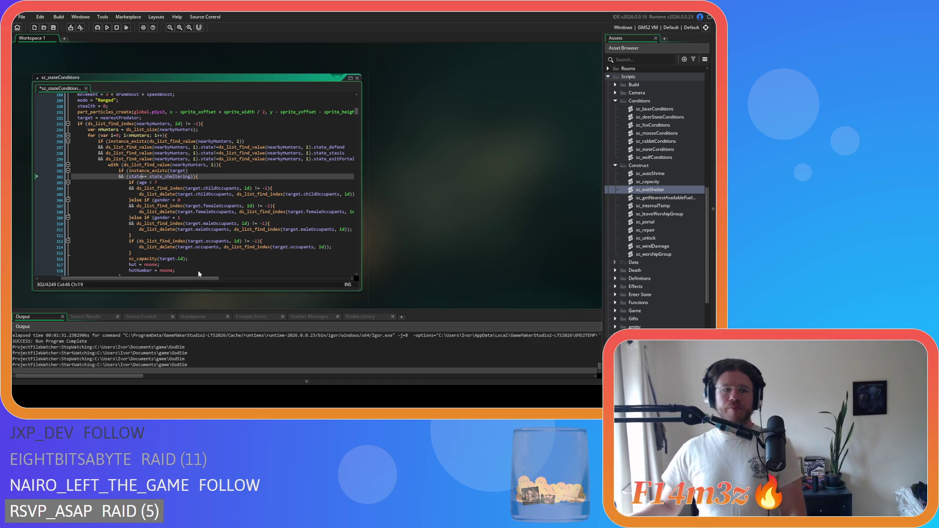
- Delete the space after == on line 302, leaving state==state_sheltering, then review the surrounding code
key(Right)
key(Right)
key(Delete)
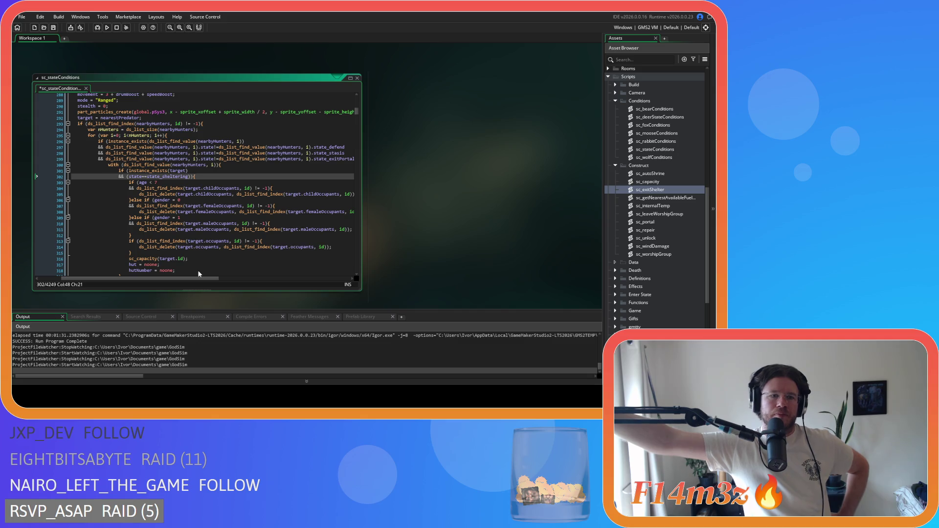
scroll(222, 220, up, 10)
scroll(222, 221, down, 13)
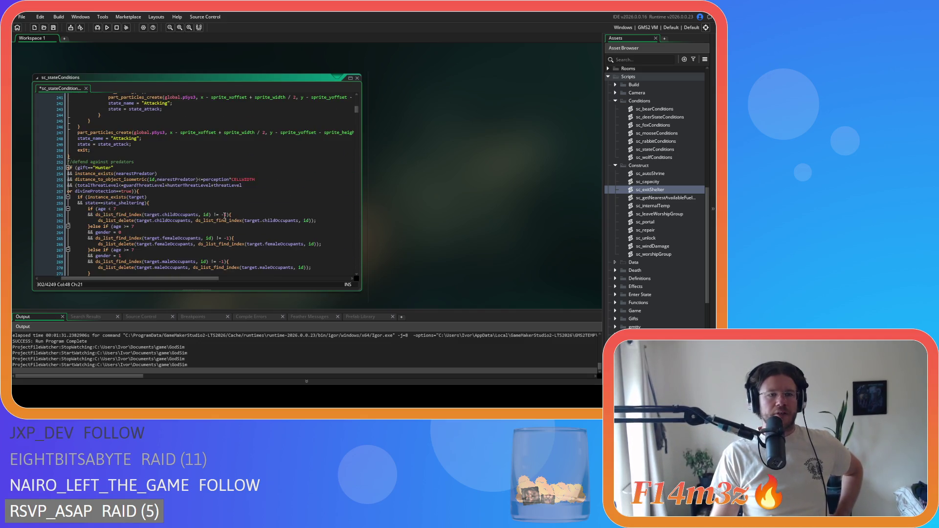
scroll(225, 201, up, 3)
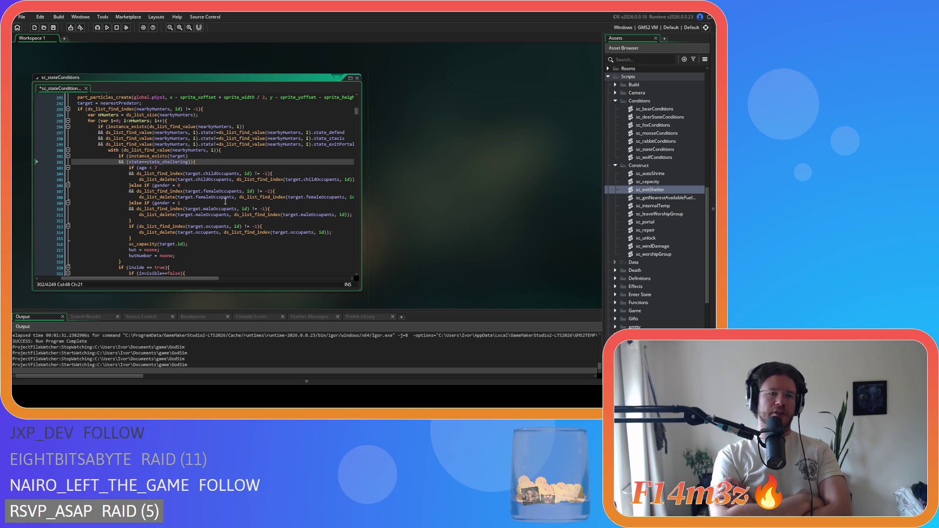
- Undo the spacing change to bring back the state_warming and state_asleep checks on lines 302–303
key(Left)
key(Left)
key(Left)
key(ctrl+z)
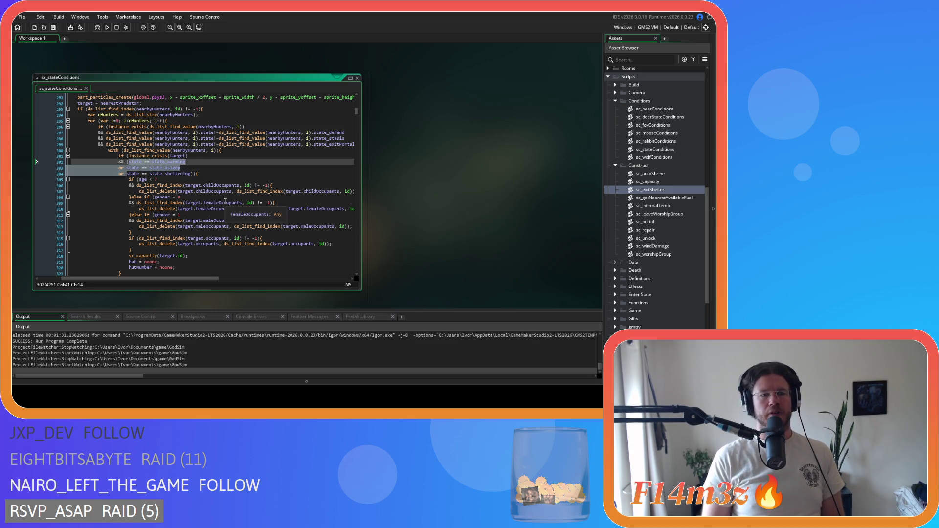
click(133, 168)
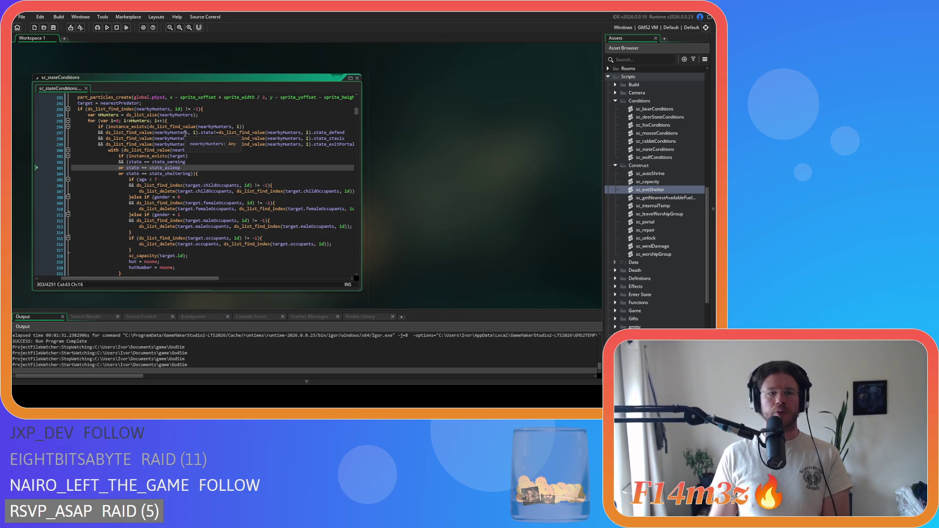
drag(181, 168, 70, 174)
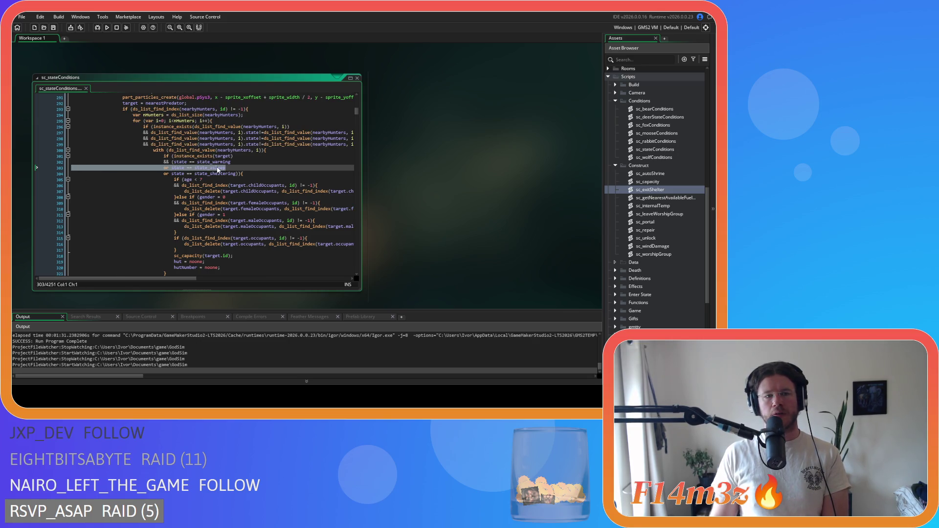
text(asleep)
- Undo the earlier edit to the Guard shelter-exit code near line 169
click(265, 162)
click(264, 167)
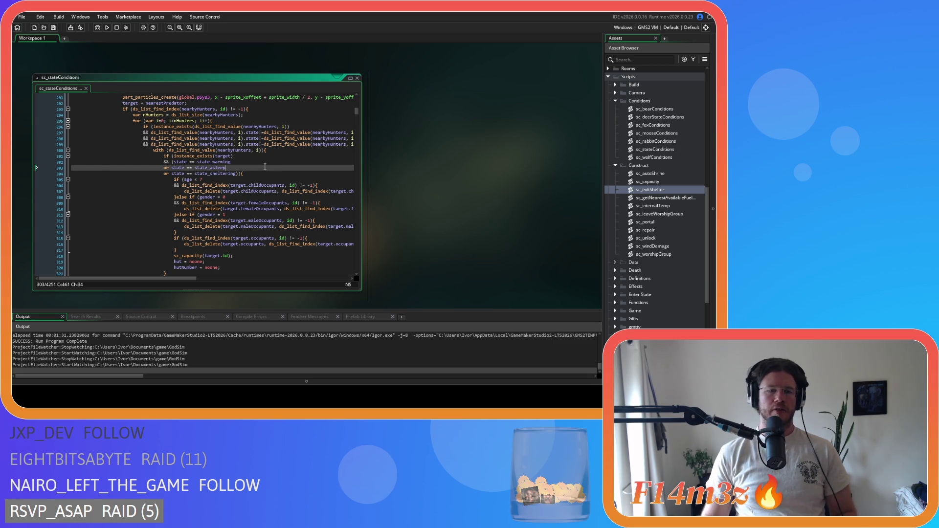
key(ctrl+z)
- Undo the remaining spacing edits in lines 157–197 until the script matches its saved version
key(ctrl+z)
key(ctrl+z)
key(ctrl+z)
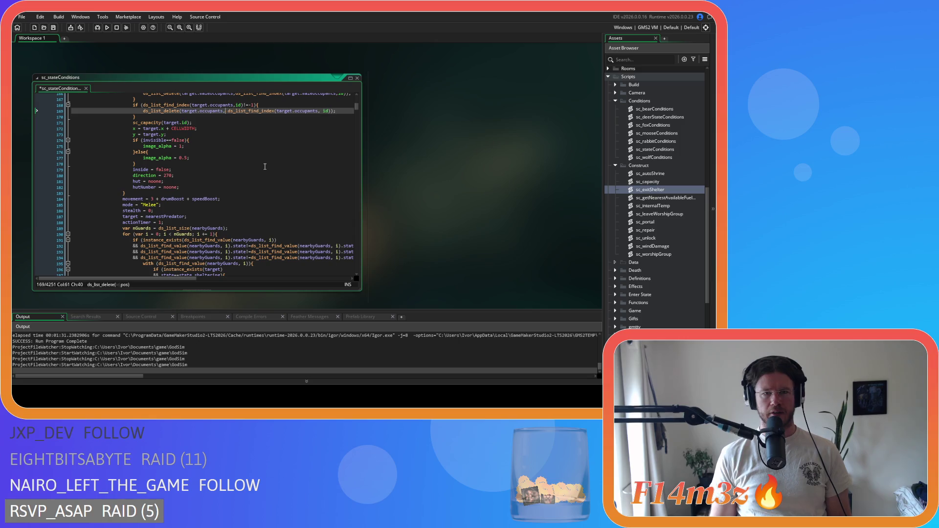
key(ctrl+z)
key(ctrl+z)
key(ctrl+z)
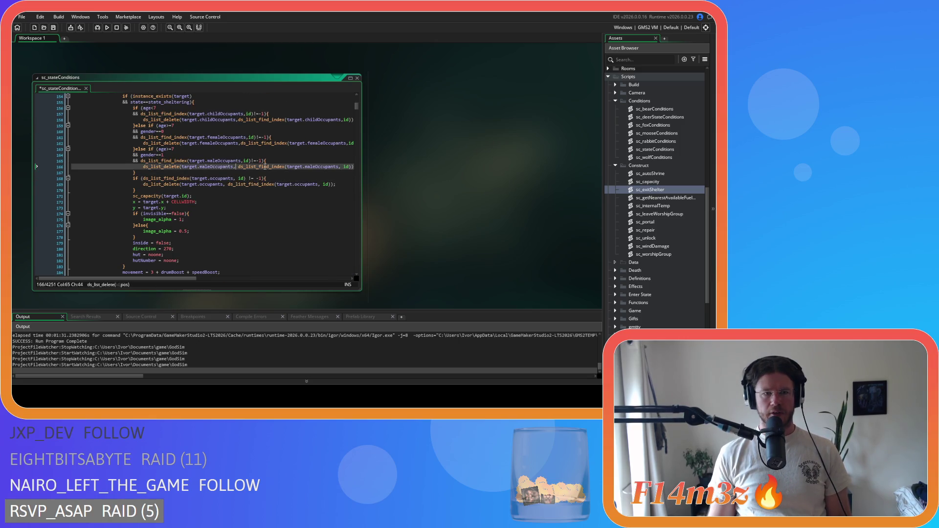
key(ctrl+z)
key(ctrl+z)
key(ctrl+z)
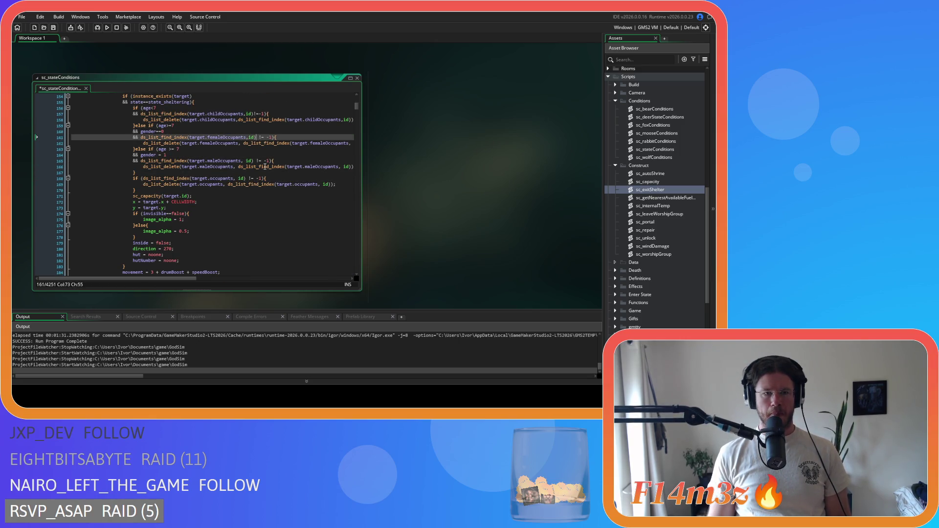
key(ctrl+z)
key(ctrl+z)
key(ctrl+z)
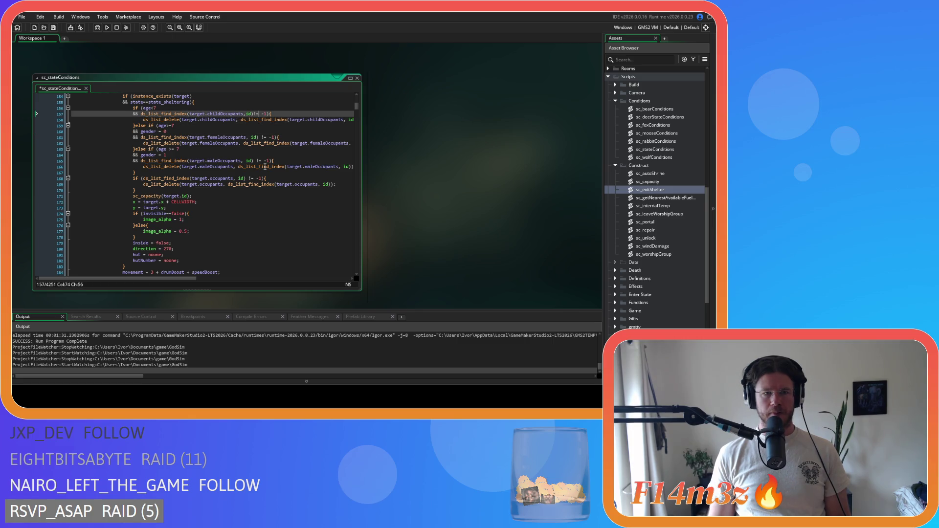
key(ctrl+z)
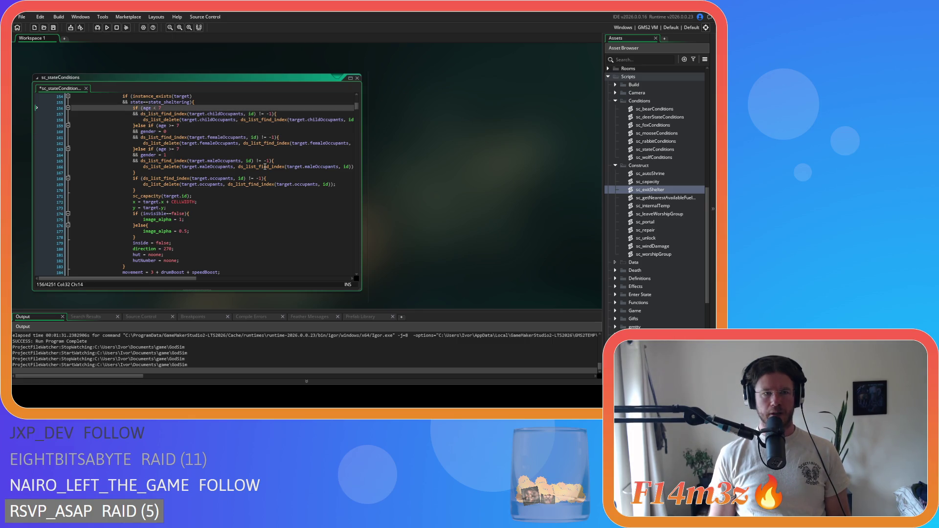
key(ctrl+z)
key(ctrl+z)
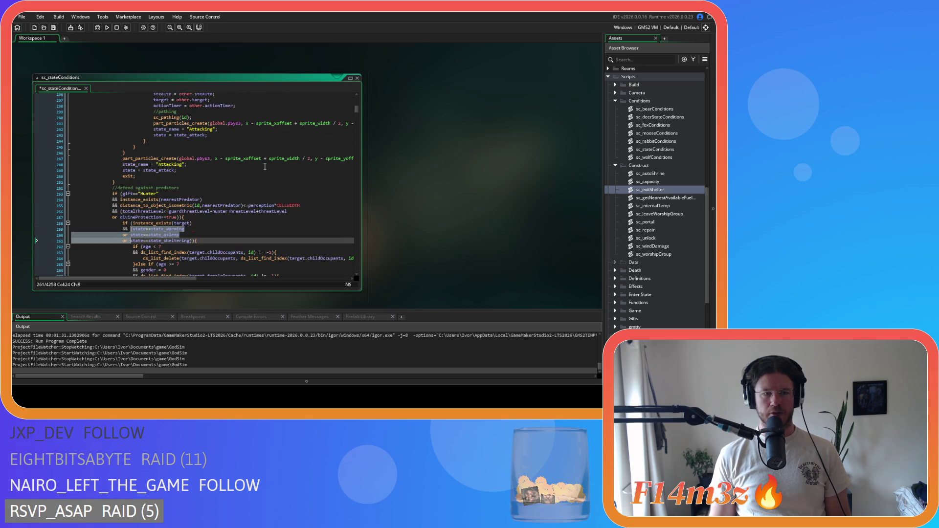
key(ctrl+z)
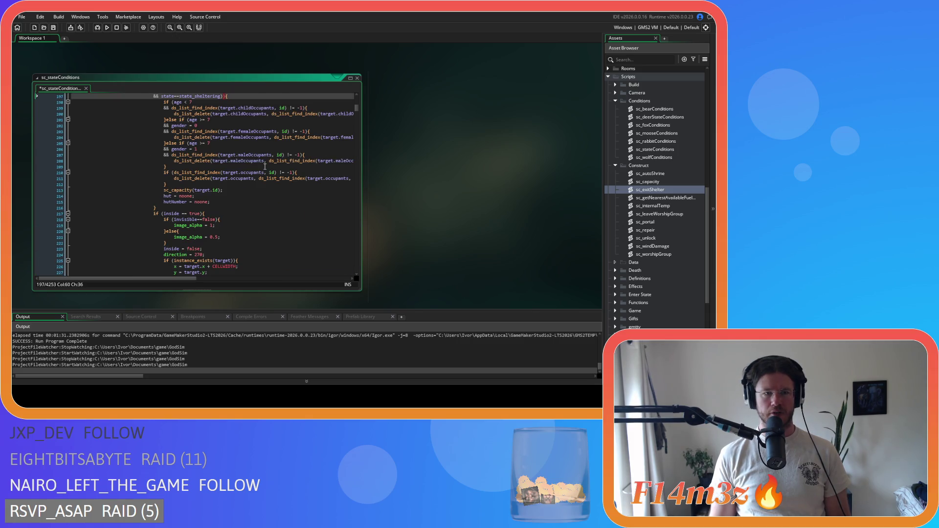
key(ctrl+z)
key(ctrl+z)
key(ctrl+z)
key(ctrl+z)
key(ctrl+z)
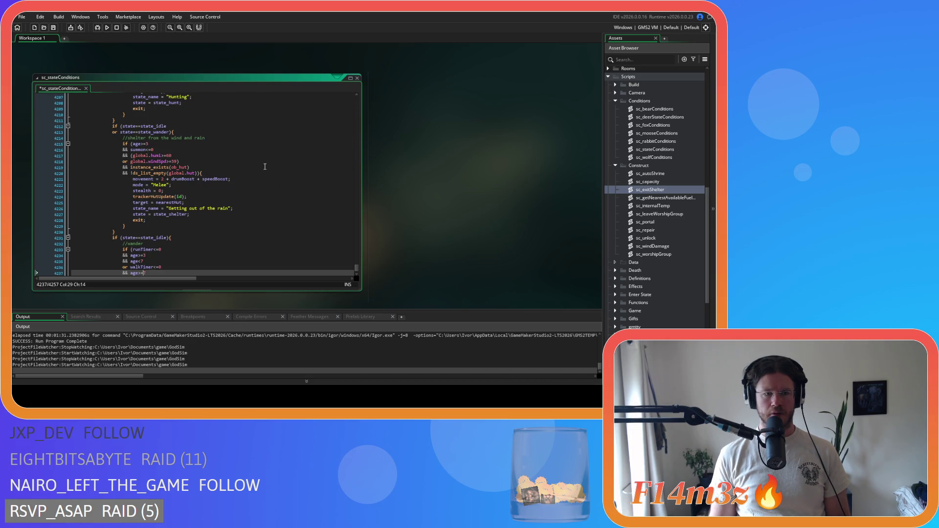
key(ctrl+z)
key(ctrl+z)
- Review the Guard's state_asleep and state_sheltering checks between lines 156 and 201
click(264, 162)
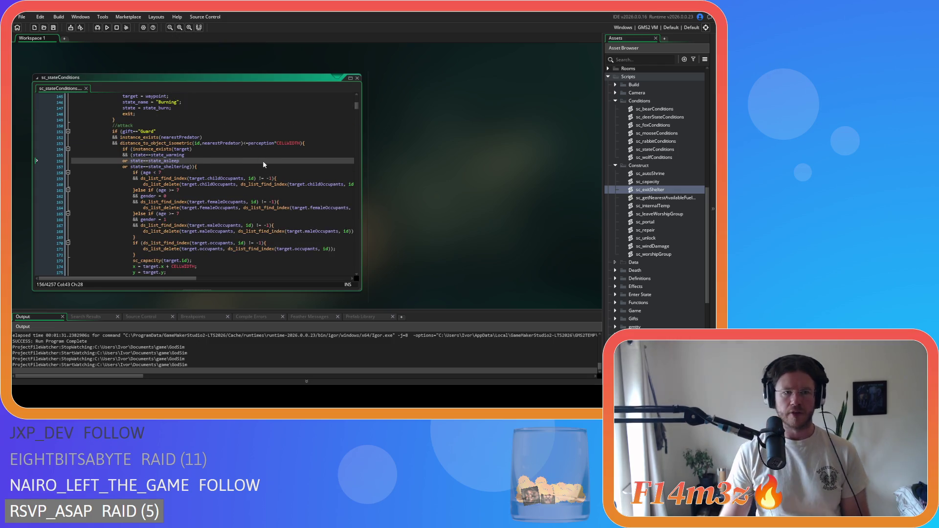
scroll(263, 161, down, 12)
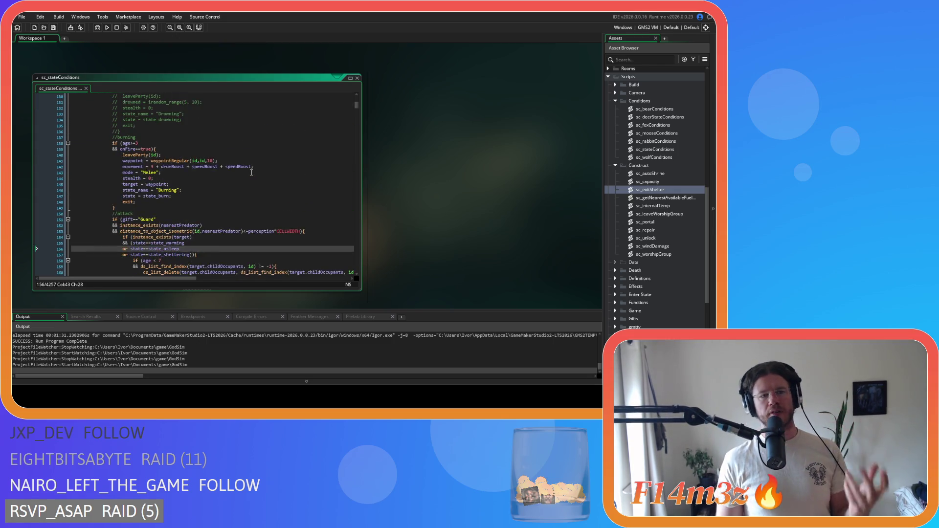
scroll(255, 164, up, 4)
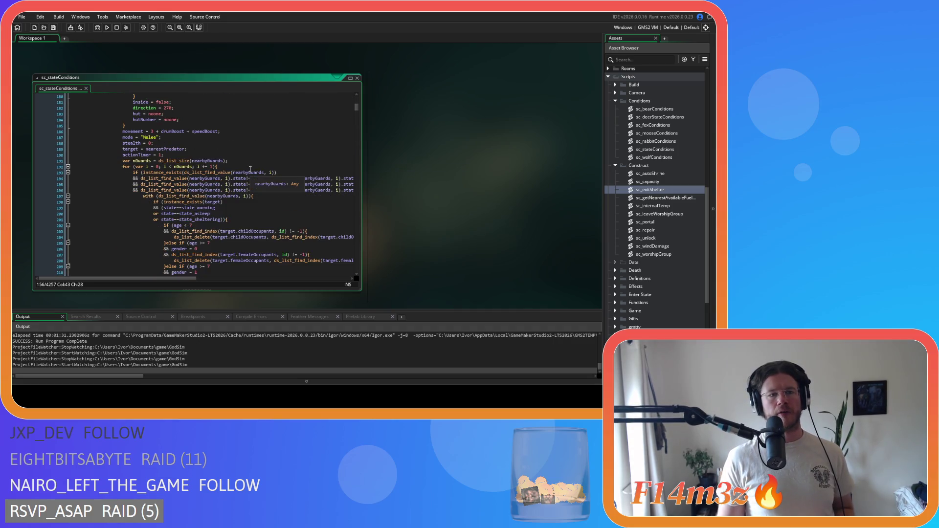
scroll(295, 177, up, 10)
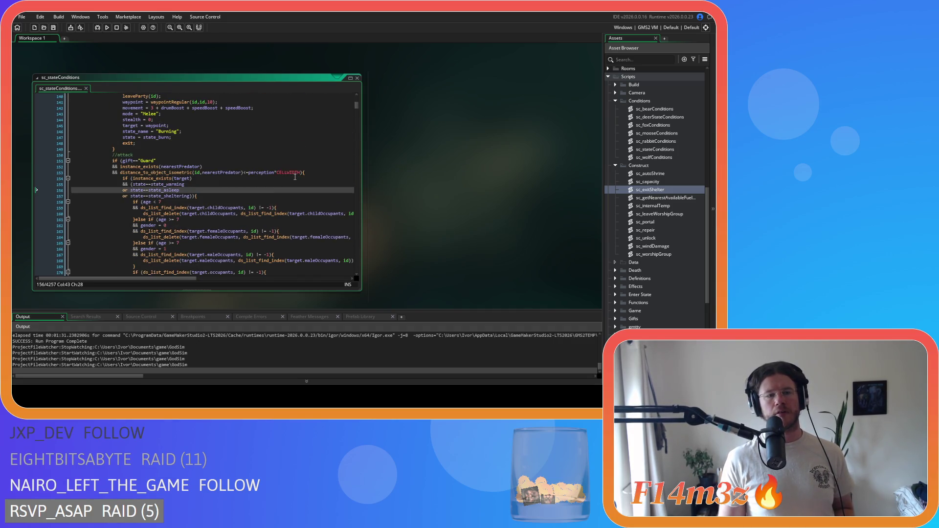
scroll(295, 176, down, 4)
scroll(295, 177, down, 8)
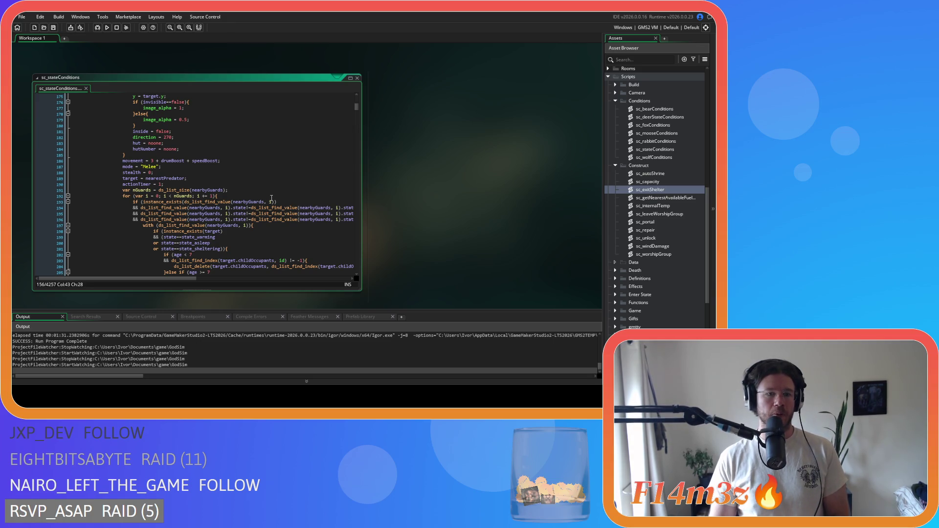
click(220, 249)
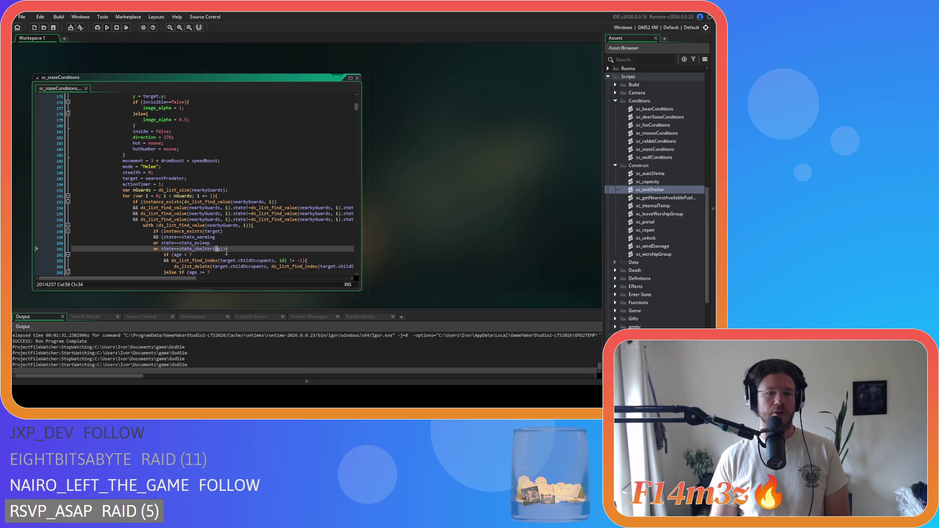
- Remove the spaces around == in the state_sheltering check on line 310
mouse_move(176, 229)
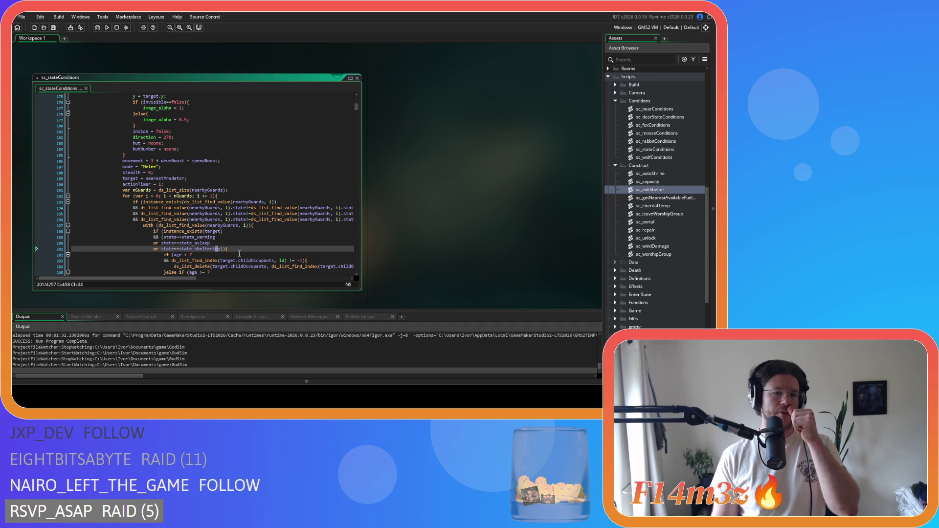
scroll(239, 253, down, 8)
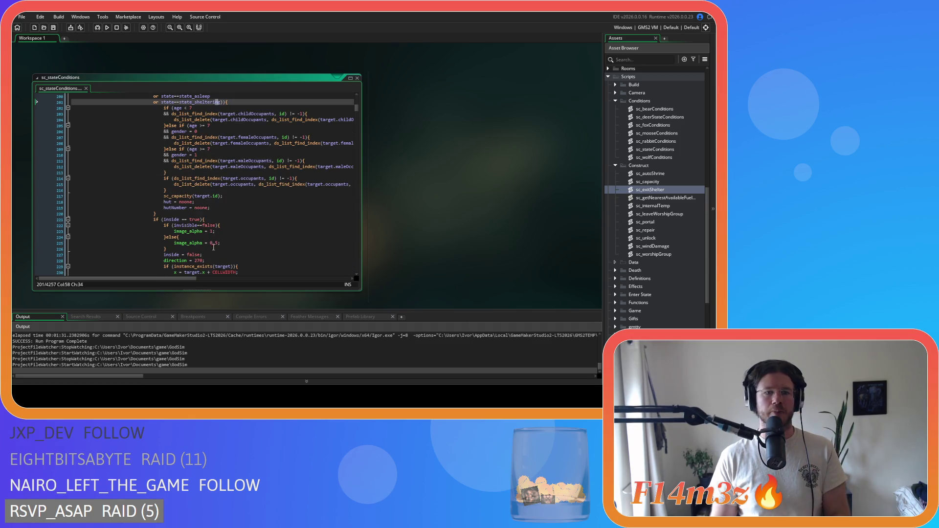
scroll(213, 246, down, 15)
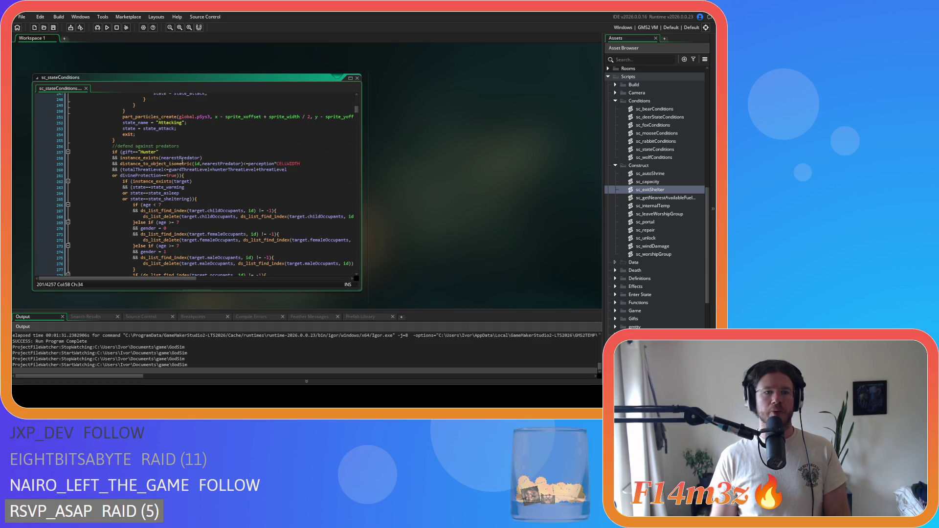
scroll(244, 206, down, 20)
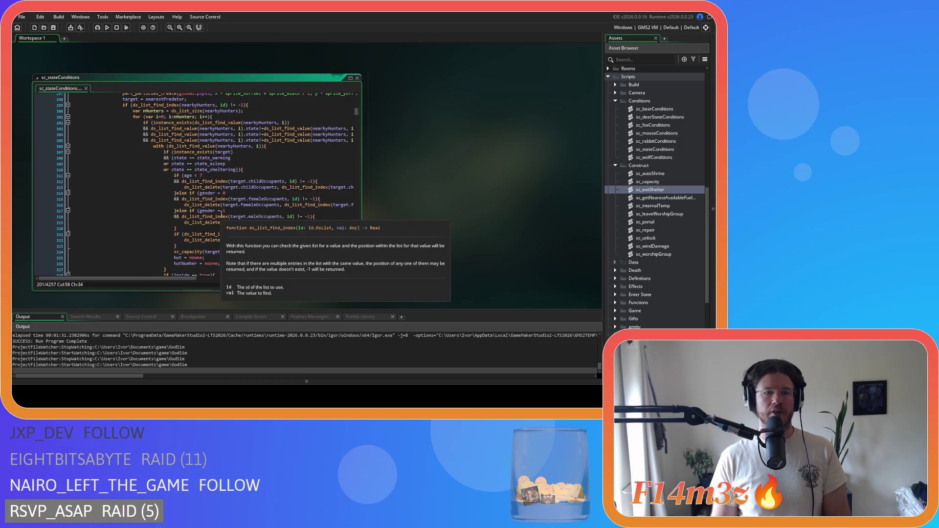
scroll(244, 206, down, 14)
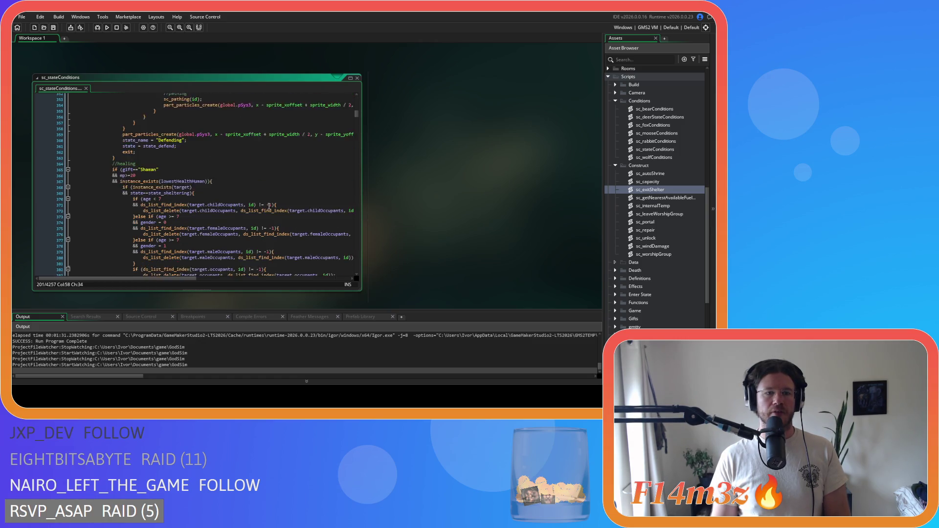
scroll(268, 206, down, 8)
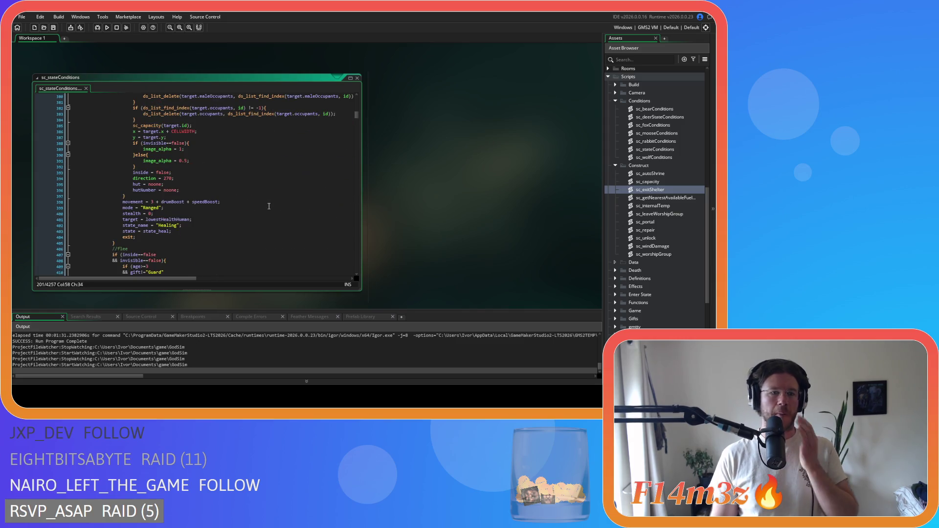
scroll(269, 206, up, 18)
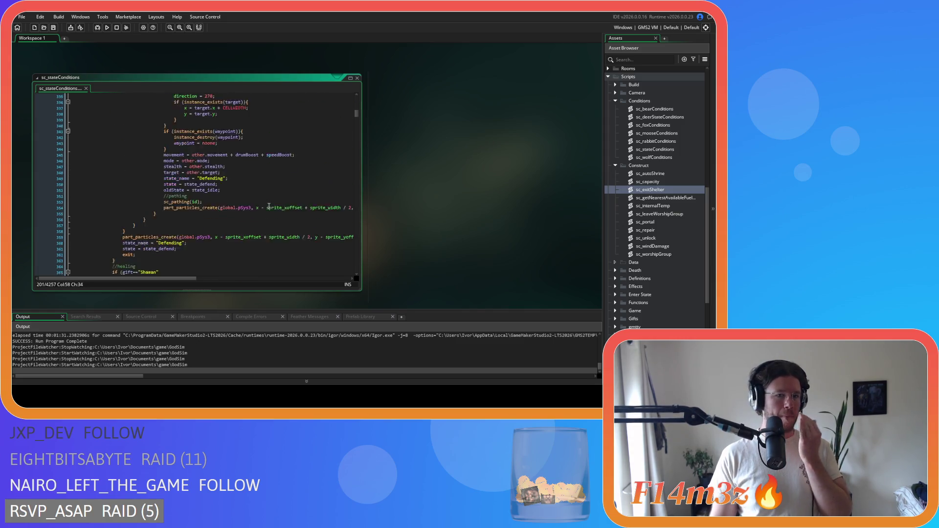
scroll(269, 206, up, 3)
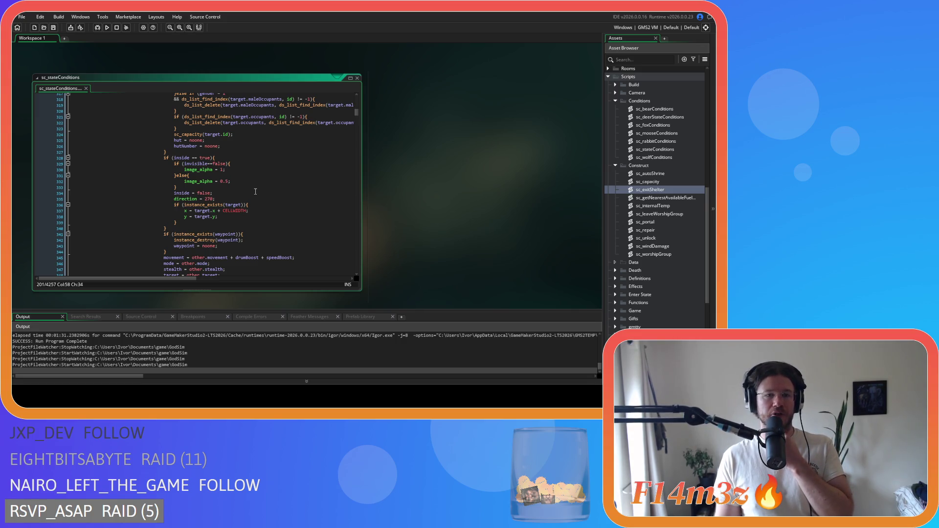
scroll(255, 191, up, 8)
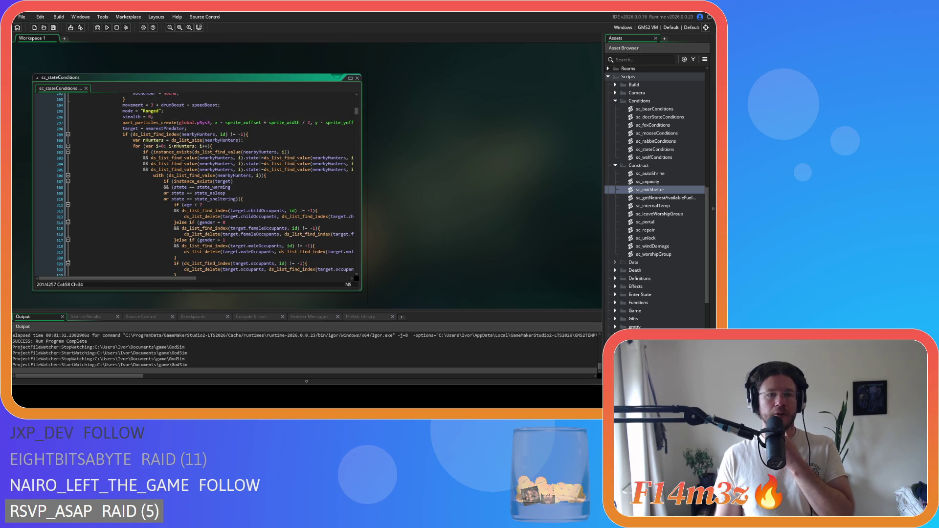
click(189, 199)
key(Delete)
key(BackSpace)
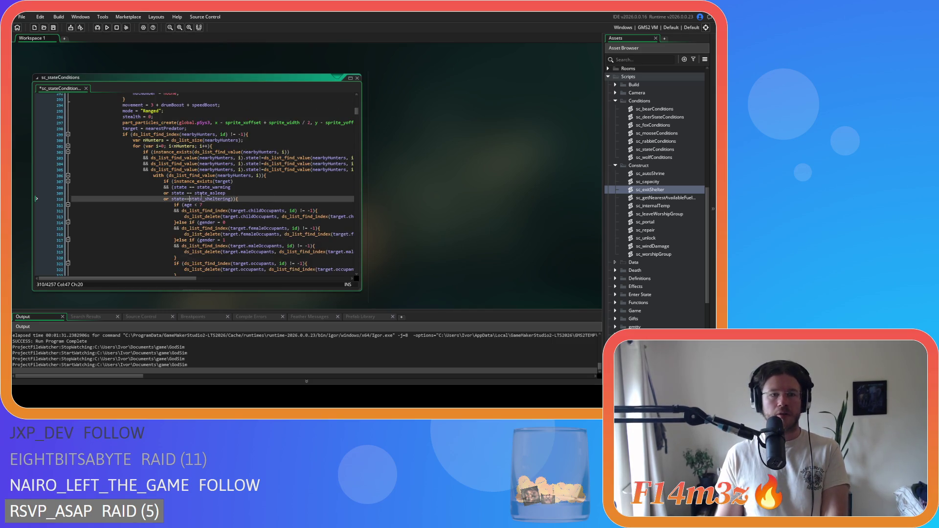
- Remove the spaces around == in the state_asleep and state_warming checks on lines 309 and 308
click(188, 193)
key(Delete)
key(BackSpace)
click(189, 188)
key(Delete)
key(Right)
key(Right)
key(Delete)
- Return to the Guard sheltering check on line 157 and save sc_stateConditions
scroll(267, 222, up, 13)
scroll(267, 222, up, 20)
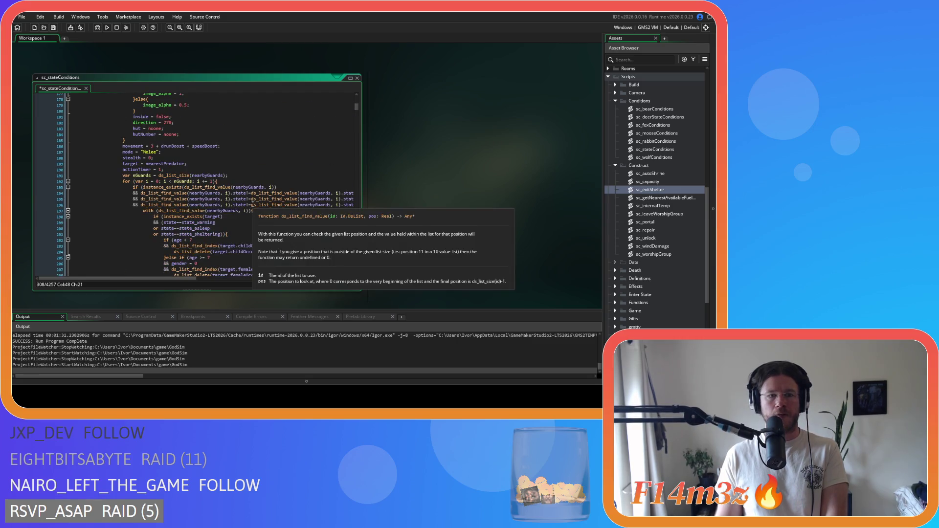
scroll(227, 197, up, 12)
click(227, 197)
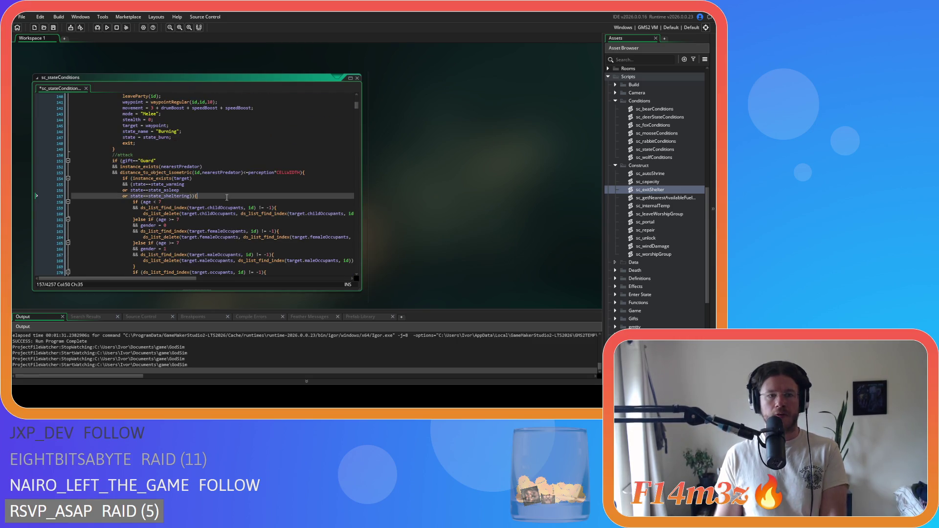
key(ctrl+s)
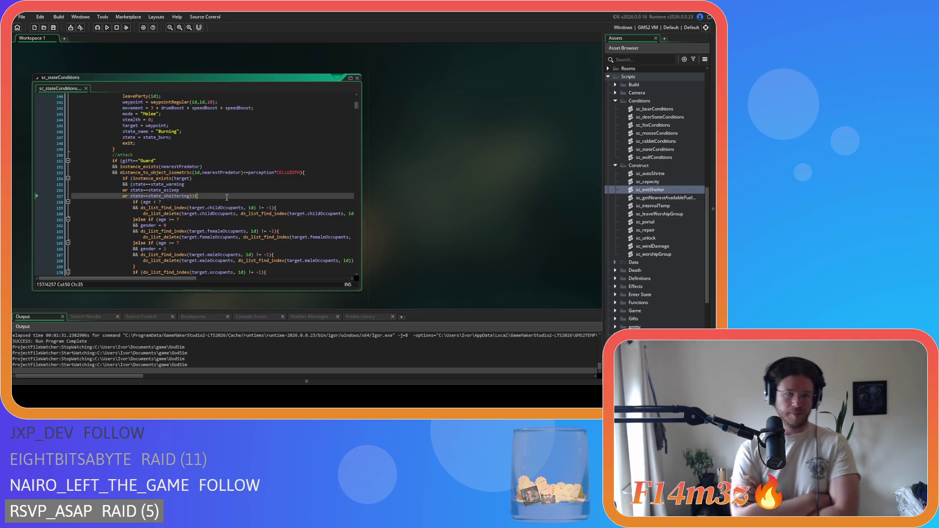
scroll(226, 197, down, 5)
scroll(223, 197, up, 3)
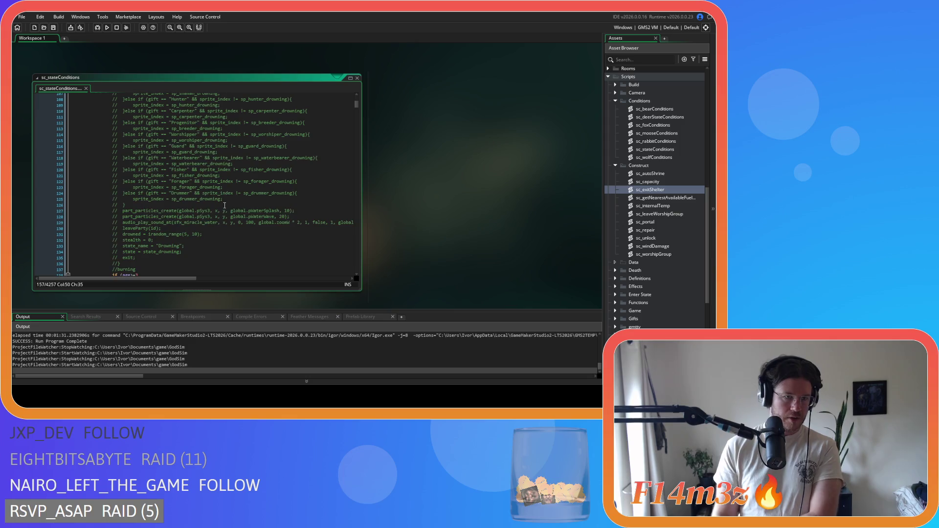
scroll(223, 194, down, 6)
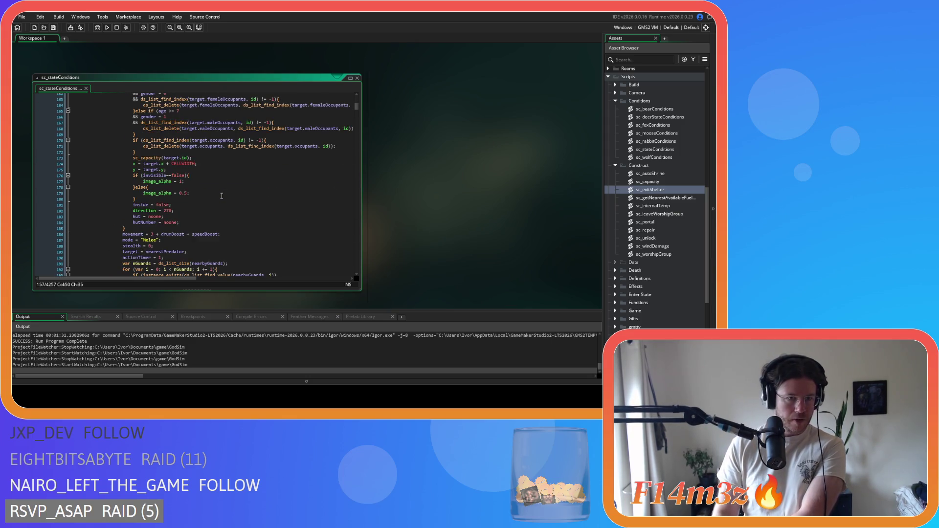
scroll(221, 188, down, 4)
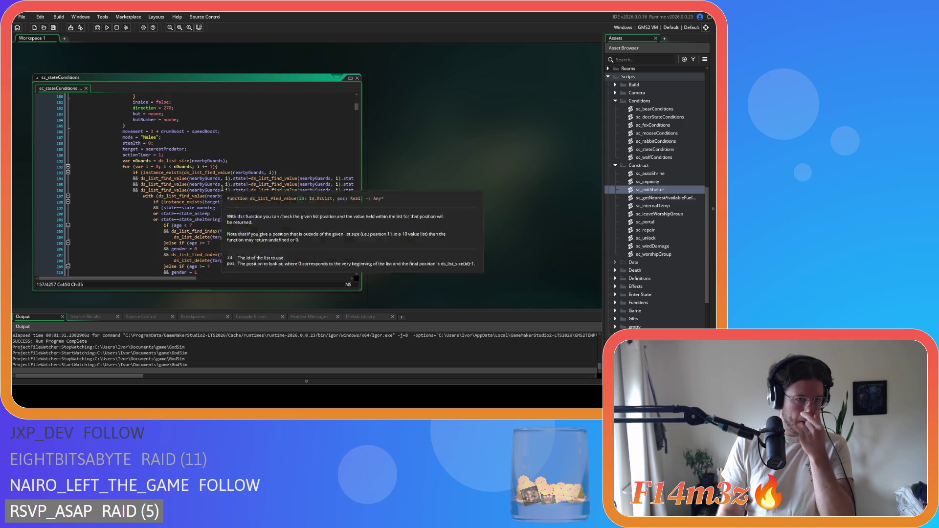
scroll(222, 188, up, 8)
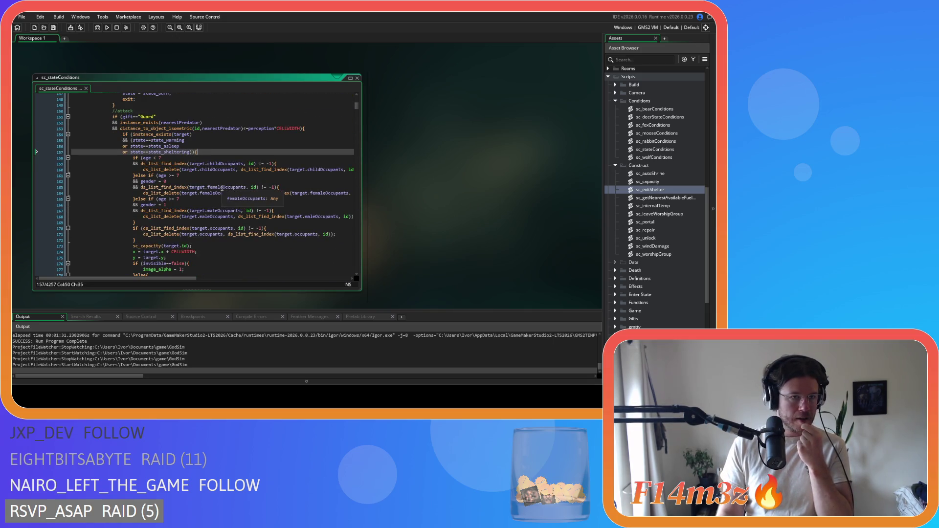
scroll(222, 187, up, 18)
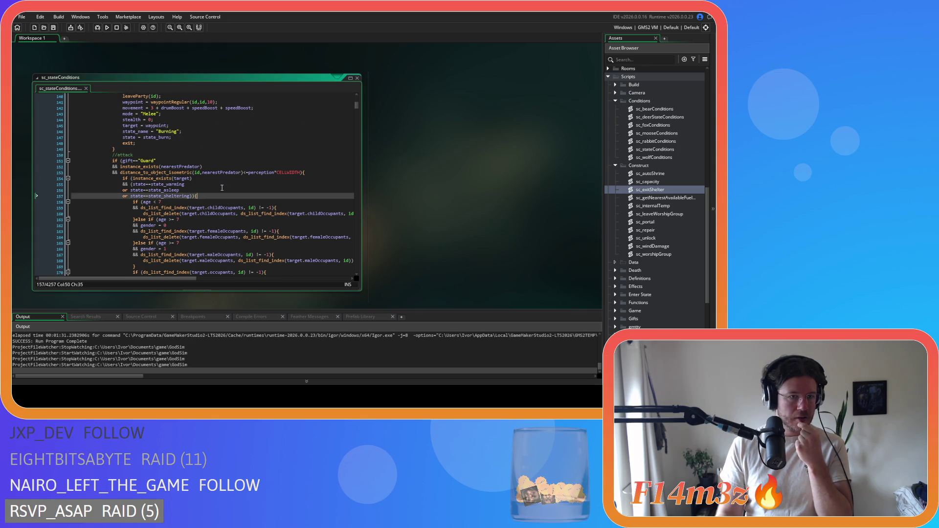
scroll(222, 189, down, 20)
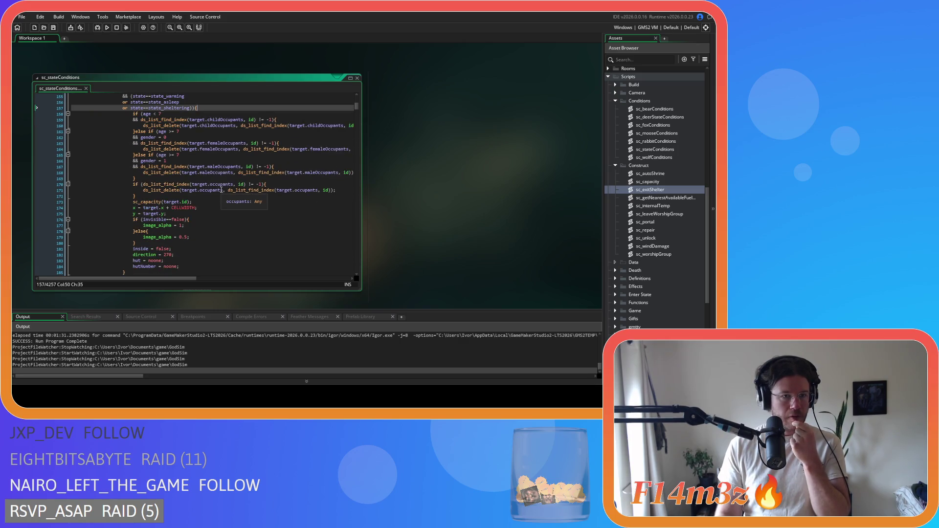
scroll(221, 190, up, 3)
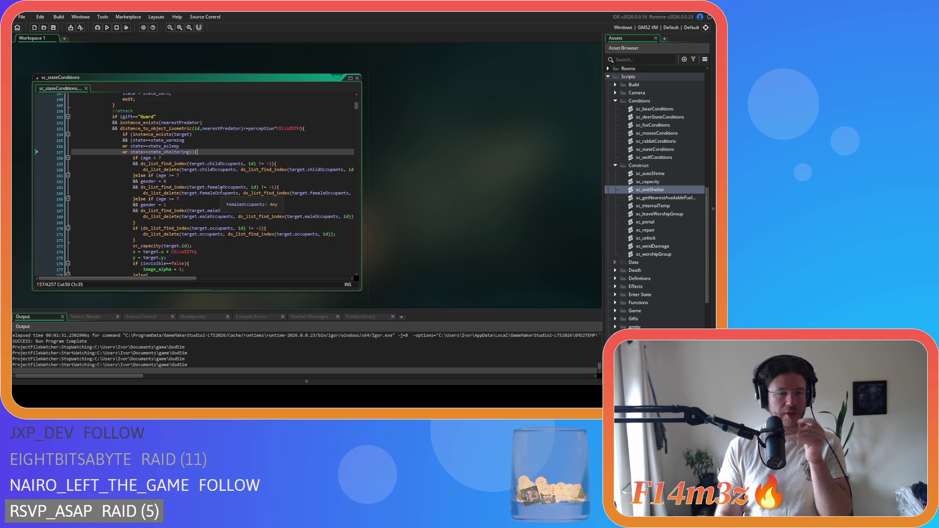
mouse_move(187, 164)
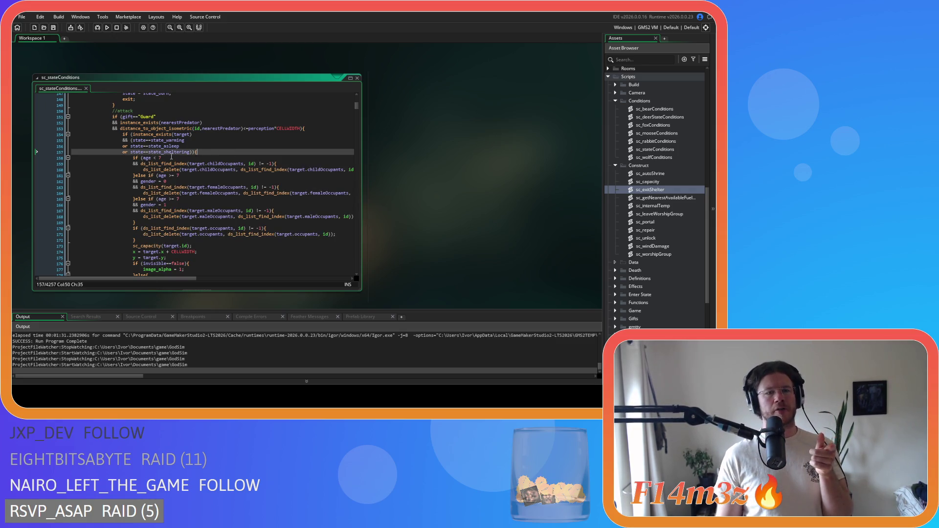
click(141, 142)
drag(170, 164, 185, 267)
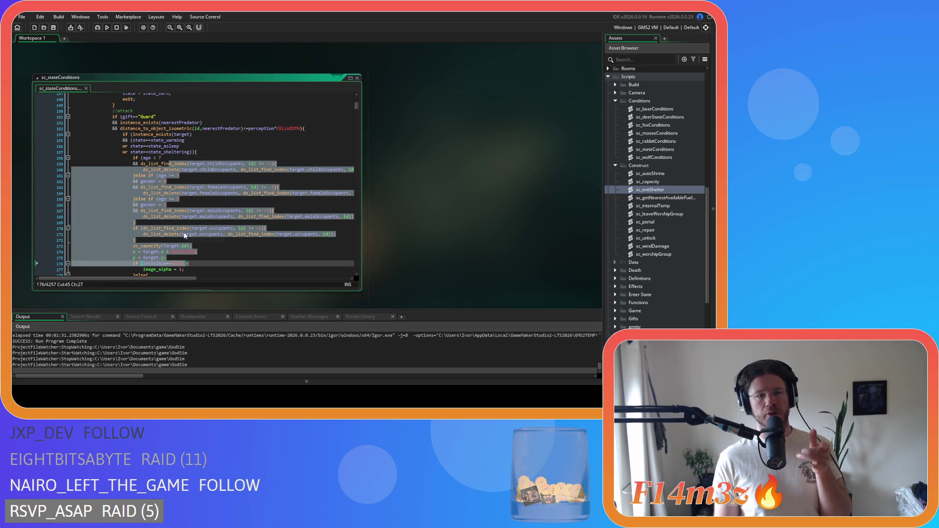
mouse_move(153, 141)
mouse_down()
mouse_move(184, 141)
mouse_move(160, 147)
mouse_move(180, 147)
mouse_up()
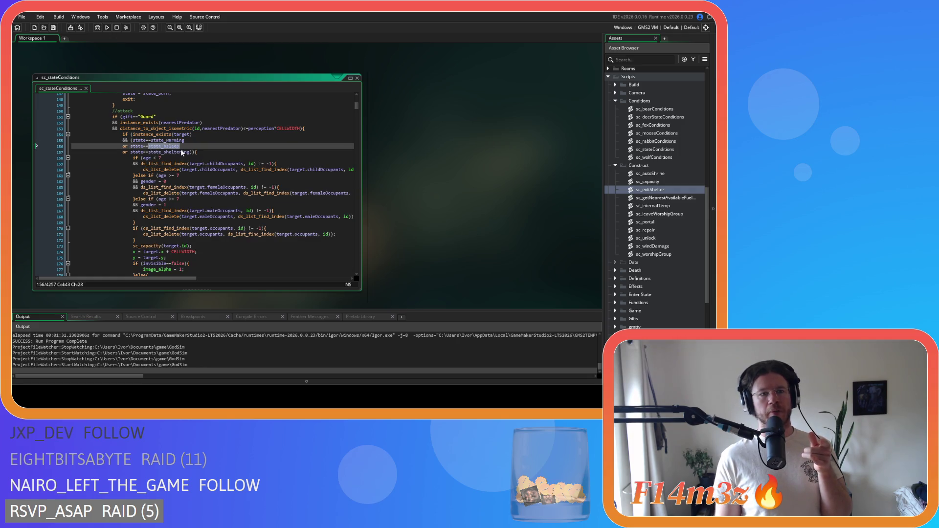
scroll(207, 148, down, 2)
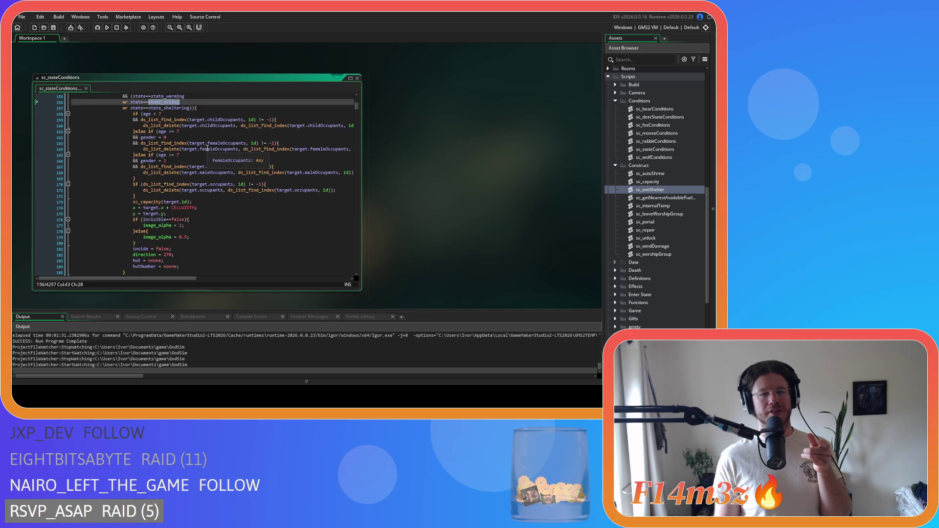
scroll(208, 149, down, 2)
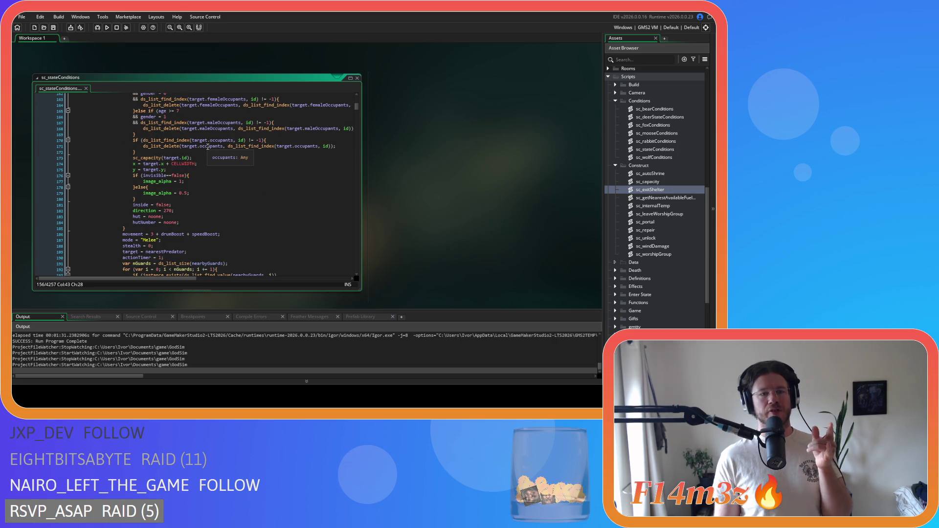
scroll(207, 147, down, 8)
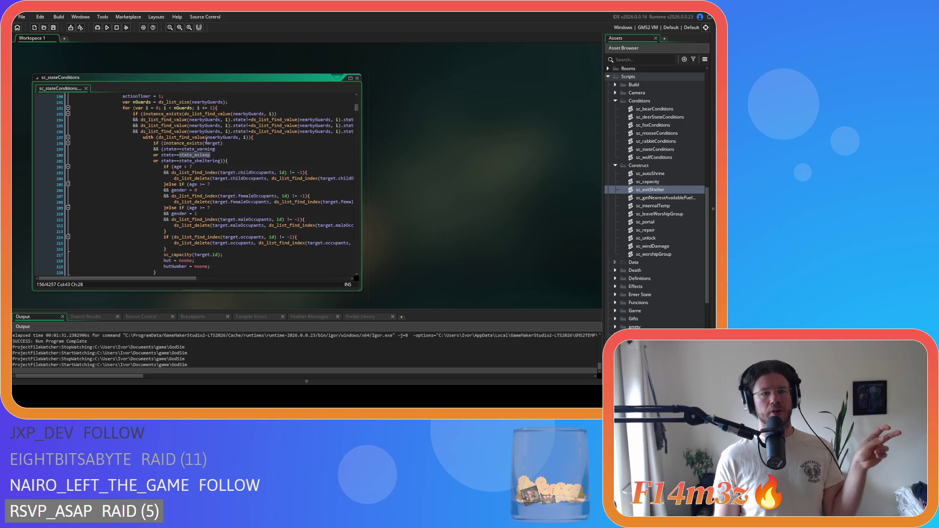
click(233, 159)
text())
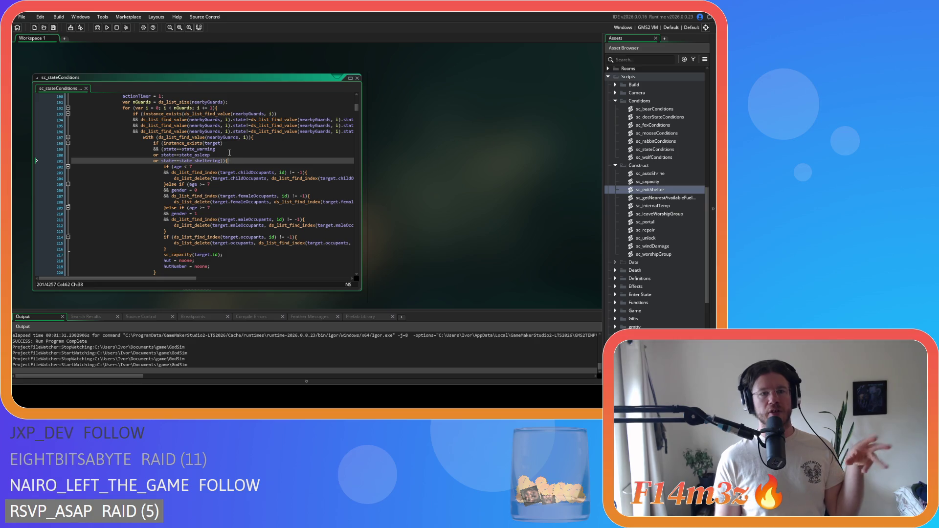
drag(199, 149, 229, 152)
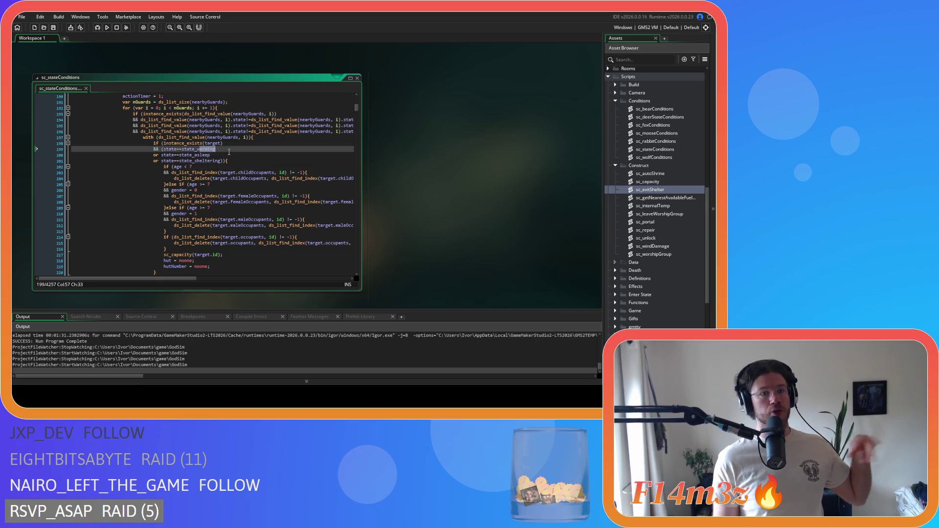
click(240, 160)
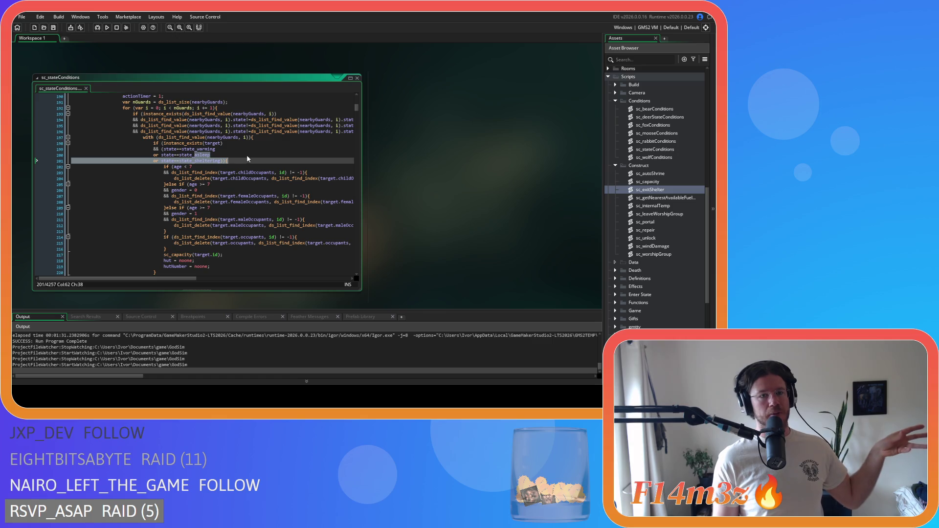
scroll(242, 154, up, 5)
scroll(242, 154, up, 9)
scroll(242, 154, down, 3)
click(201, 167)
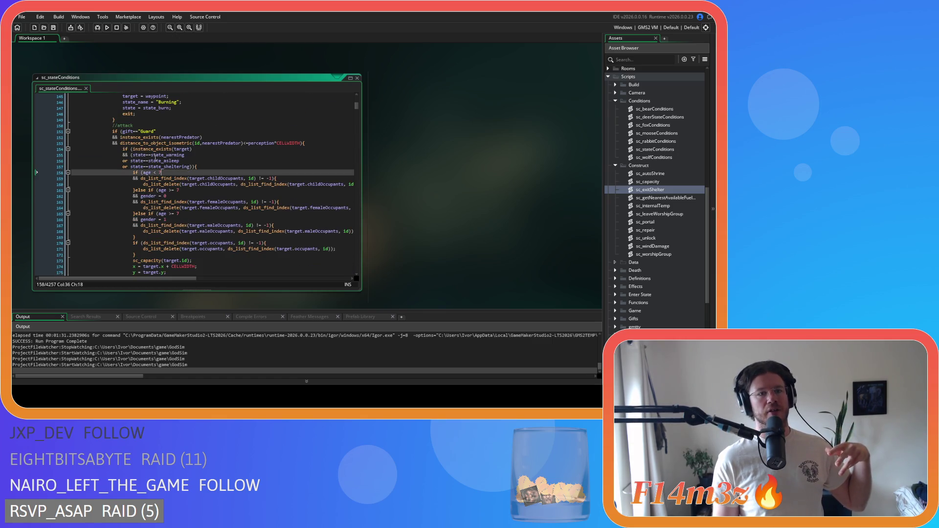
drag(144, 154, 202, 159)
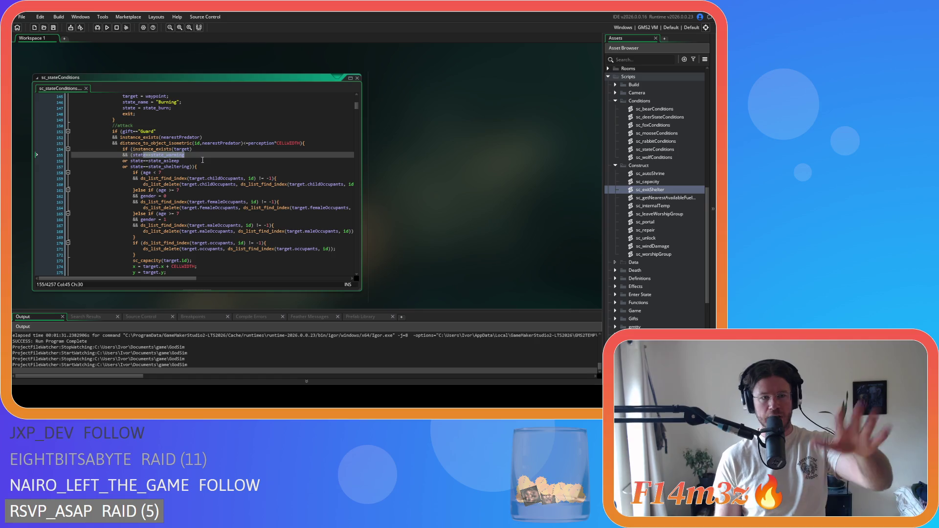
key(ctrl+shift+Left)
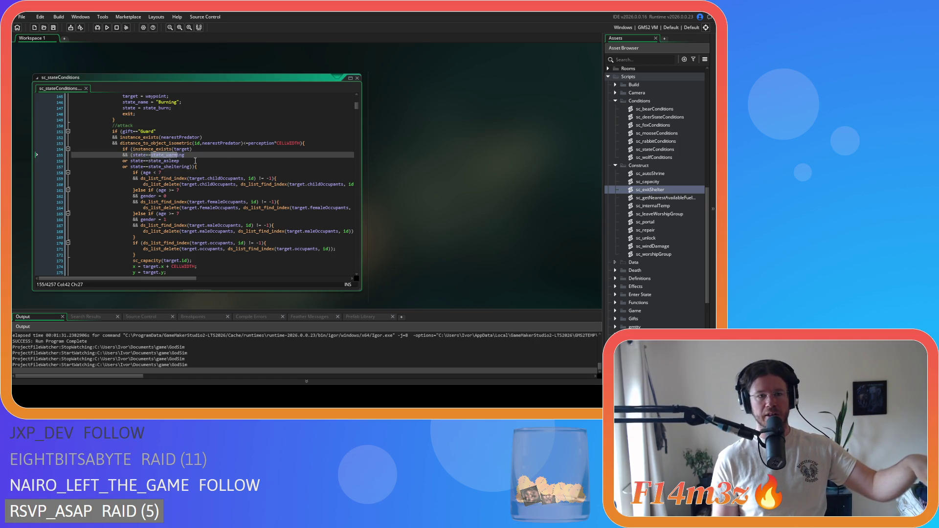
drag(153, 160, 203, 163)
click(203, 163)
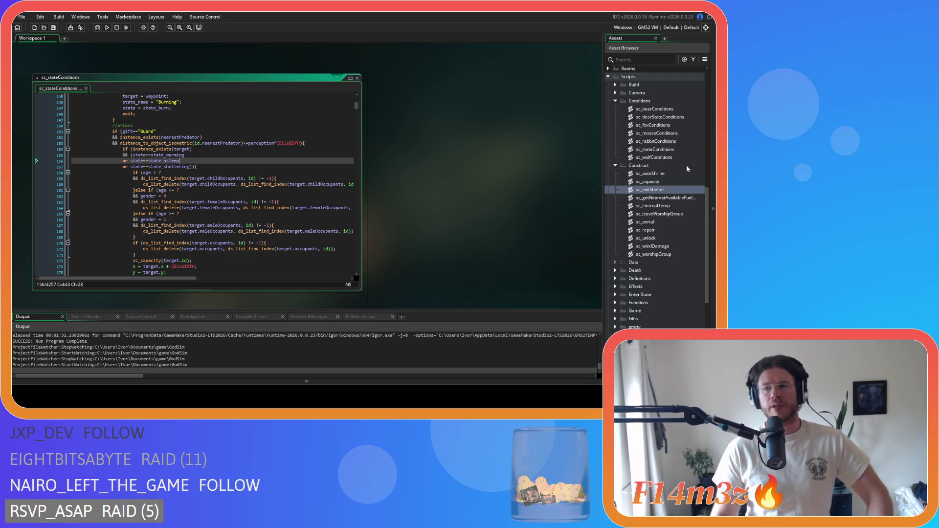
scroll(656, 146, up, 6)
scroll(656, 147, up, 7)
- Open ob_human's Step event and select the Guard's inside==false predator condition on line 1024
double_click(654, 201)
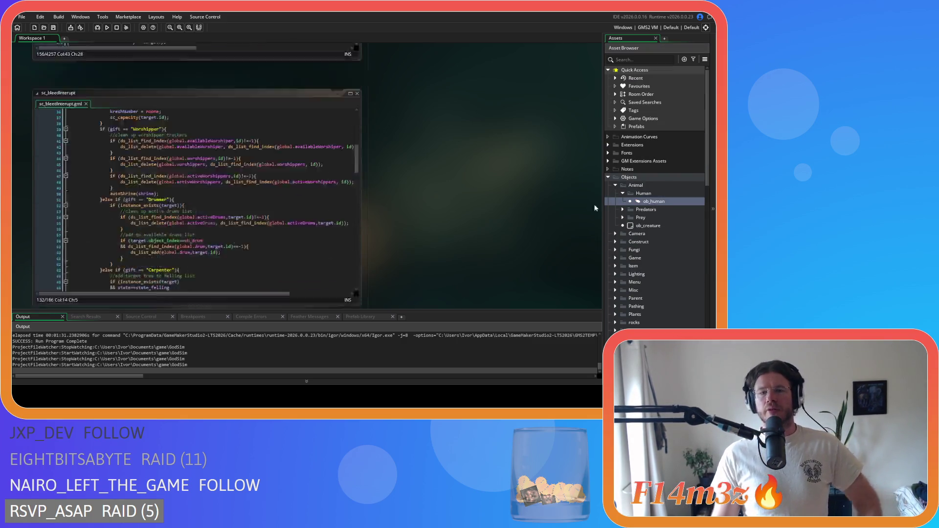
click(315, 77)
key(ctrl+f)
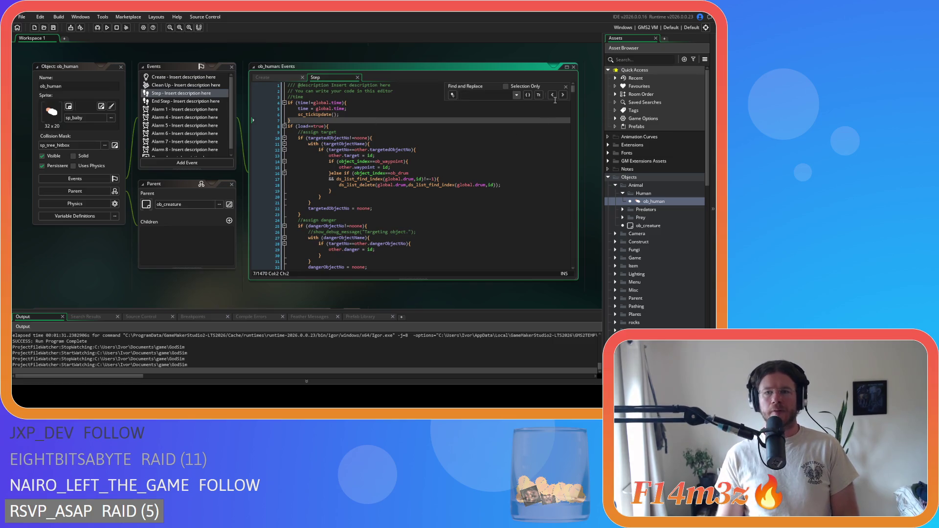
click(565, 87)
mouse_move(573, 89)
mouse_down()
mouse_move(573, 230)
mouse_move(568, 217)
mouse_up()
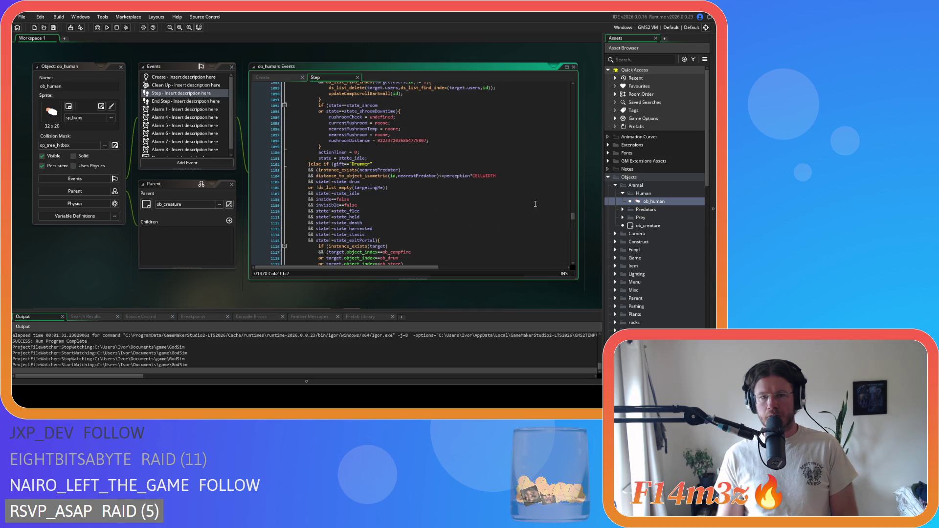
scroll(490, 196, up, 15)
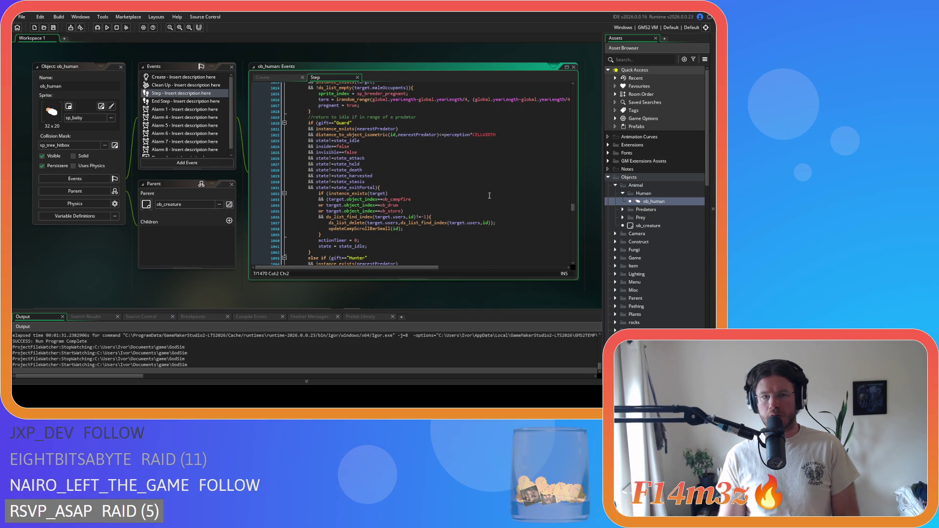
click(411, 144)
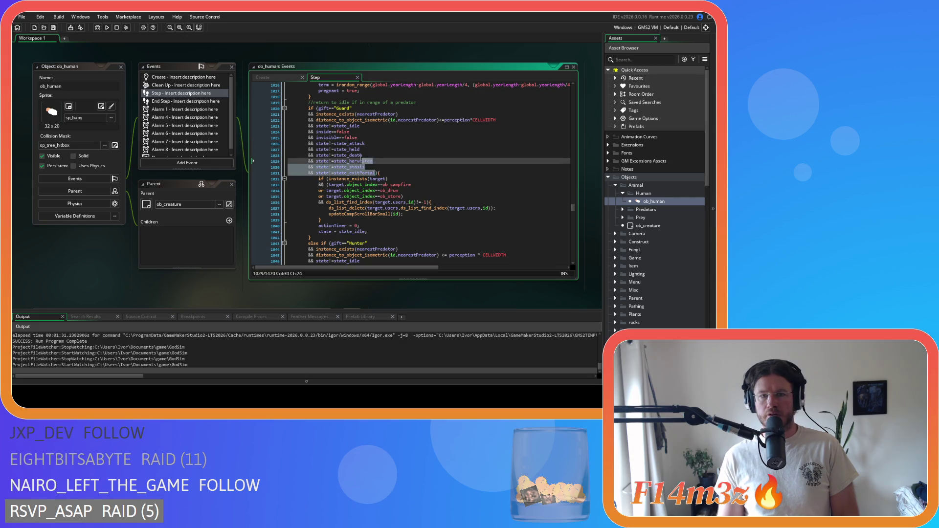
drag(316, 138, 321, 146)
click(369, 143)
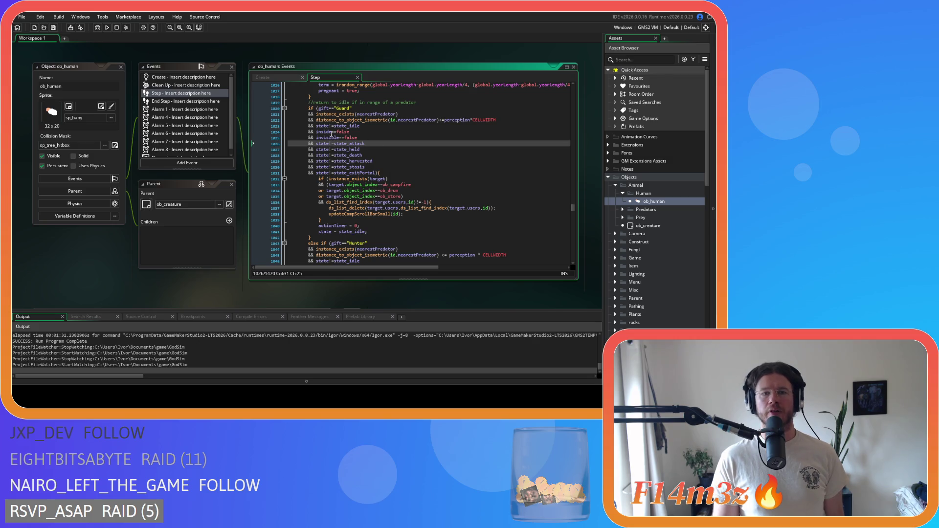
click(373, 131)
key(shift+Home)
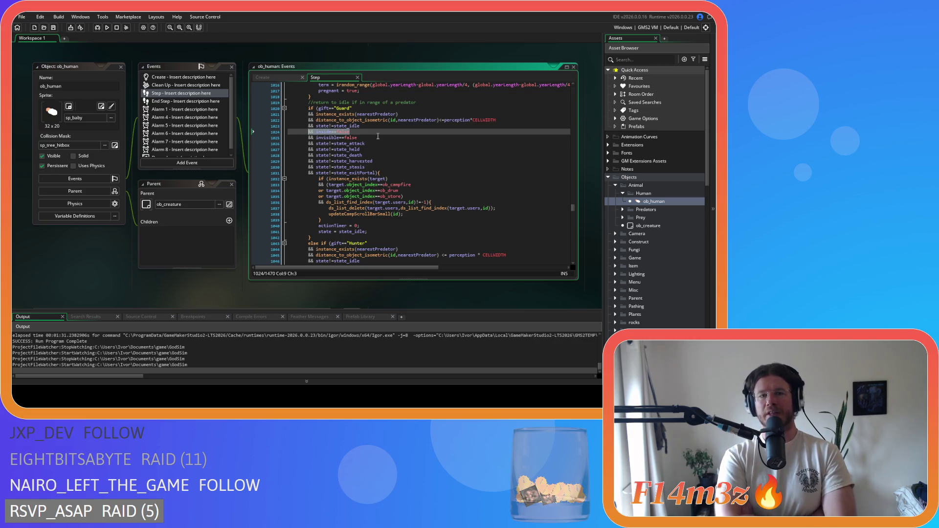
- Search ob_human's Create code for state_asleep and jump to its code at line 1073
click(263, 78)
click(380, 152)
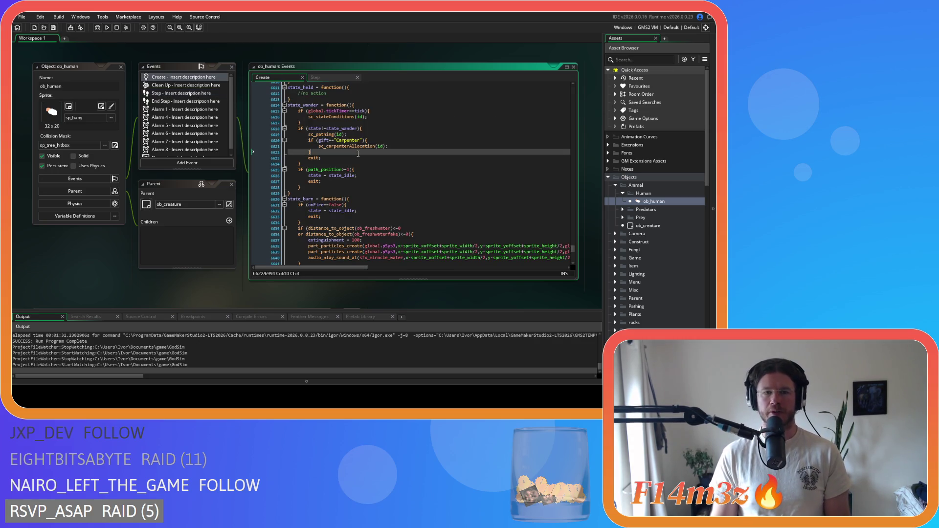
key(ctrl+f)
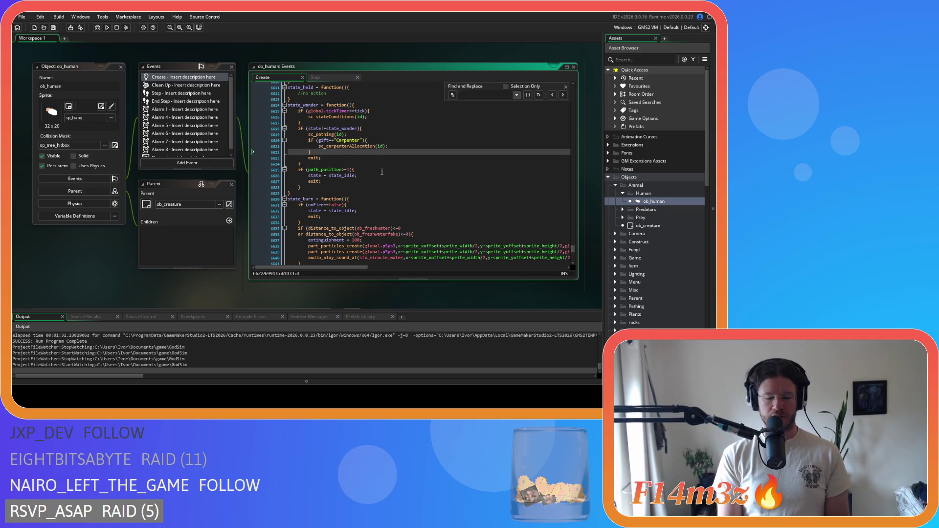
text(sstate)
key(ctrl+a)
text(state_asleep)
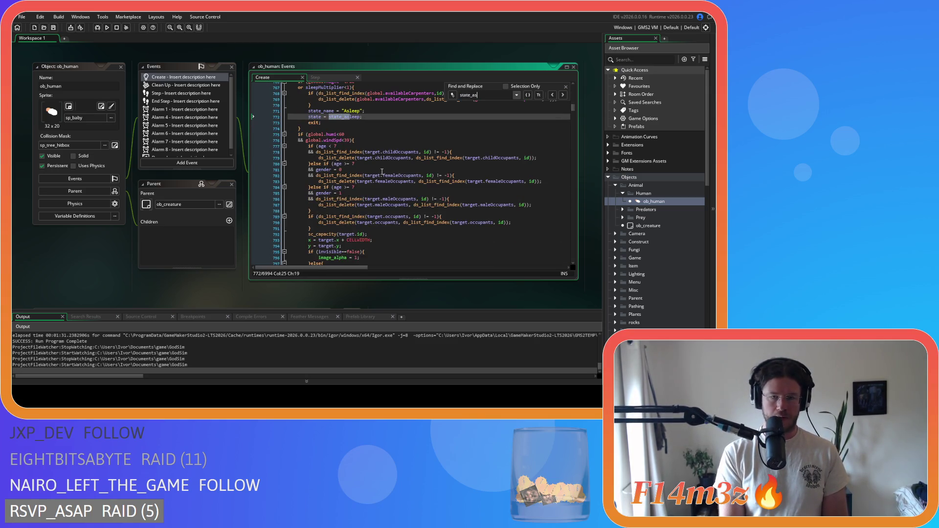
click(563, 95)
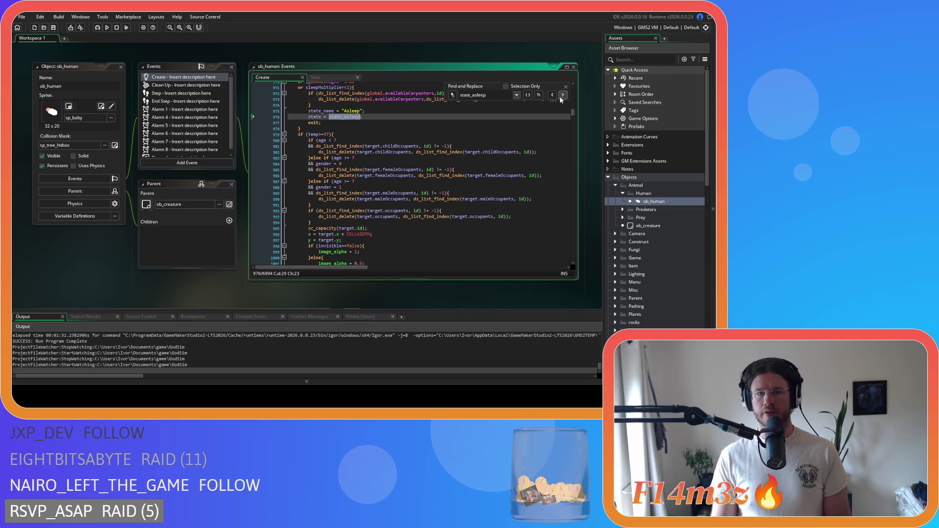
click(562, 95)
click(563, 96)
click(362, 186)
click(566, 86)
- Delete the space before <= after nearestPredator) in the Guard attack check on line 1188
scroll(547, 124, down, 10)
scroll(547, 123, down, 15)
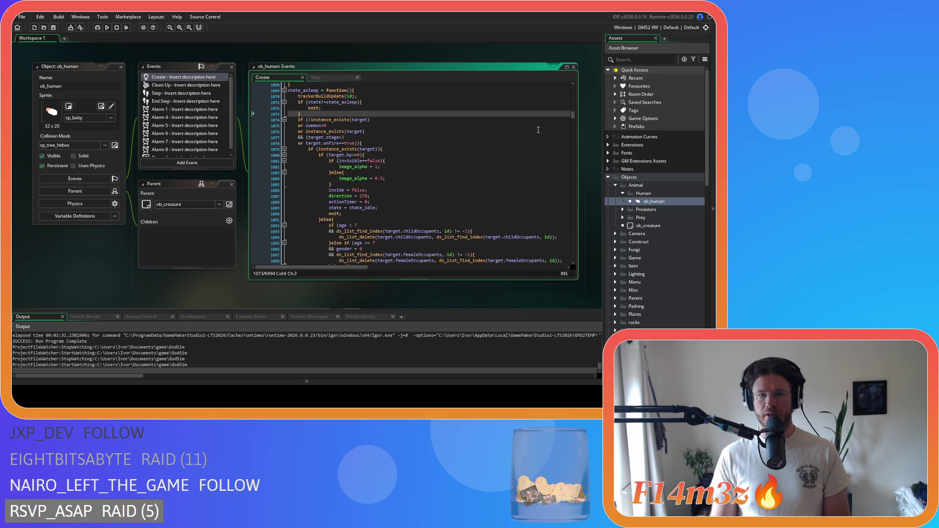
scroll(539, 130, down, 18)
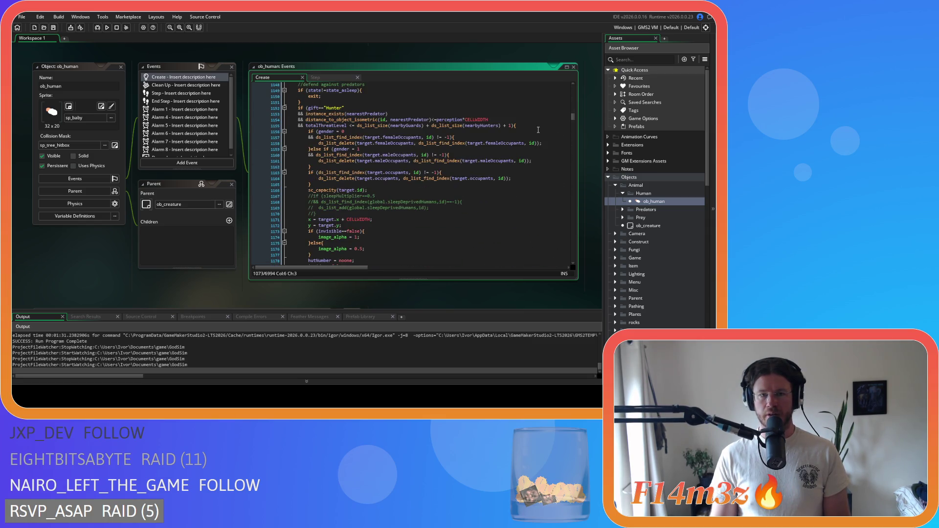
scroll(402, 169, up, 2)
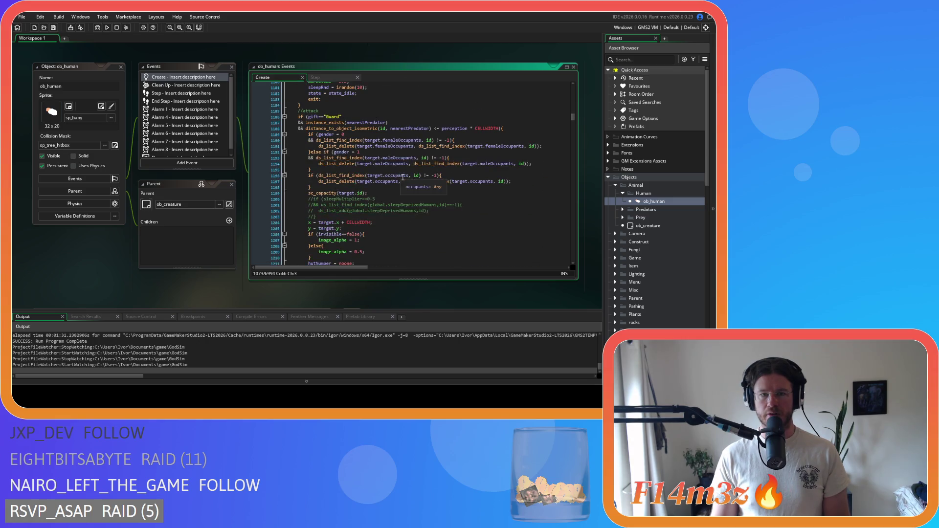
click(342, 101)
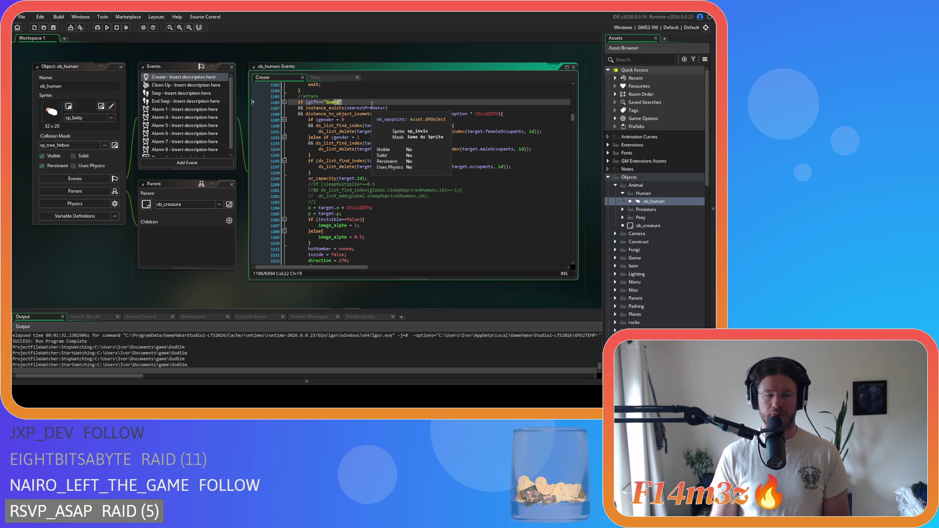
click(435, 114)
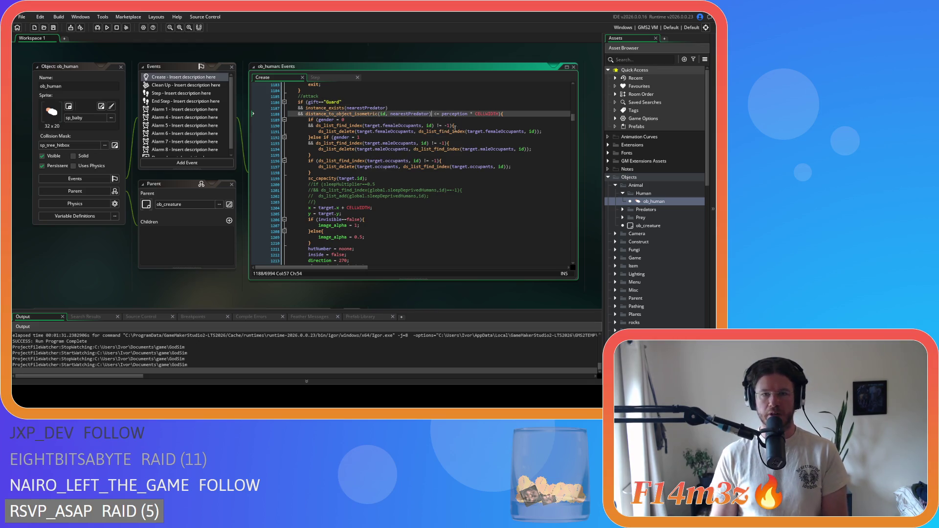
key(BackSpace)
- Strip the remaining spaces so line 1188 reads <=perception*CELLWIDTH
scroll(446, 166, down, 3)
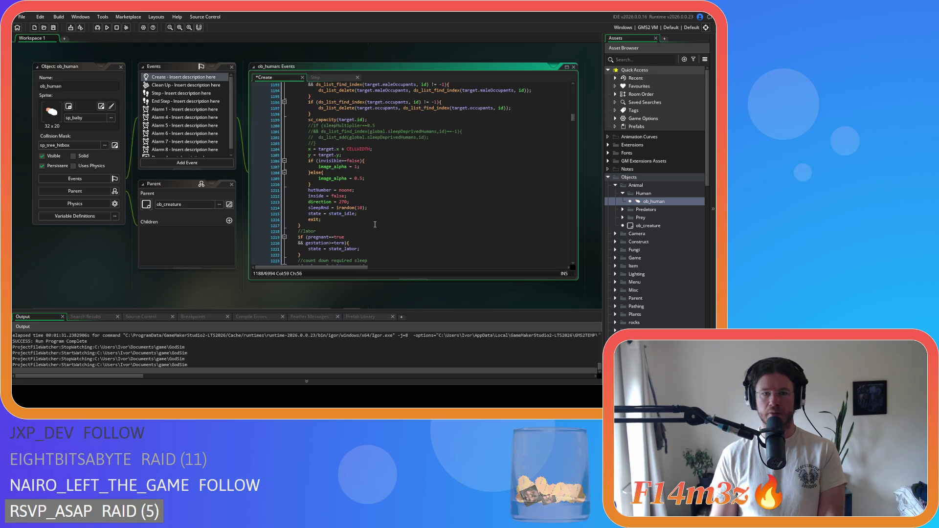
scroll(447, 181, up, 4)
key(Delete)
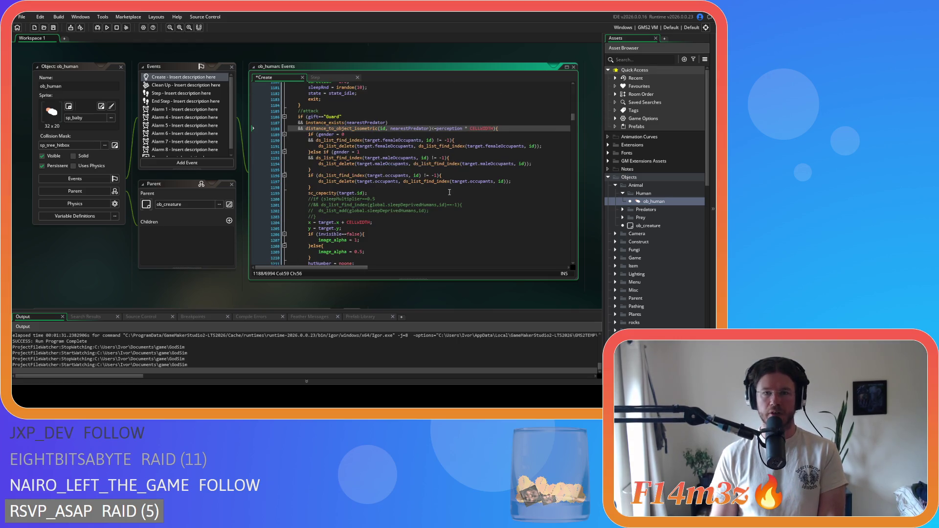
click(470, 128)
key(BackSpace)
key(Left)
key(BackSpace)
click(504, 117)
- Search the Create code for state_warming and review its occurrences near the state definition
key(ctrl+f)
text(state)
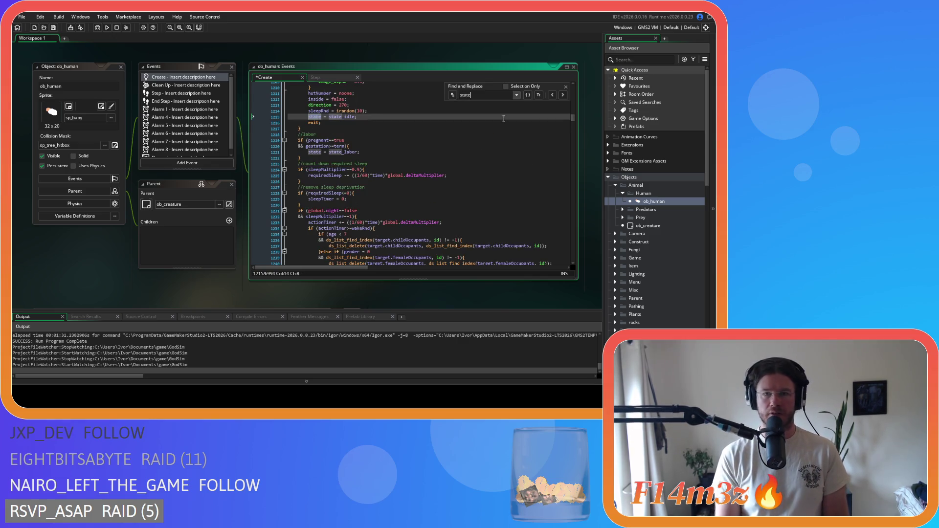
text(=warming)
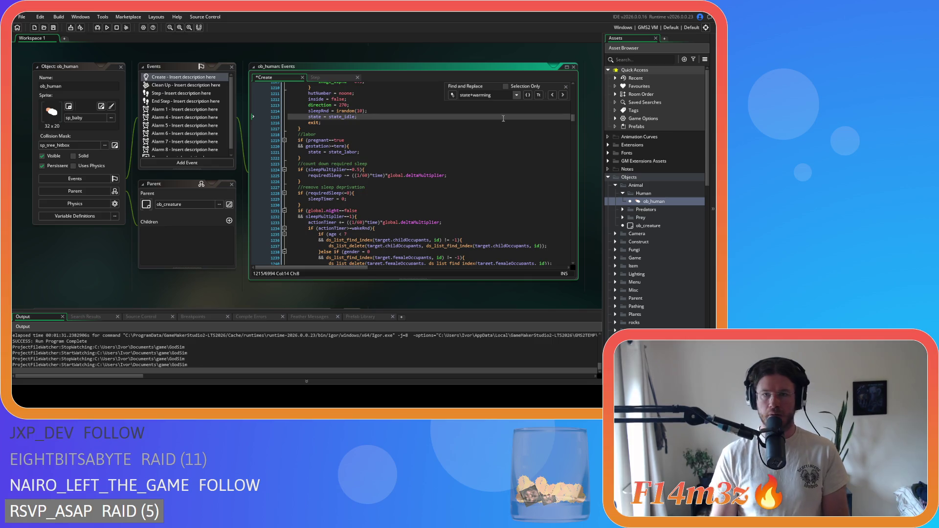
click(473, 95)
key(BackSpace)
text(_)
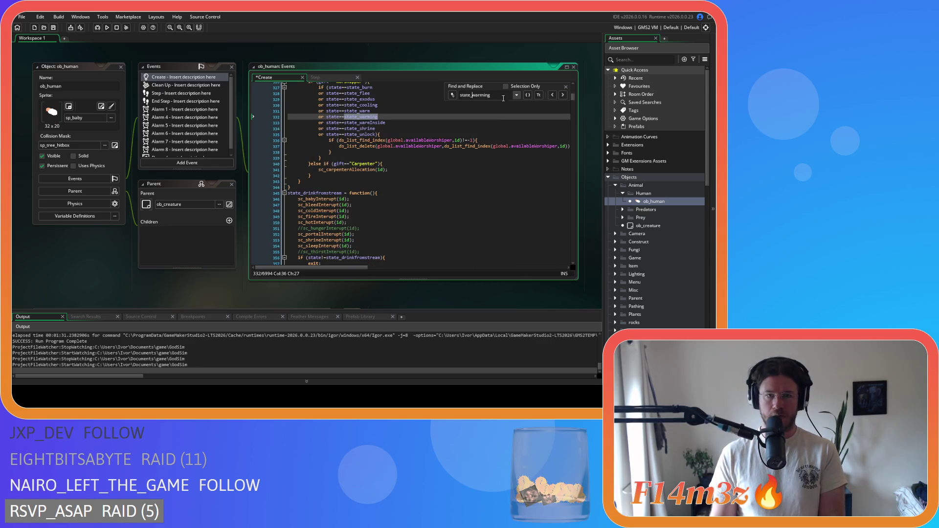
click(564, 95)
click(564, 95)
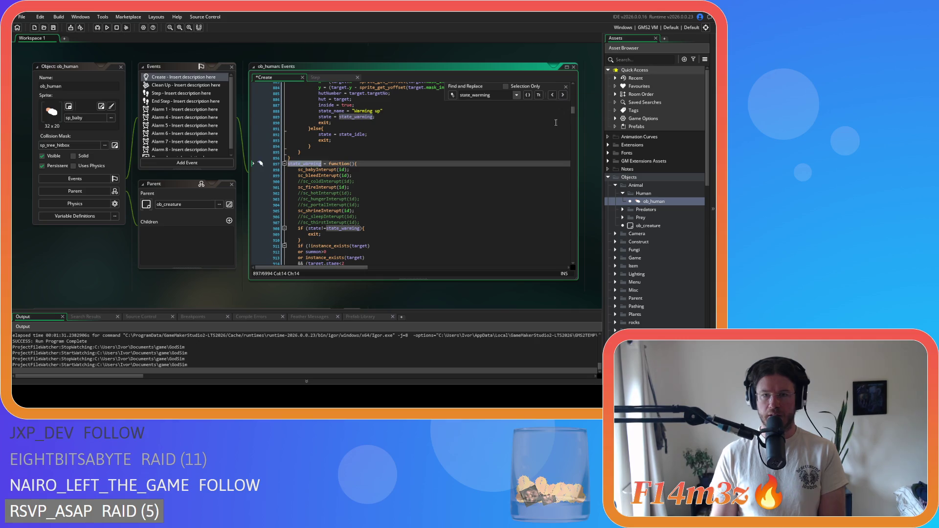
scroll(543, 131, down, 10)
scroll(542, 132, down, 14)
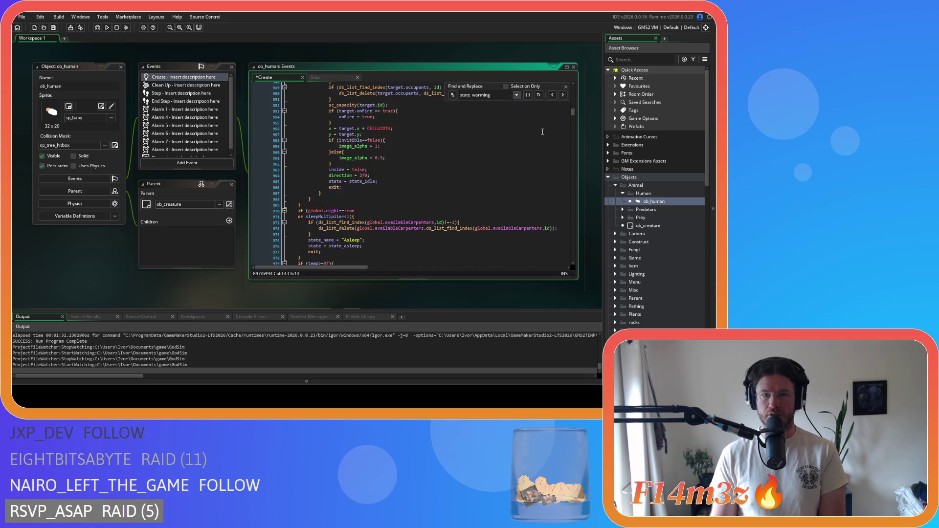
scroll(543, 133, up, 7)
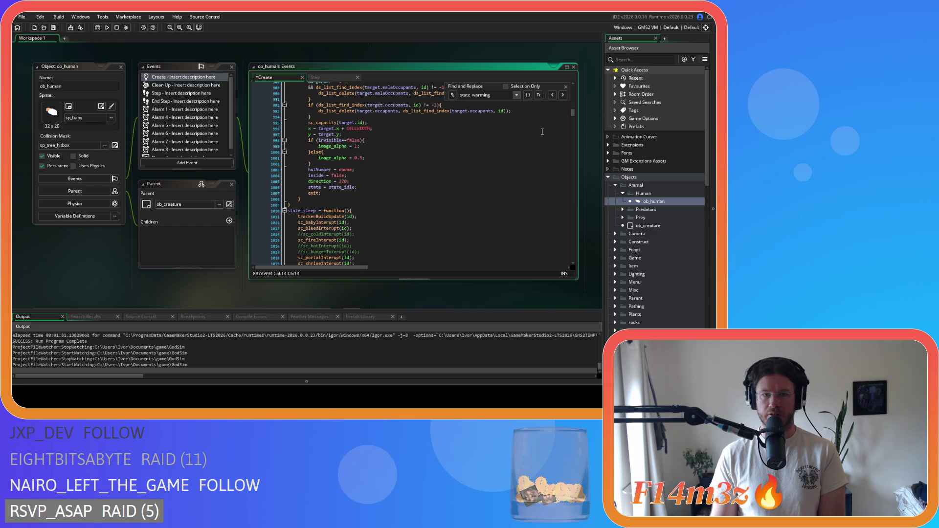
click(567, 87)
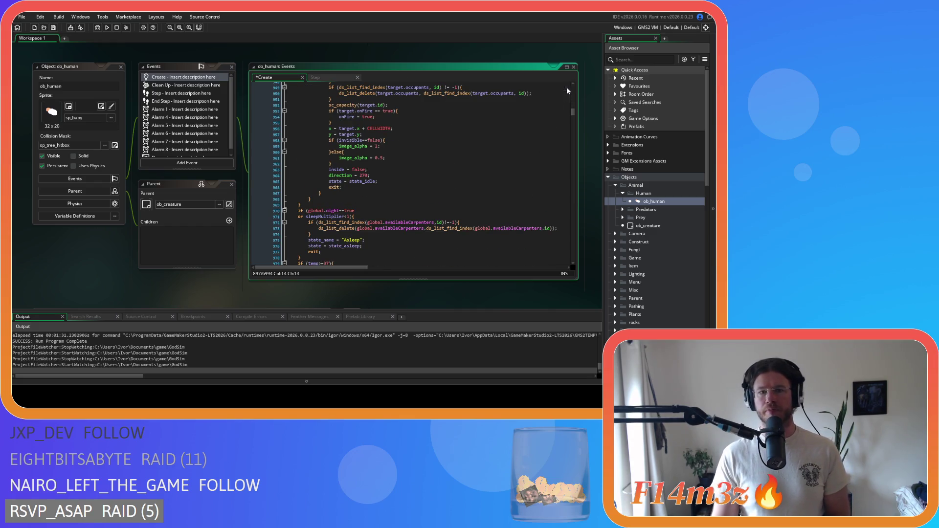
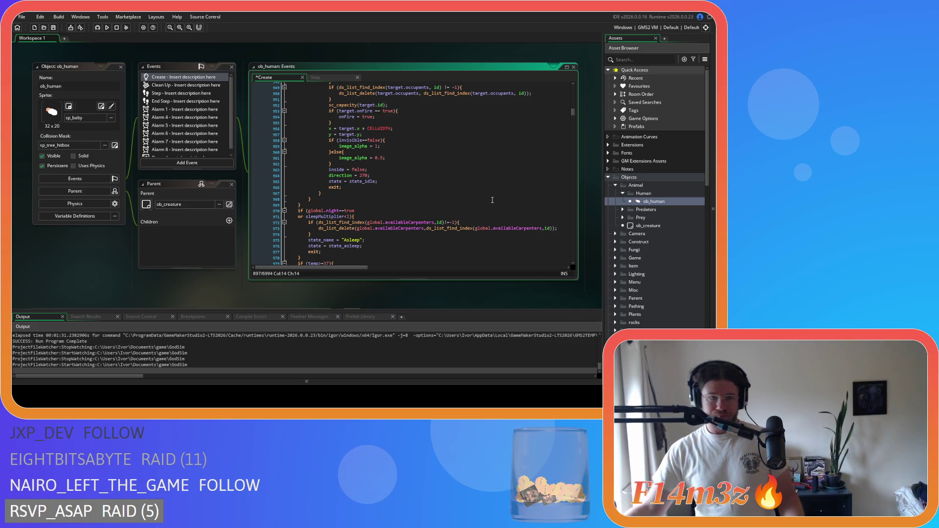
- Search the Create code for state_asleep and jump to its function definition near line 1069
click(480, 195)
key(ctrl+f)
text(s)
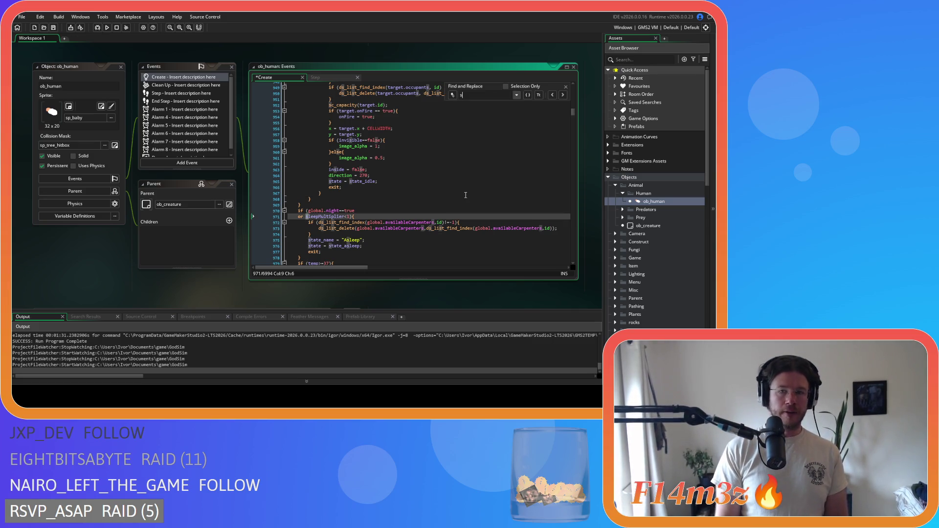
text(tate_asleep)
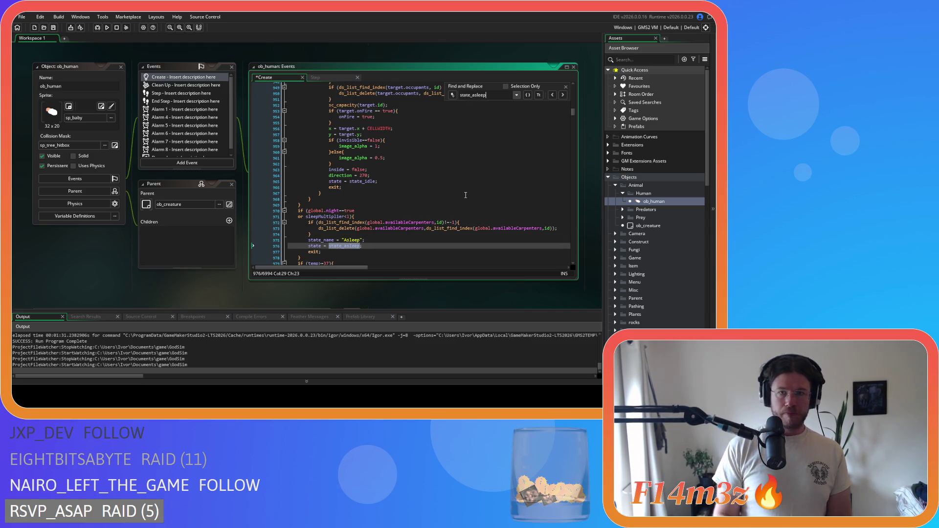
click(561, 95)
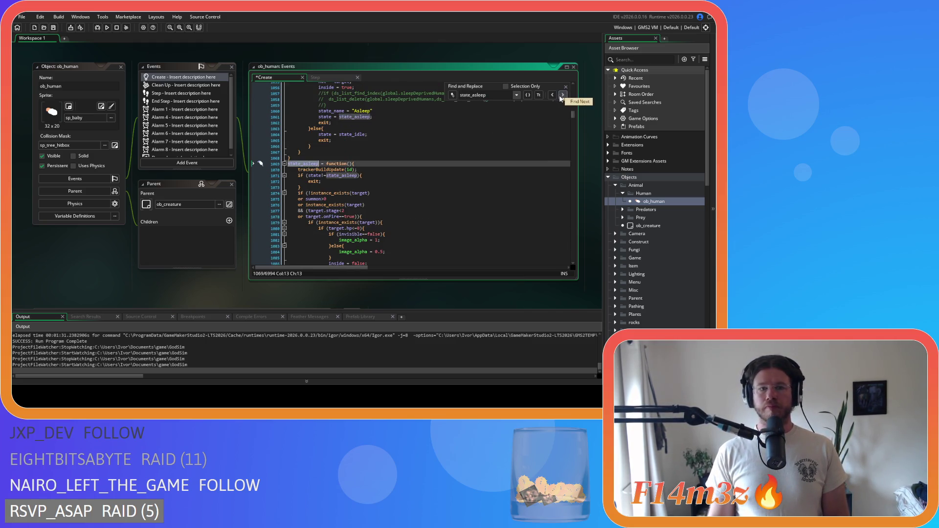
scroll(496, 189, down, 5)
scroll(497, 189, down, 10)
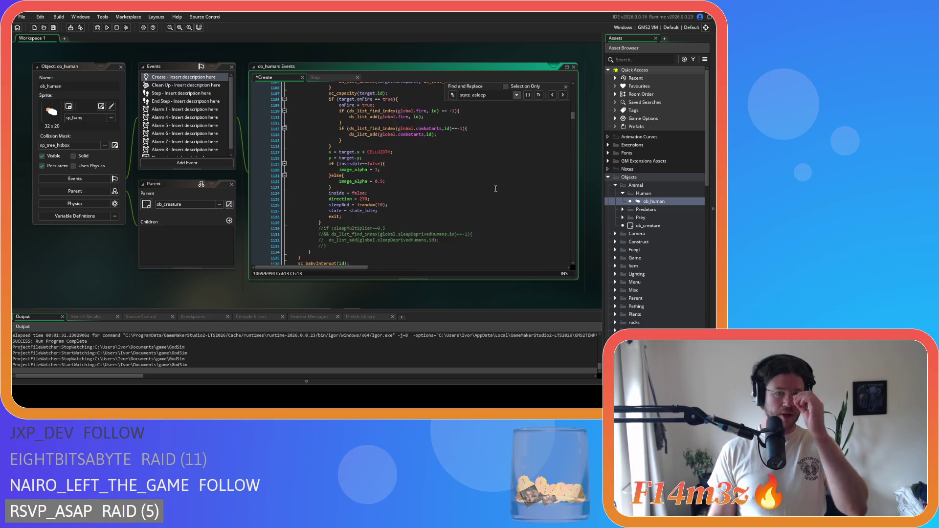
scroll(496, 189, up, 15)
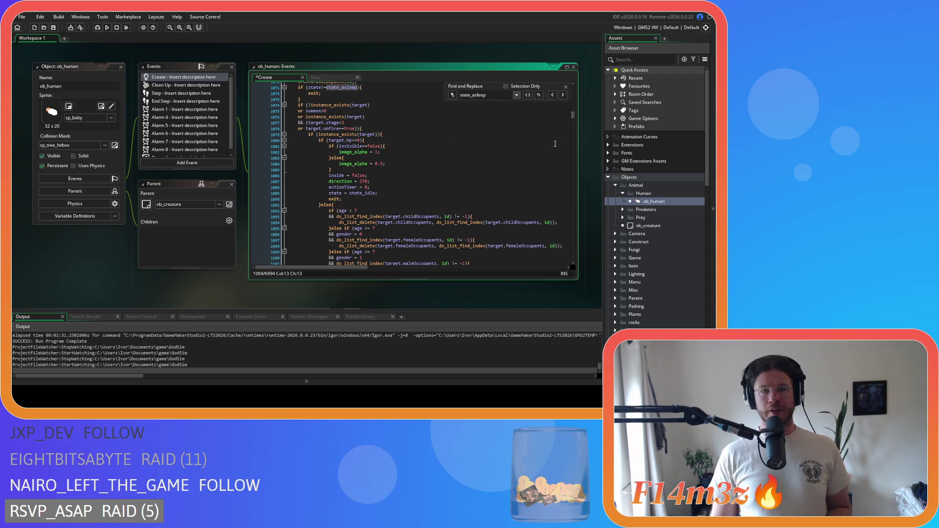
click(565, 86)
- Review the occupant-list removal code around the actionTimer line in state_asleep
click(465, 186)
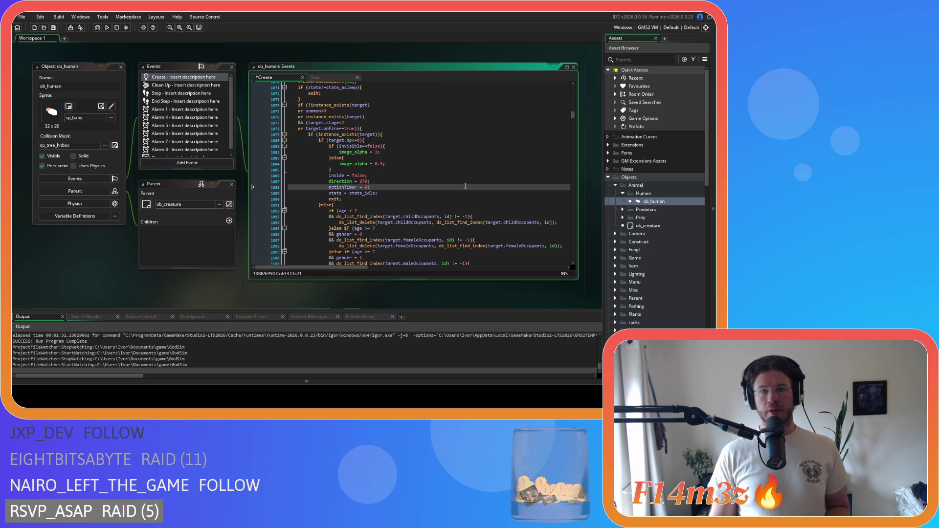
scroll(466, 185, down, 8)
scroll(465, 186, up, 7)
scroll(465, 185, down, 8)
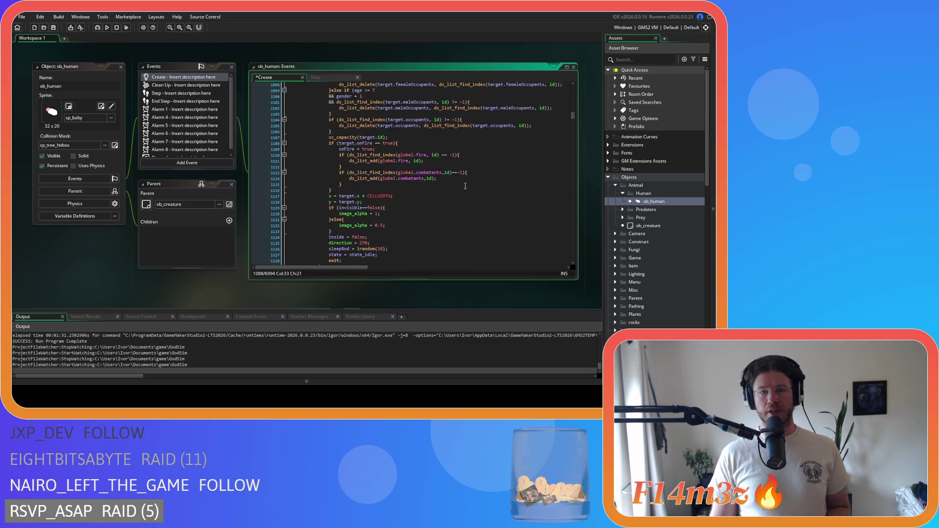
scroll(465, 186, up, 7)
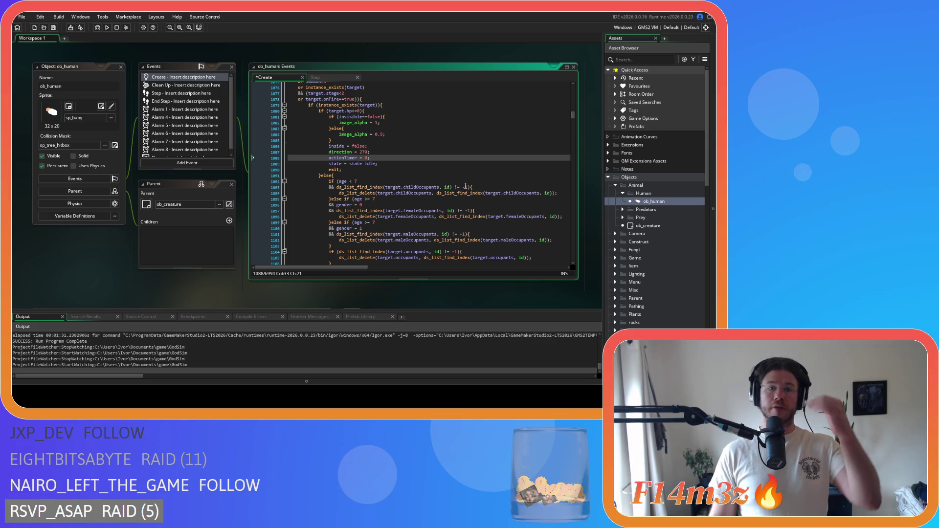
scroll(466, 185, down, 7)
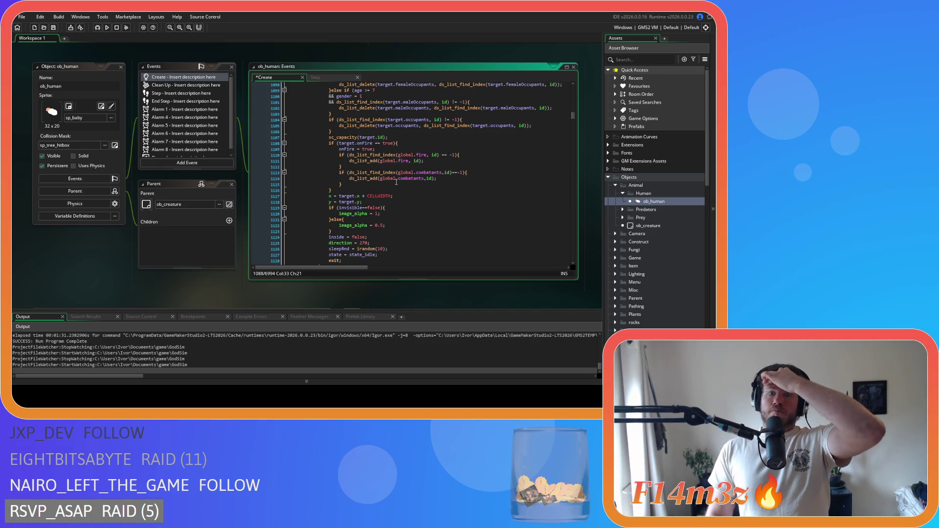
scroll(396, 182, up, 1)
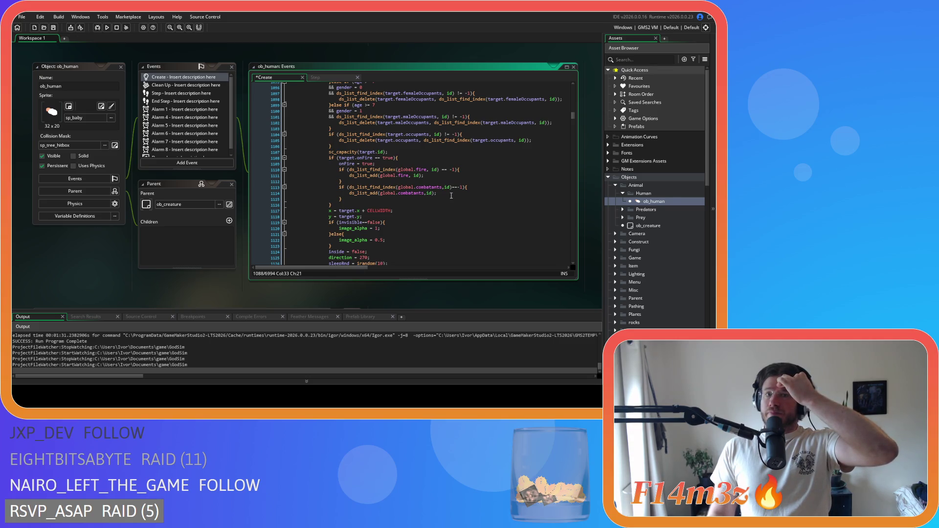
scroll(452, 196, up, 3)
scroll(451, 196, down, 5)
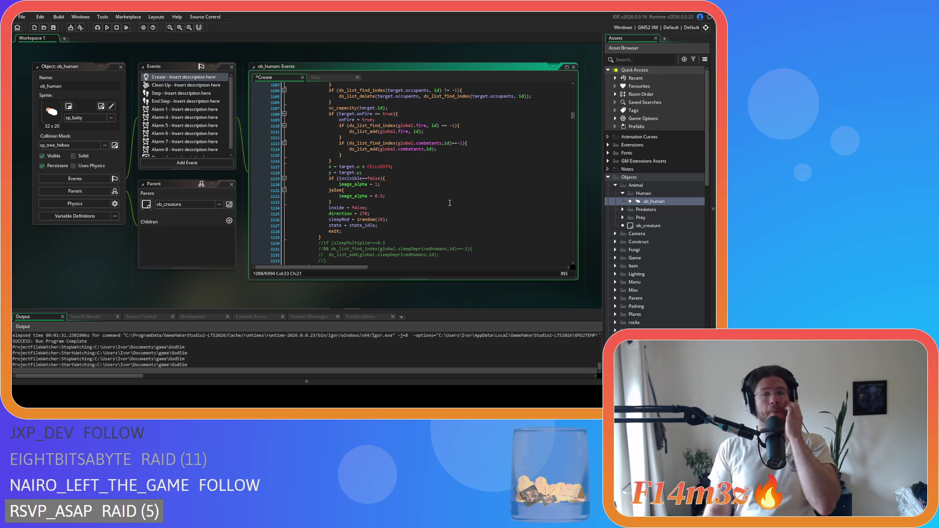
scroll(432, 192, up, 7)
scroll(433, 192, down, 3)
scroll(384, 174, up, 5)
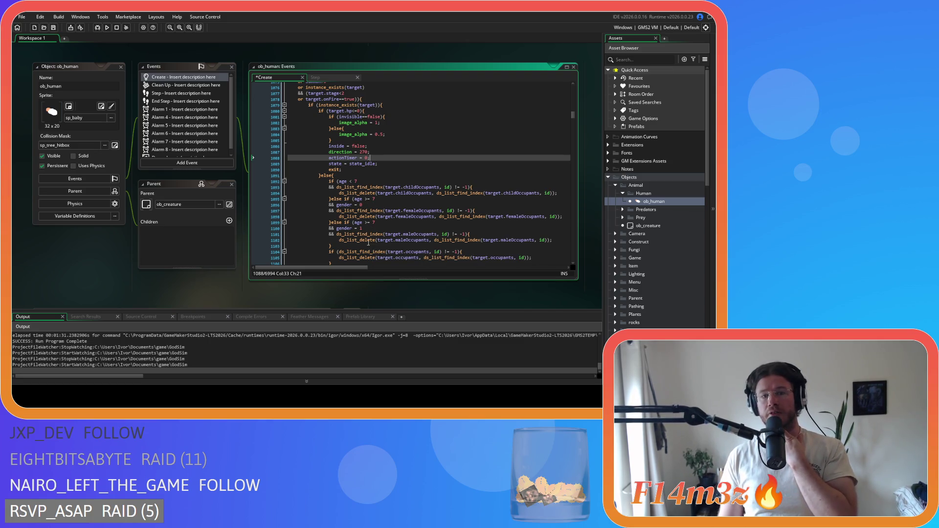
scroll(394, 181, up, 3)
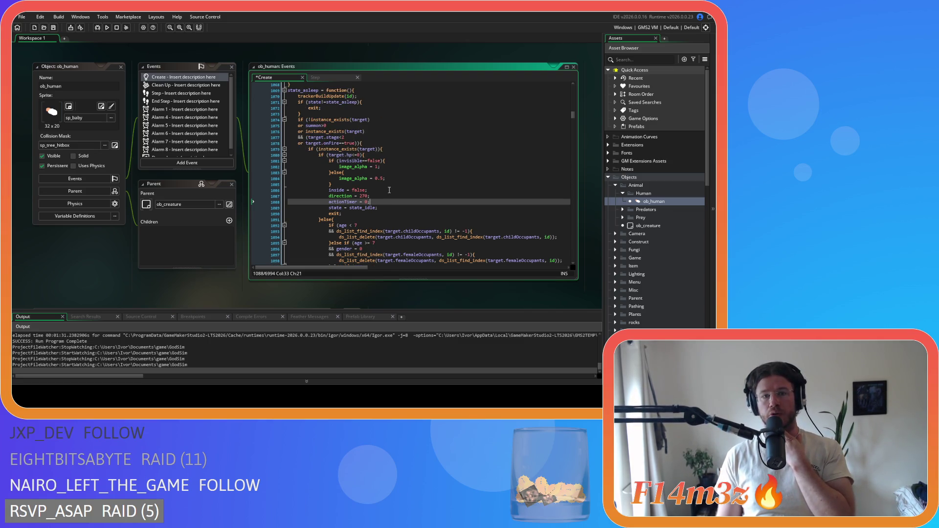
scroll(391, 191, down, 8)
scroll(411, 196, up, 3)
- Select the onFire block that adds the human to global.fire and global.combatants
mouse_move(419, 128)
mouse_down()
mouse_move(424, 205)
mouse_move(345, 171)
mouse_move(382, 198)
mouse_move(339, 158)
mouse_up()
scroll(426, 212, down, 3)
scroll(395, 210, down, 3)
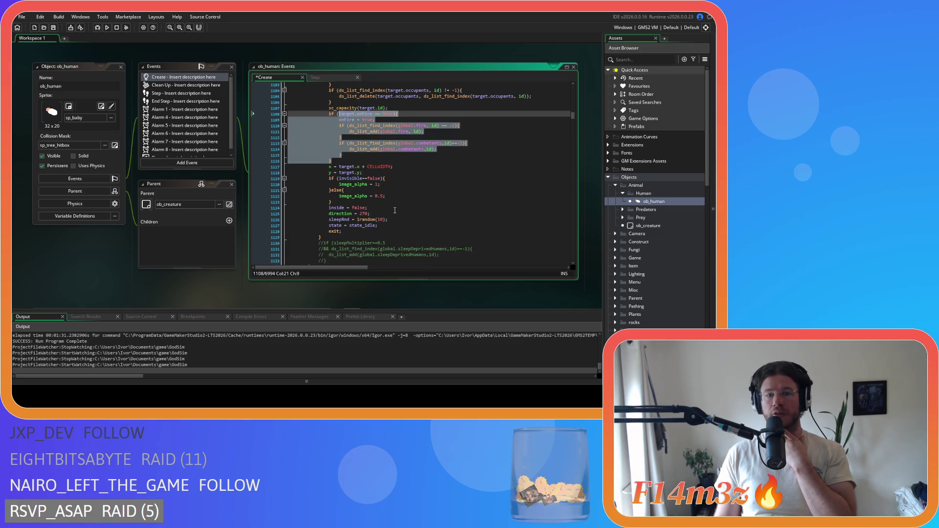
scroll(395, 211, up, 3)
scroll(395, 211, up, 2)
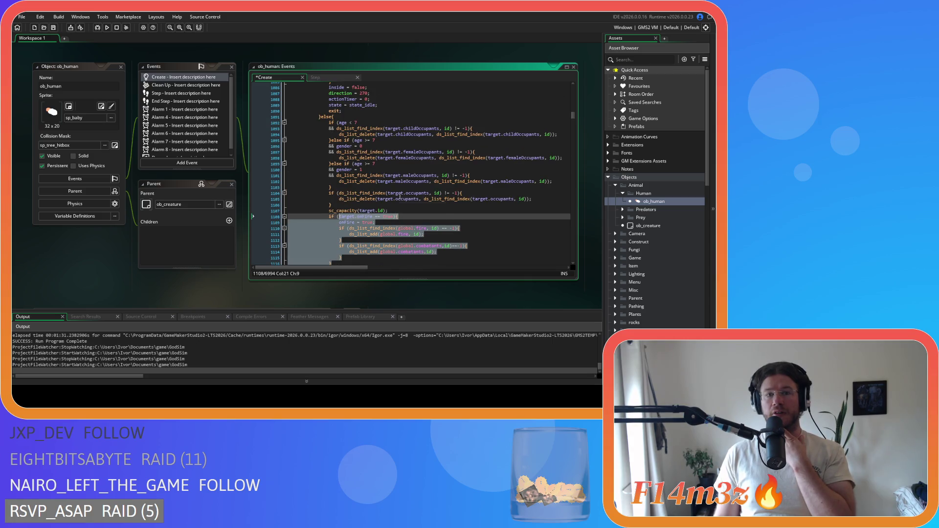
scroll(401, 196, up, 2)
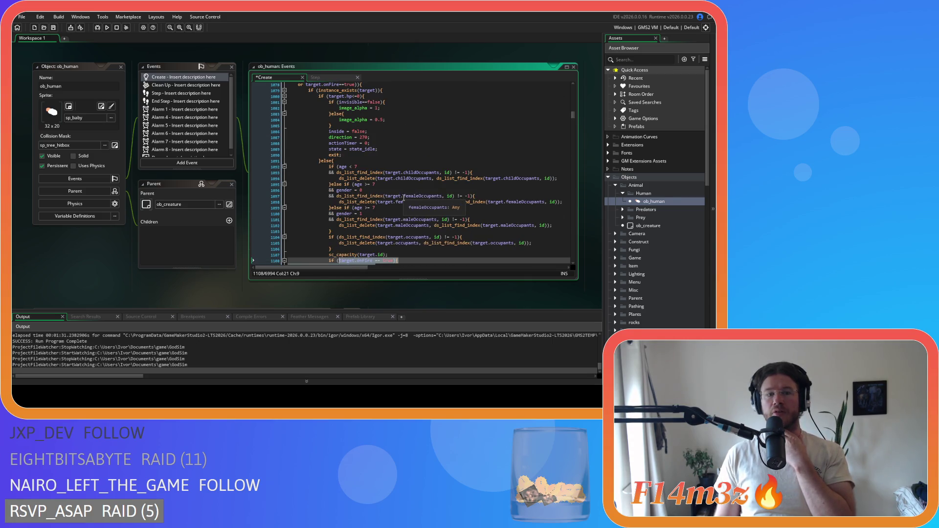
mouse_move(385, 221)
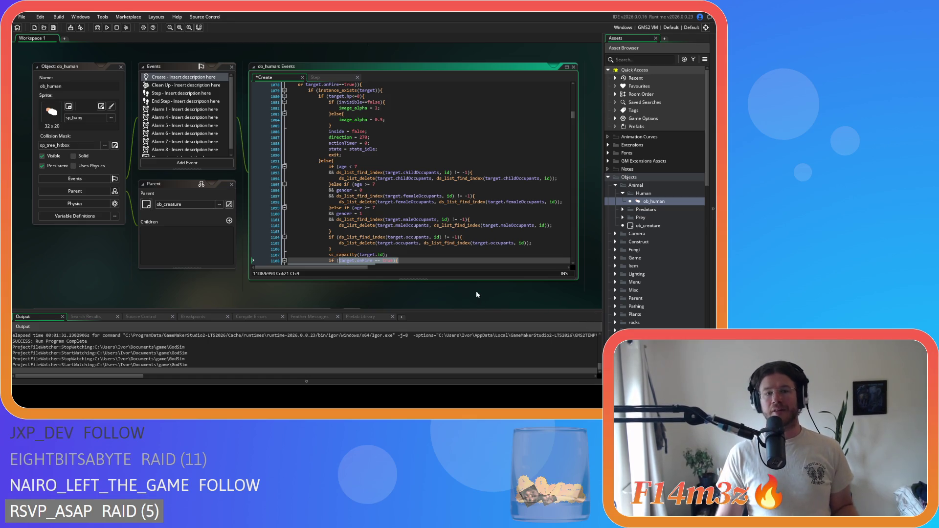
key(shift+Down)
key(shift+Down)
key(shift+Down)
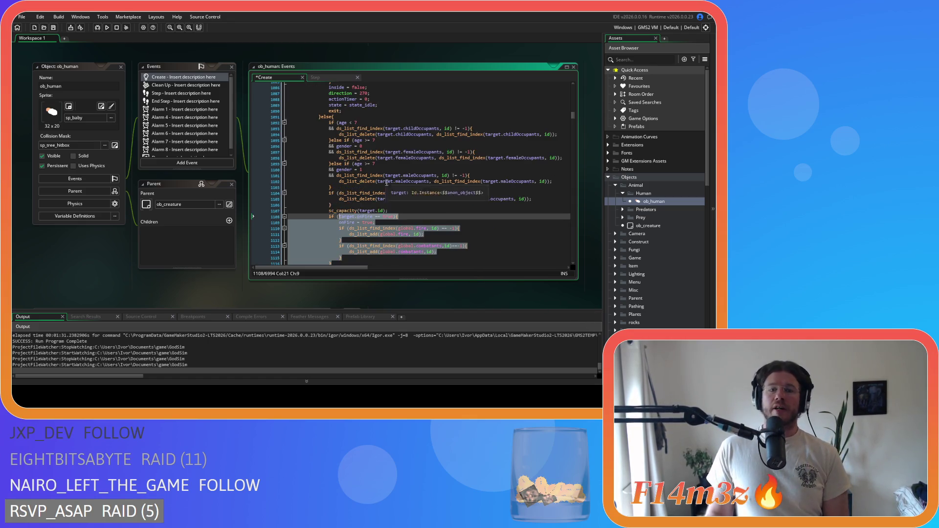
mouse_move(336, 128)
mouse_down()
mouse_move(440, 135)
mouse_move(489, 205)
mouse_up()
scroll(489, 218, down, 2)
scroll(489, 218, down, 4)
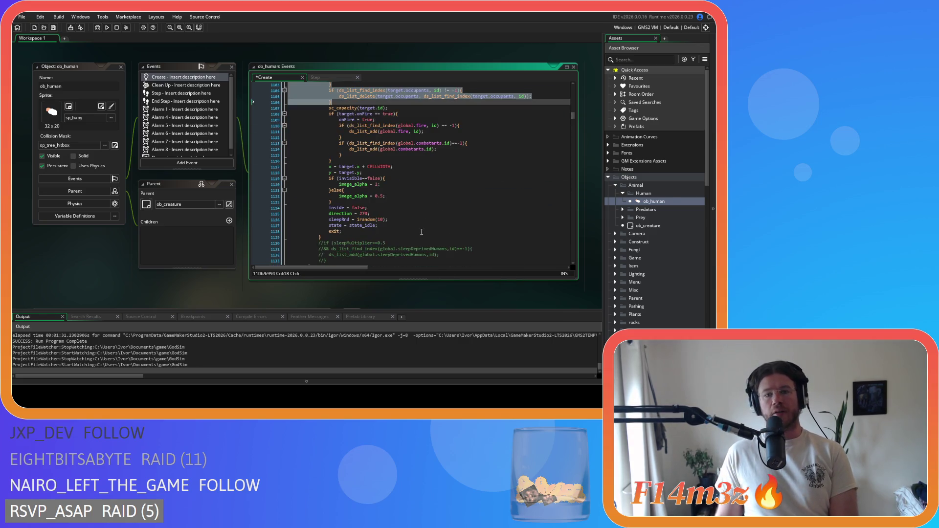
drag(377, 226, 392, 204)
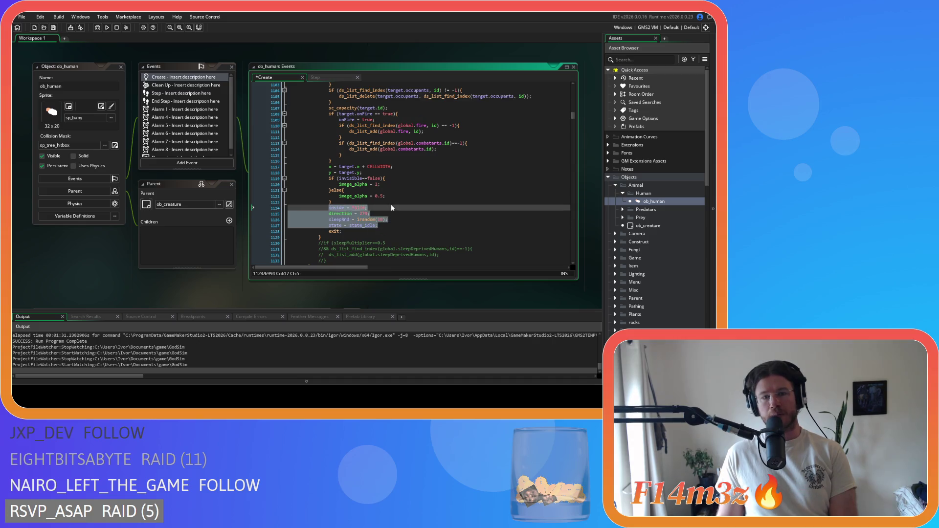
scroll(391, 204, up, 1)
mouse_move(389, 239)
mouse_down()
mouse_move(352, 186)
mouse_move(329, 182)
mouse_up()
scroll(386, 190, up, 3)
mouse_move(394, 167)
mouse_down()
mouse_move(342, 97)
mouse_move(323, 85)
mouse_move(321, 92)
mouse_up()
mouse_move(341, 235)
mouse_down()
mouse_move(337, 198)
mouse_move(323, 186)
mouse_up()
scroll(372, 210, down, 3)
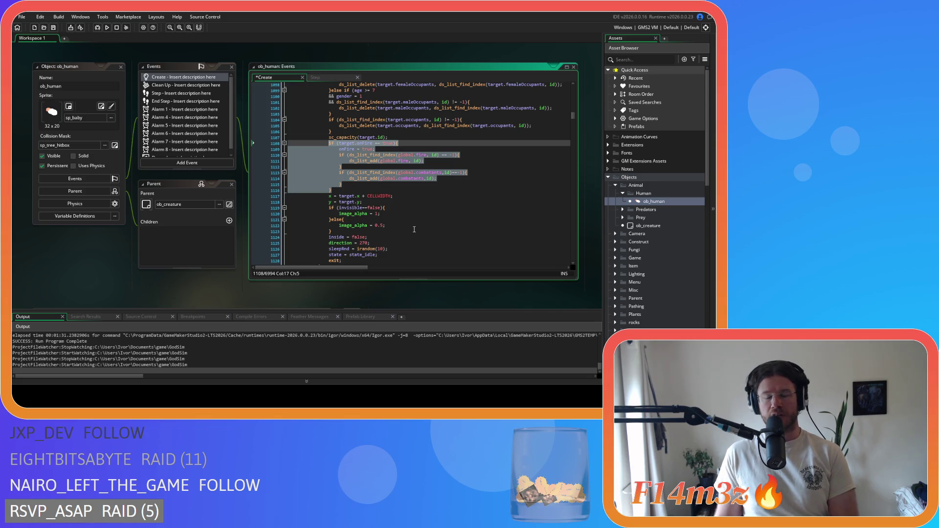
scroll(415, 230, down, 2)
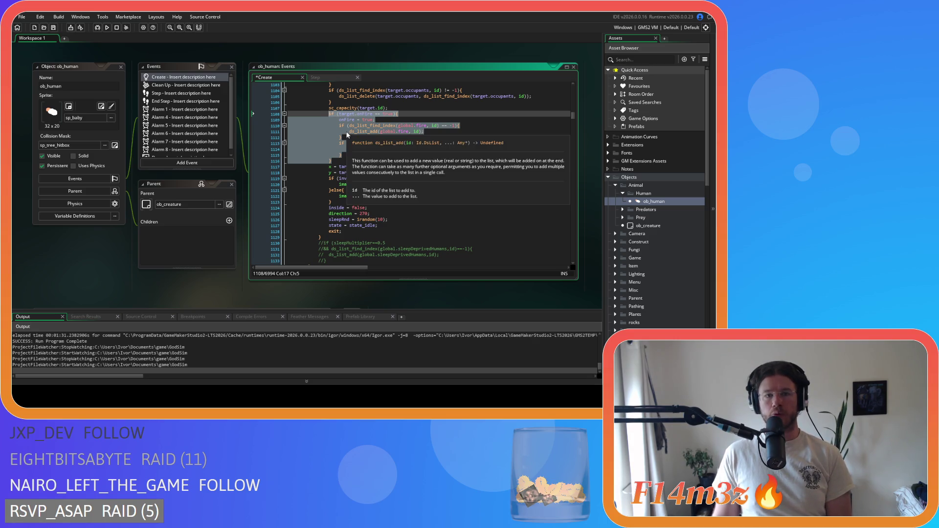
mouse_move(337, 123)
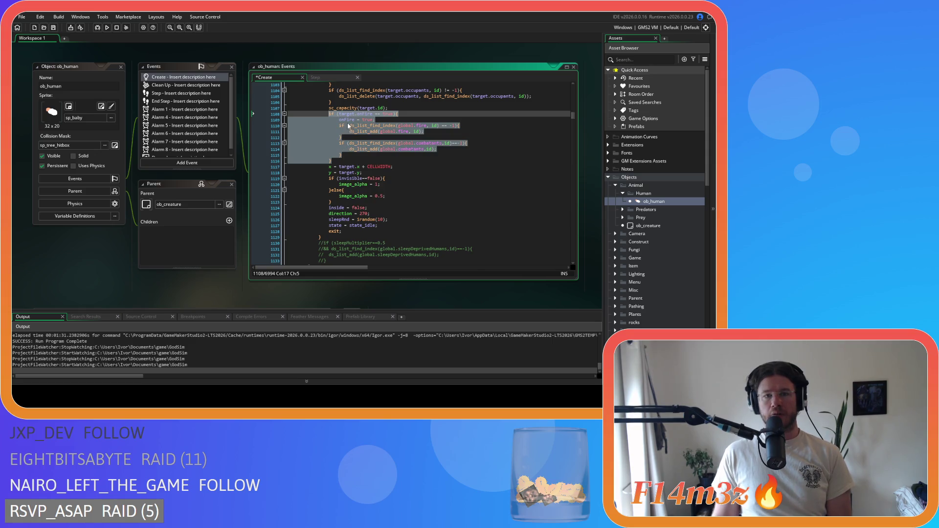
scroll(404, 257, up, 5)
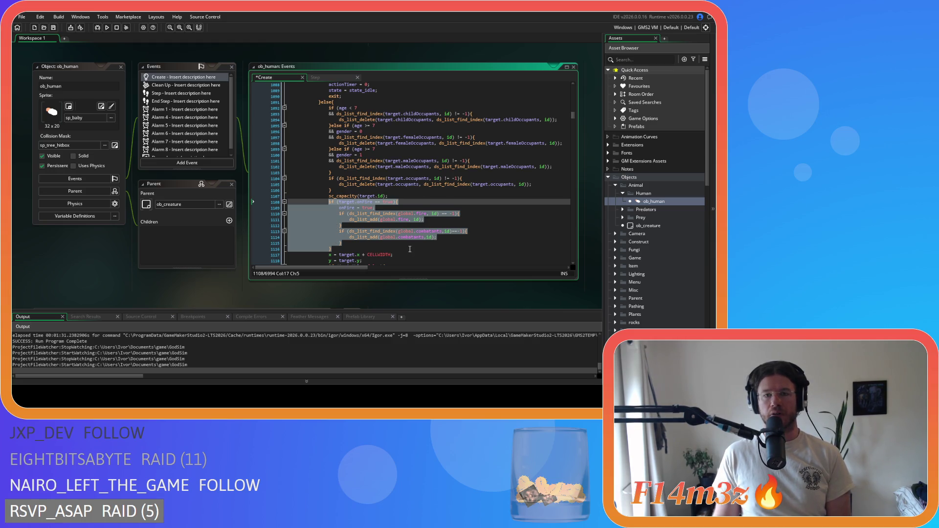
scroll(410, 250, up, 2)
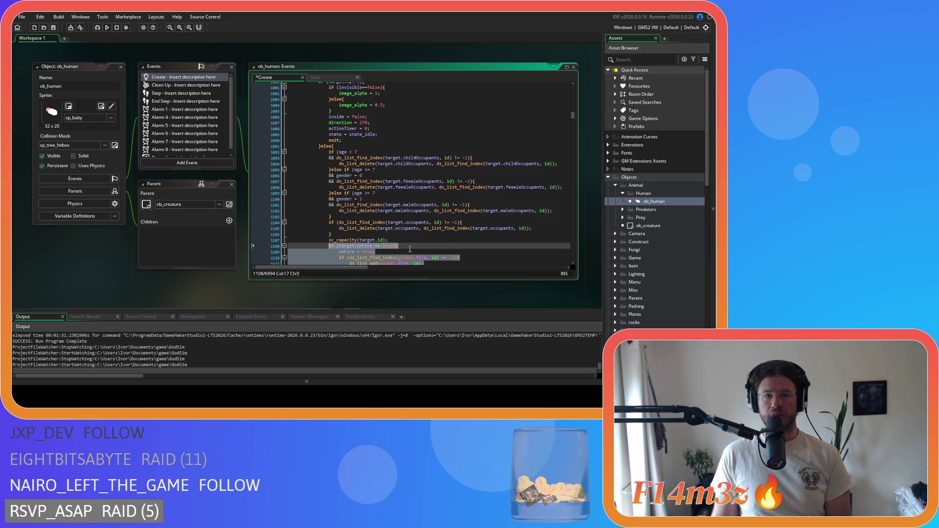
scroll(410, 249, up, 1)
scroll(392, 118, down, 2)
mouse_move(378, 160)
mouse_down()
mouse_move(377, 274)
mouse_move(376, 220)
mouse_up()
scroll(436, 198, down, 3)
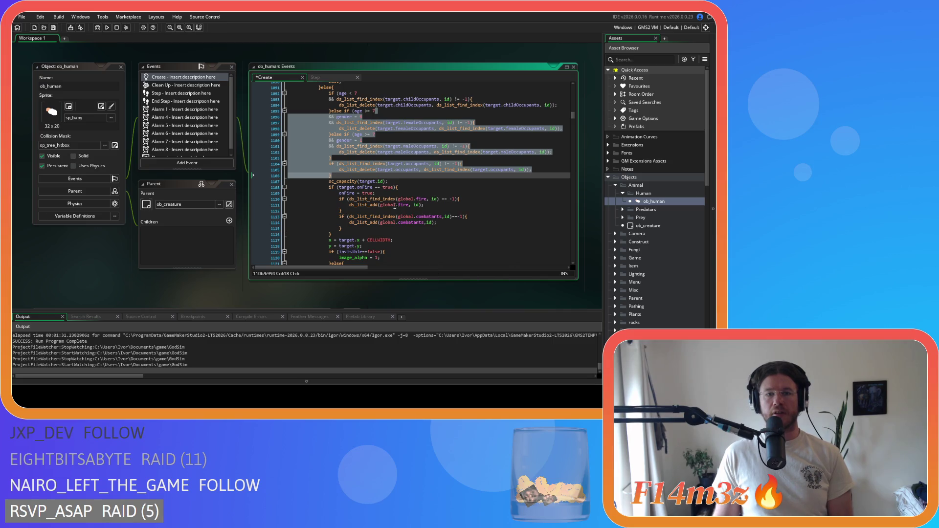
mouse_move(354, 207)
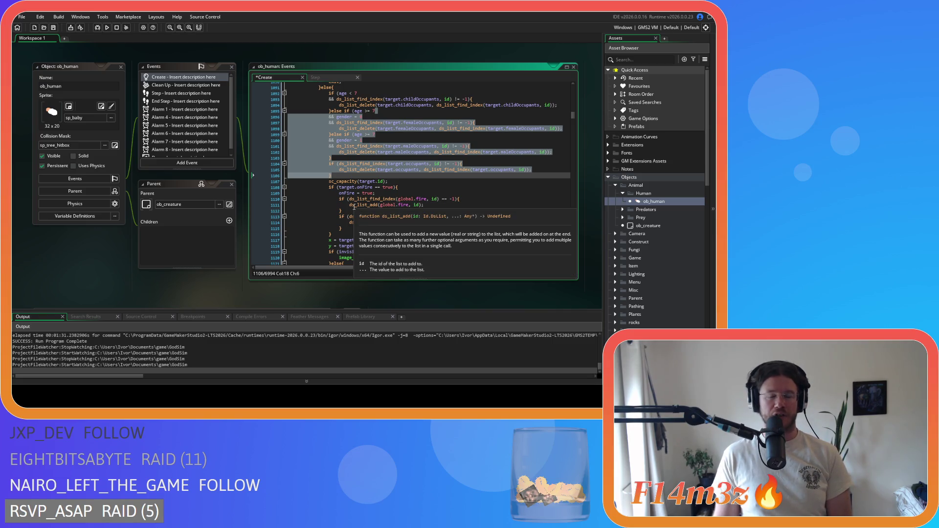
scroll(354, 208, up, 7)
key(ctrl+z)
key(ctrl+z)
key(ctrl+z)
click(451, 206)
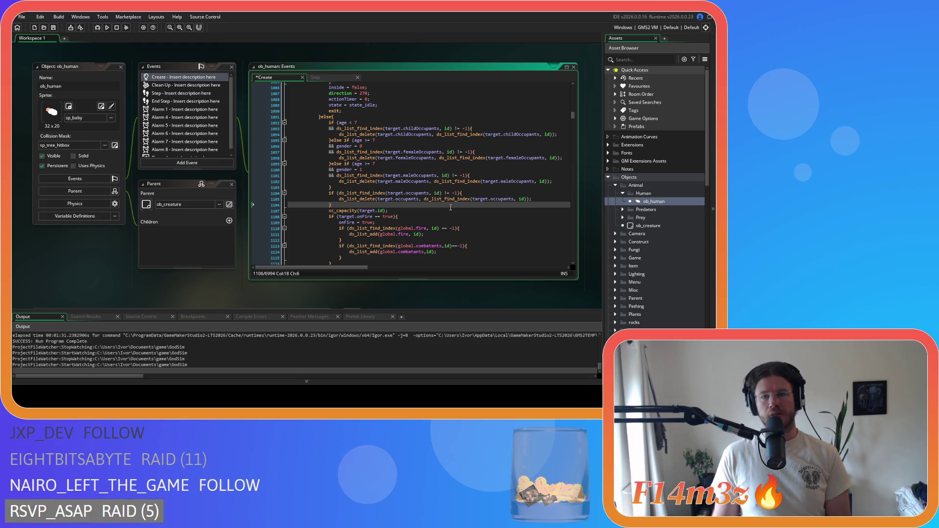
scroll(450, 208, down, 3)
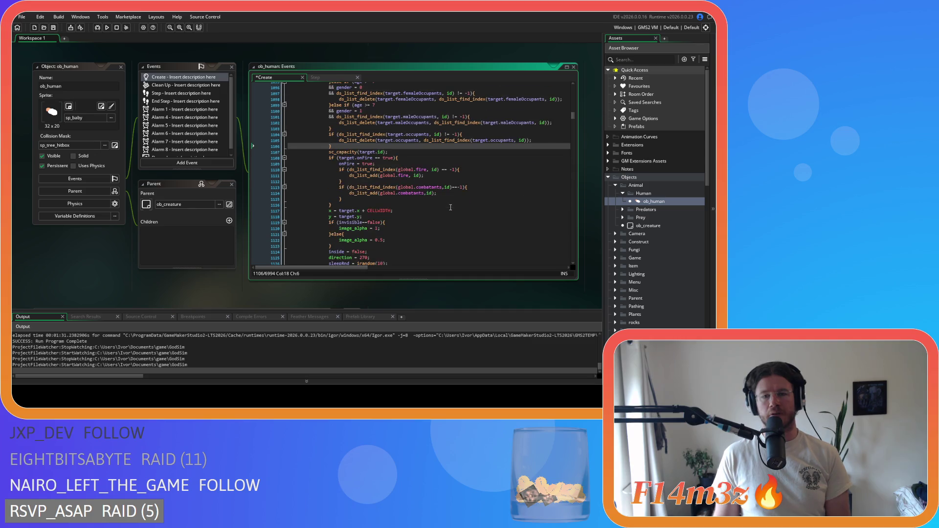
scroll(450, 208, up, 3)
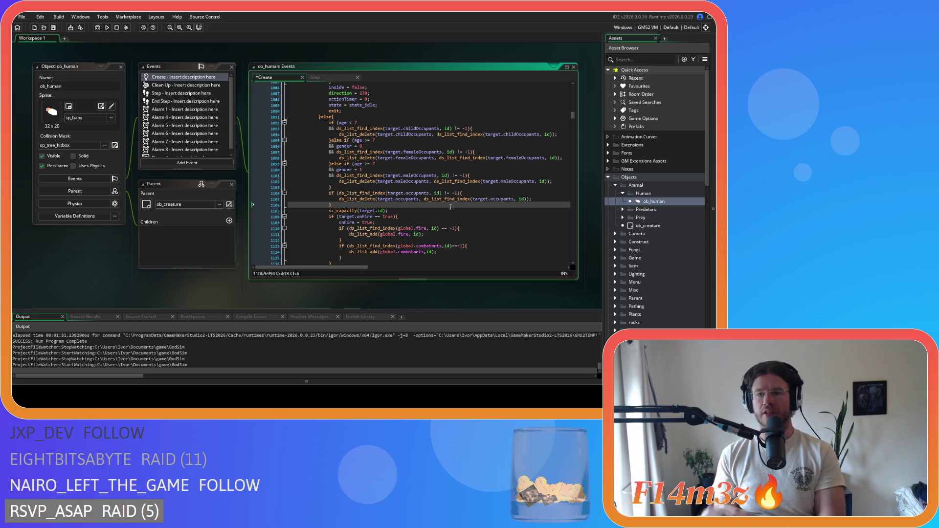
- Open the sc_bleedInterupt script from the Scripts > Interupts folder
scroll(645, 287, down, 6)
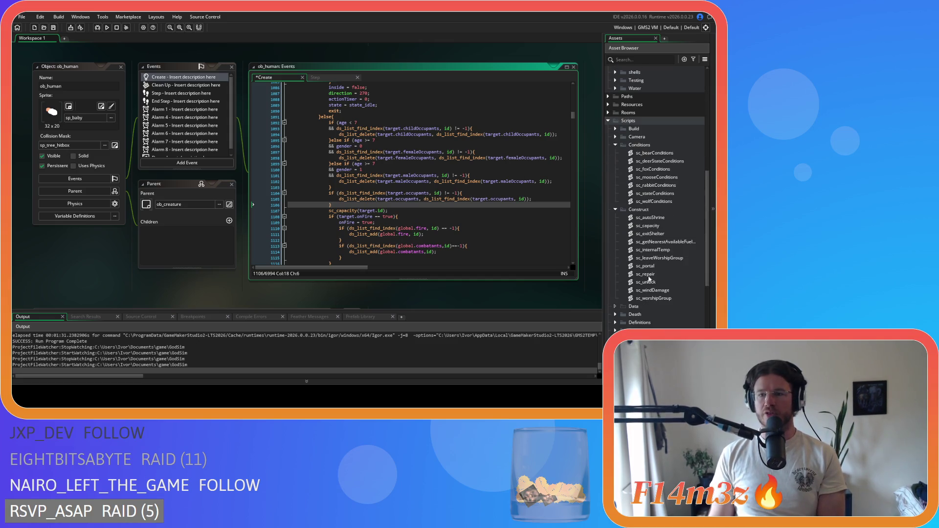
scroll(657, 217, down, 2)
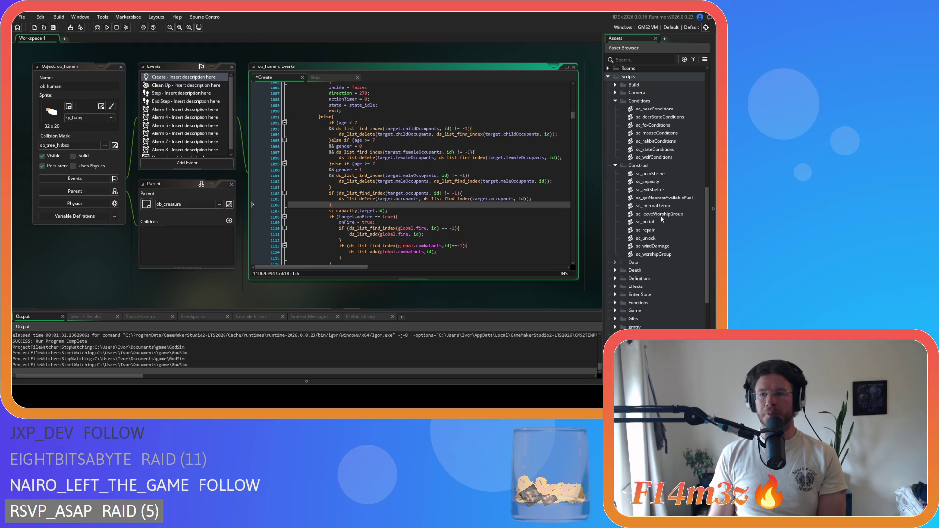
click(651, 190)
scroll(642, 243, down, 3)
scroll(650, 257, down, 3)
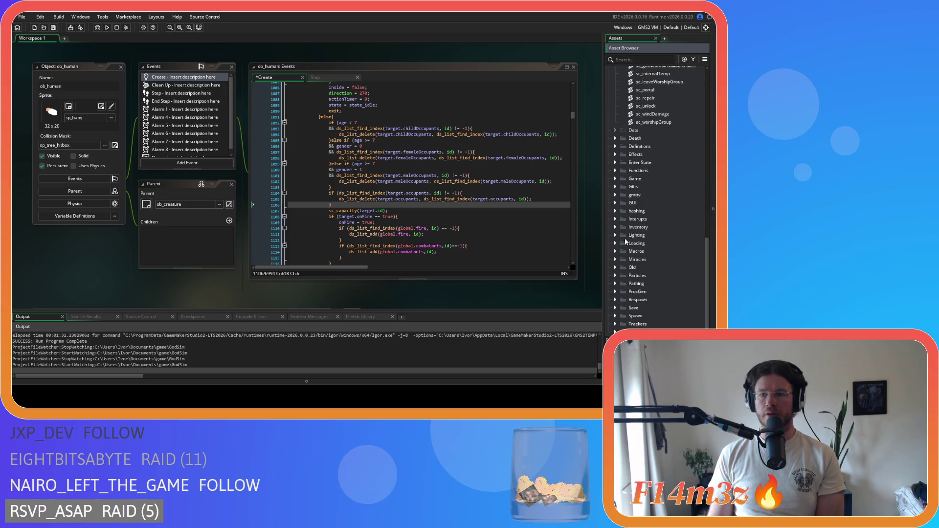
click(616, 220)
double_click(667, 234)
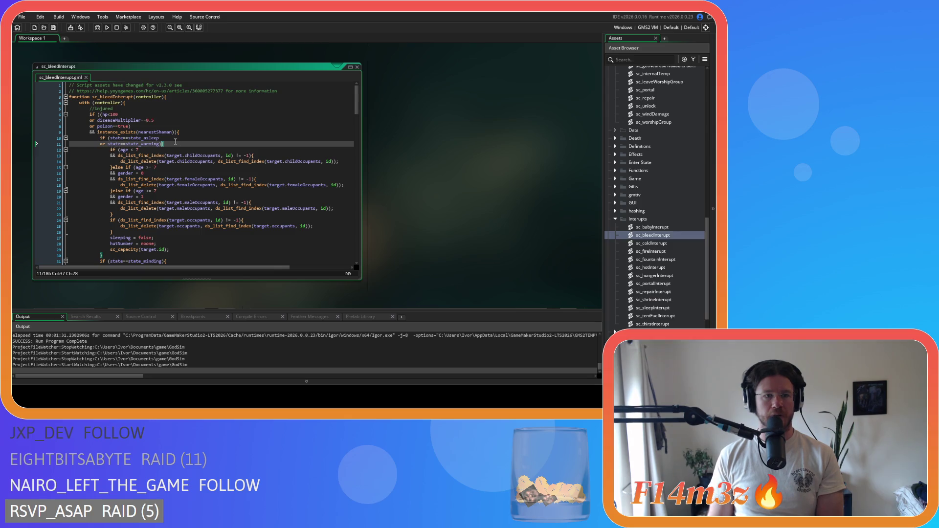
- Inspect the asleep-or-warming state check and occupant-list removal block on lines 10–28
shift+click(99, 138)
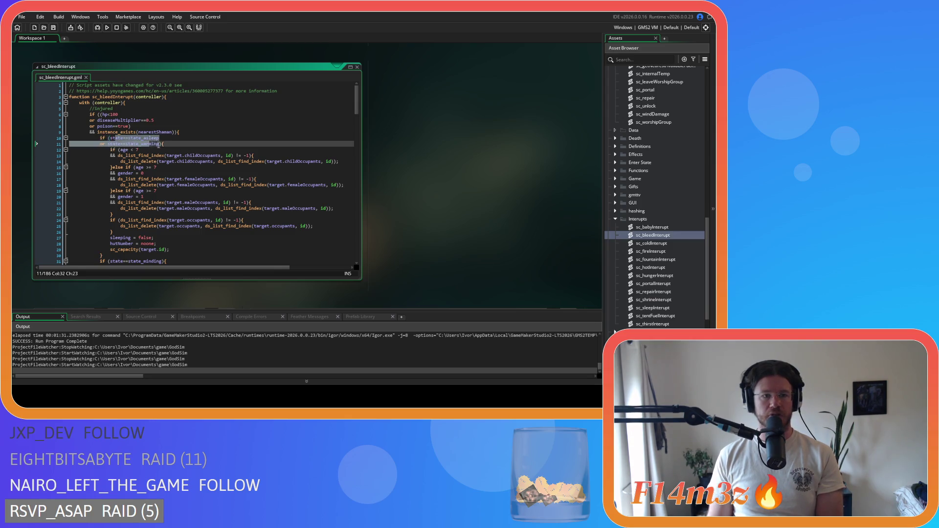
click(163, 144)
shift+click(98, 139)
click(163, 144)
shift+click(99, 139)
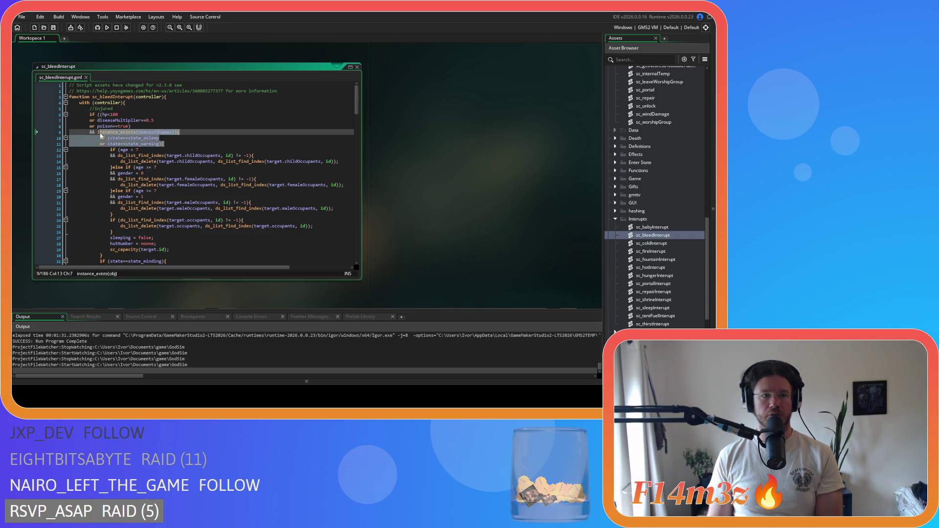
mouse_move(160, 155)
mouse_move(110, 149)
mouse_down()
mouse_move(156, 185)
mouse_move(191, 231)
mouse_up()
- Jump from sc_bleedInterupt to the guard sleep-state check in sc_stateConditions
scroll(191, 231, down, 15)
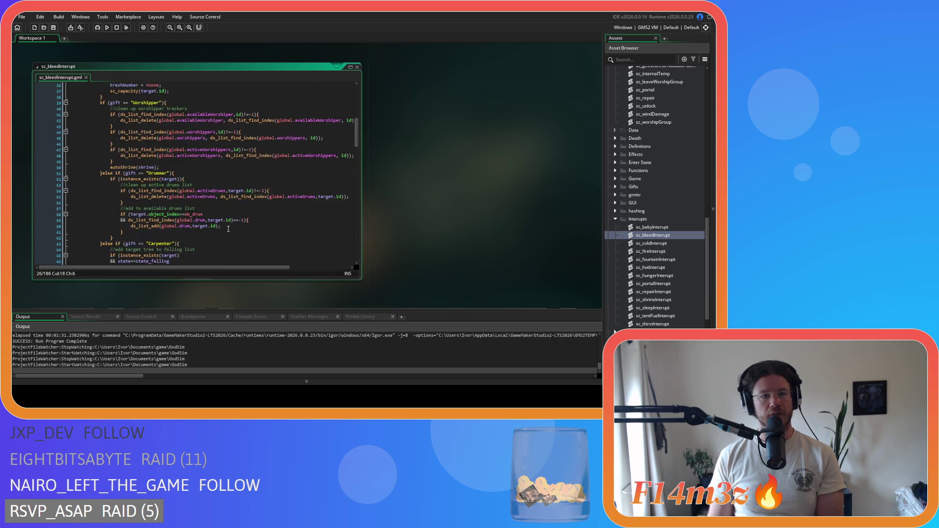
scroll(212, 214, down, 8)
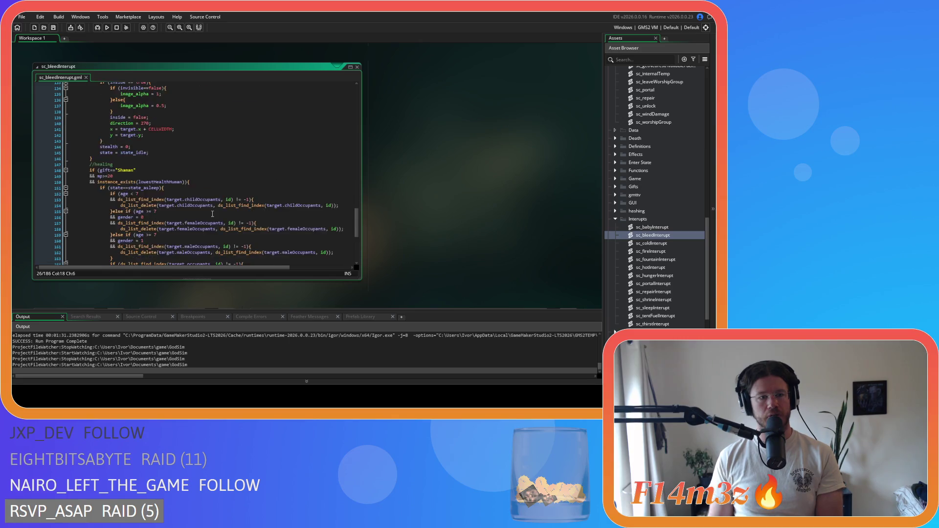
click(107, 200)
mouse_move(106, 200)
mouse_down()
mouse_move(93, 147)
mouse_move(77, 141)
mouse_up()
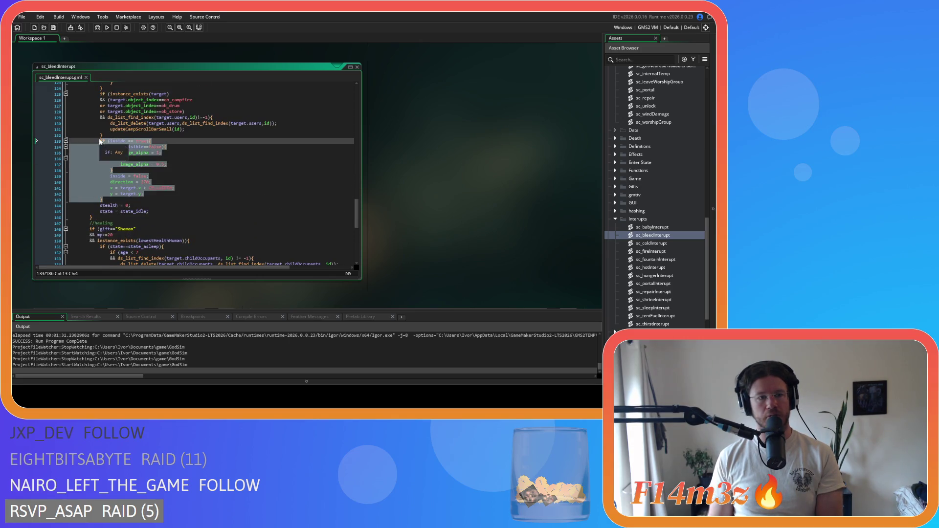
scroll(218, 192, up, 12)
scroll(217, 192, up, 15)
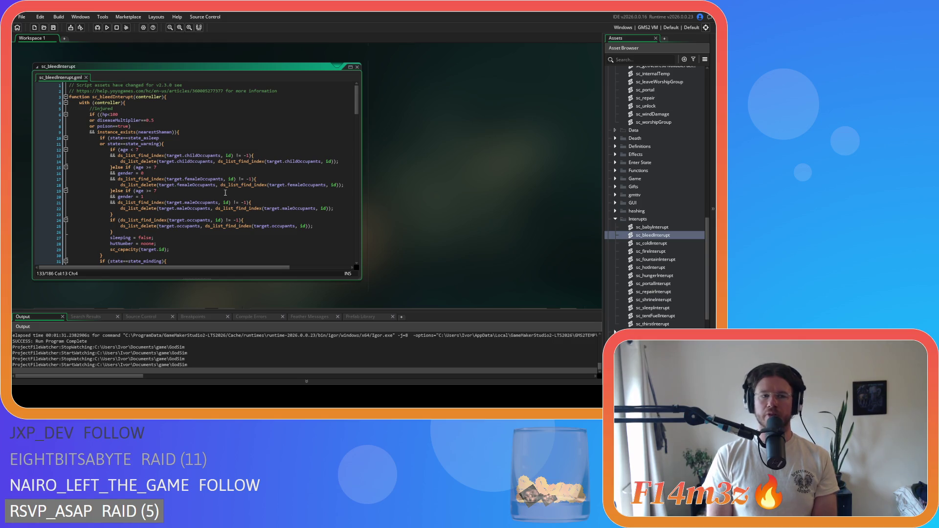
key(F12)
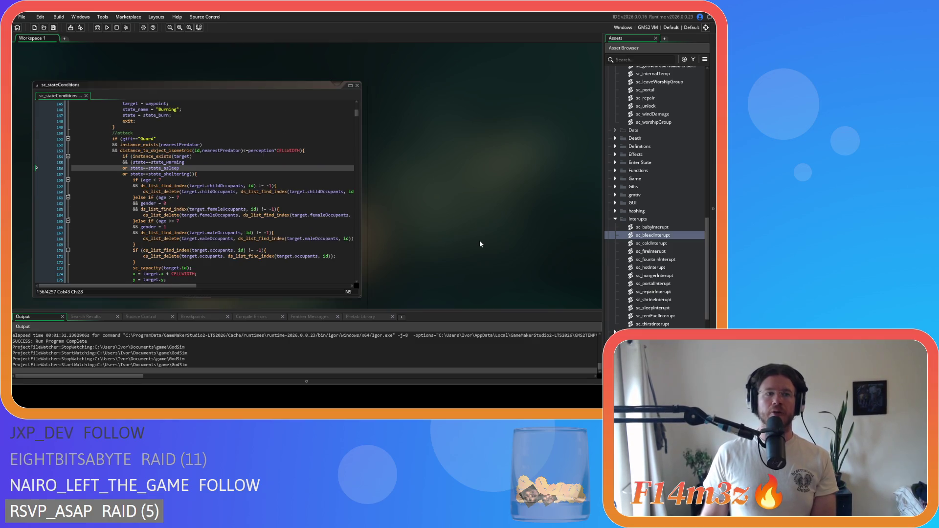
- Review the guard logic around the gender check in sc_stateConditions, lines 166–189
click(282, 228)
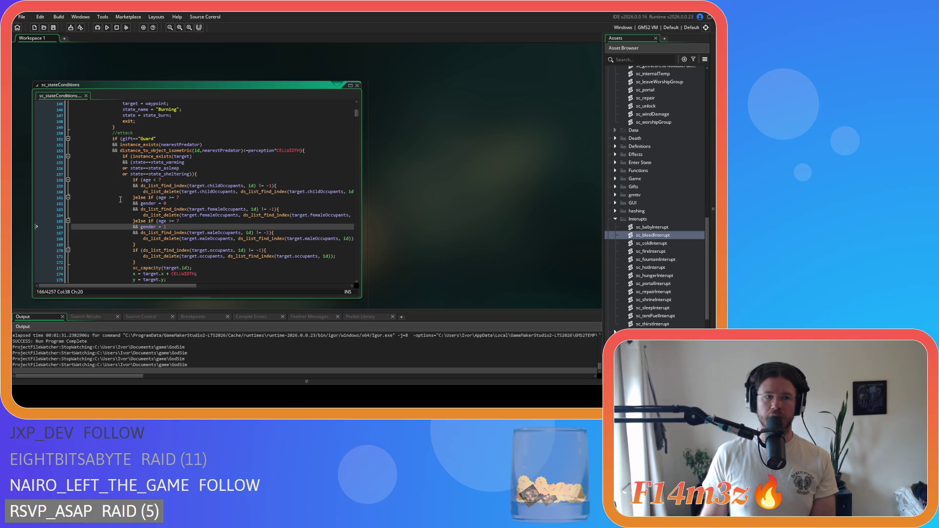
scroll(120, 199, down, 10)
scroll(424, 197, down, 5)
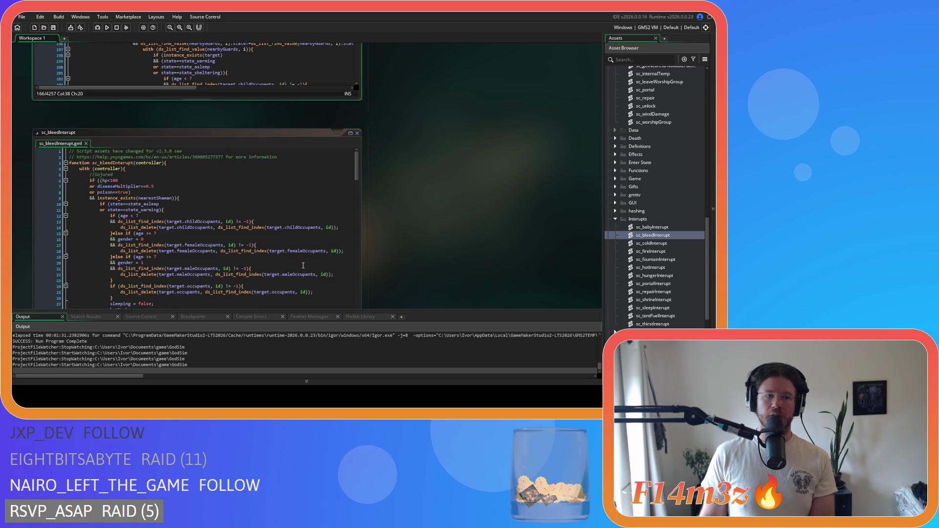
scroll(445, 244, up, 5)
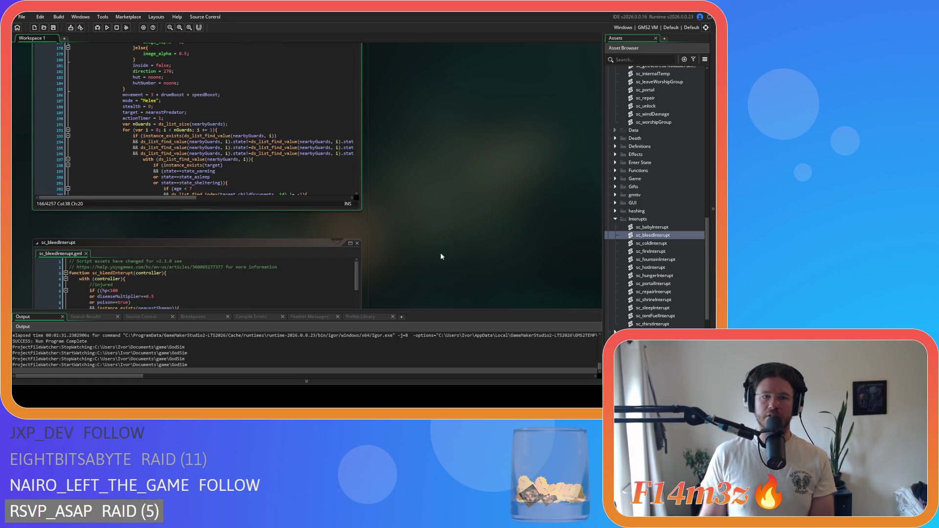
click(300, 178)
scroll(299, 178, up, 7)
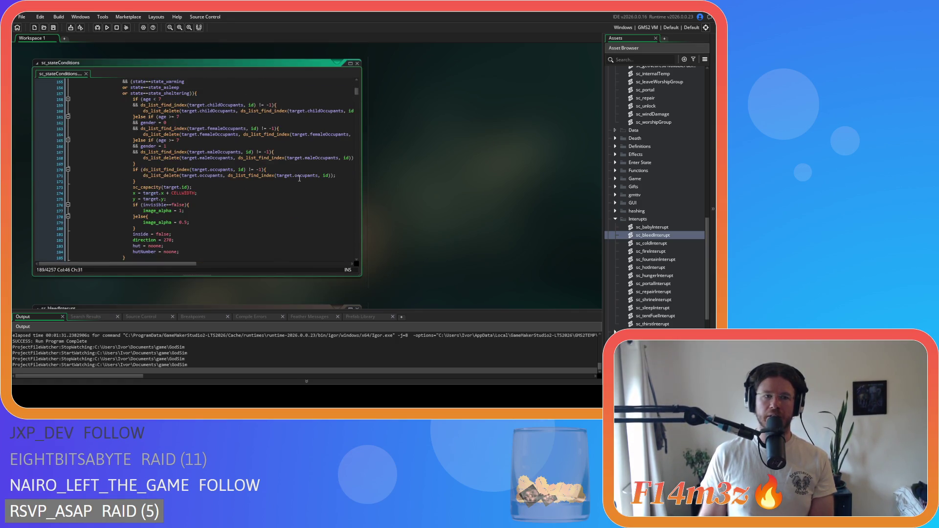
scroll(300, 179, down, 2)
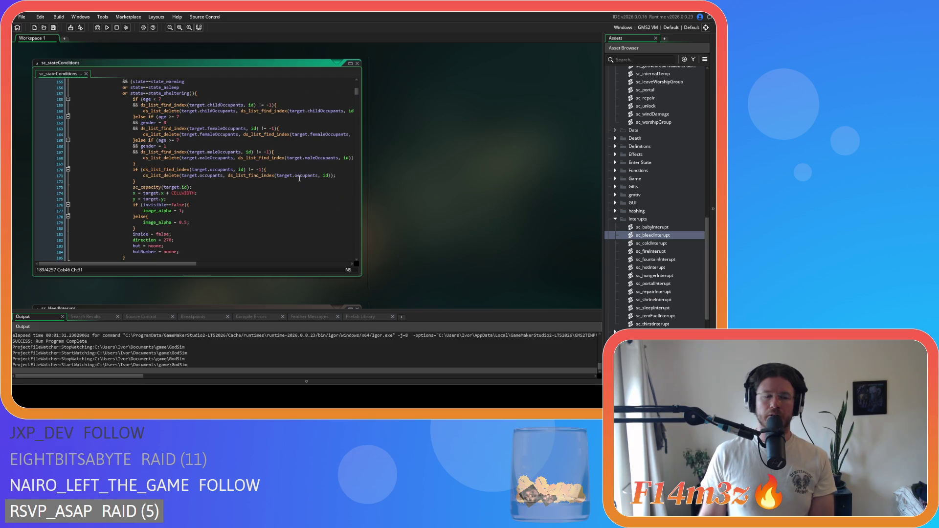
scroll(299, 178, up, 3)
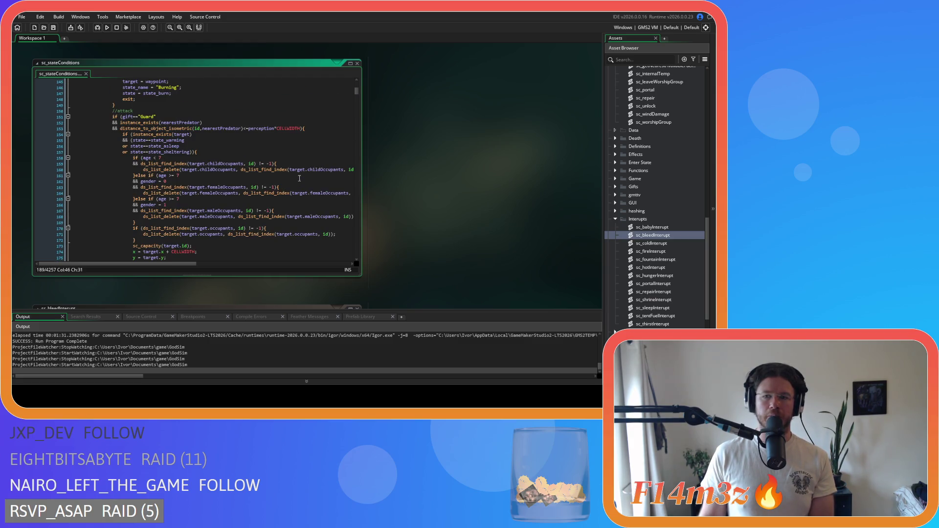
- Open the ob_human object from Objects > Animal > Human
scroll(300, 178, down, 4)
scroll(195, 175, up, 5)
scroll(195, 174, up, 13)
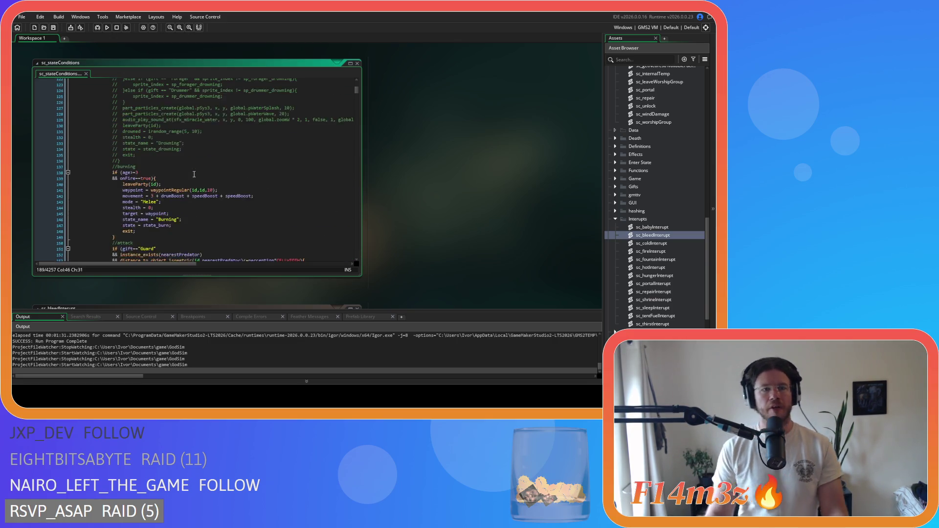
scroll(194, 170, down, 13)
scroll(646, 168, up, 10)
scroll(646, 168, up, 4)
double_click(654, 142)
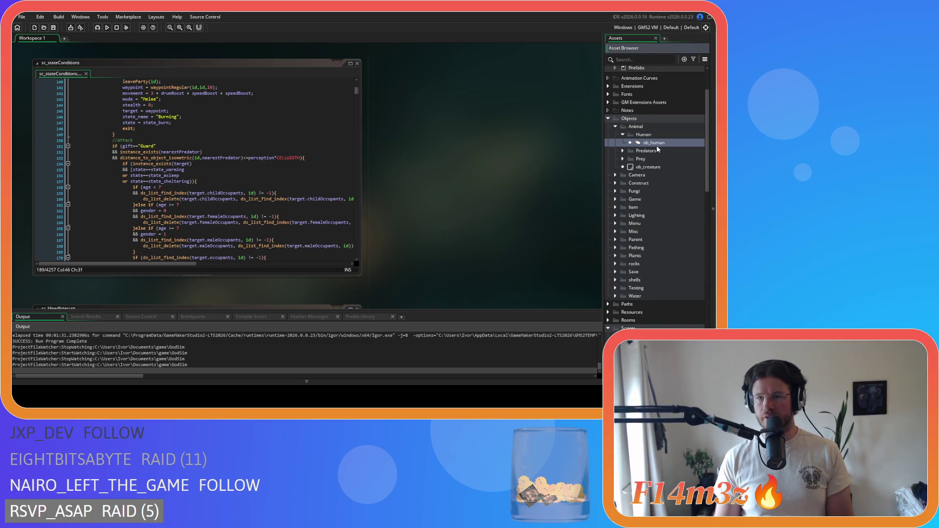
- Review the Create code from the state_asleep function to the asleep check at line 1149
click(419, 158)
scroll(419, 167, up, 4)
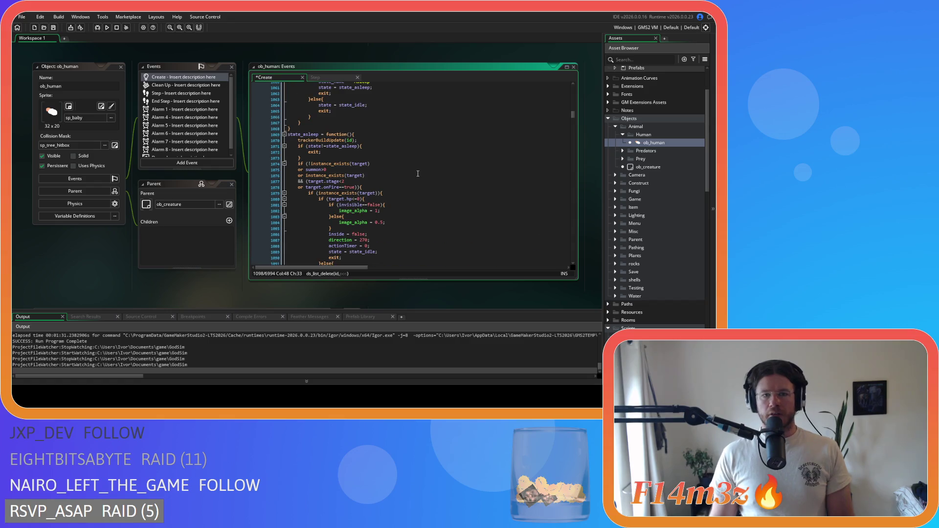
scroll(418, 171, down, 3)
scroll(419, 173, up, 6)
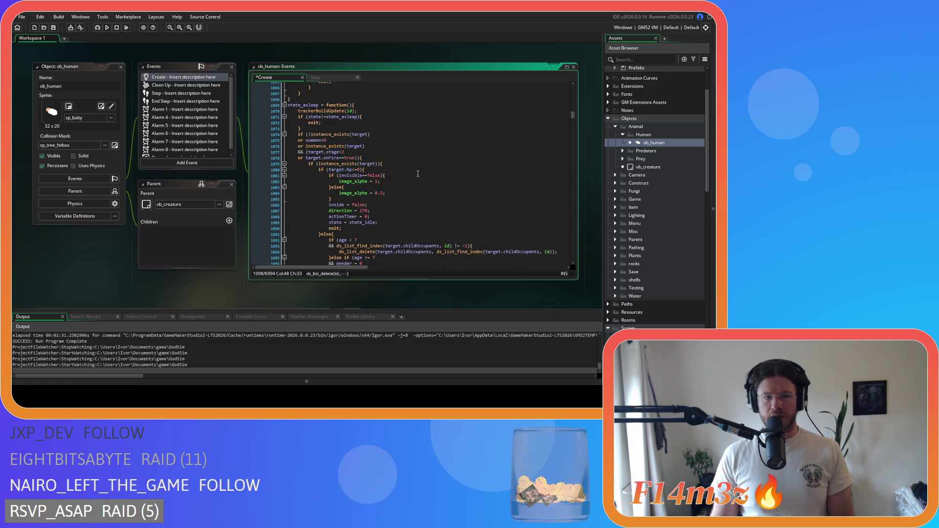
click(396, 112)
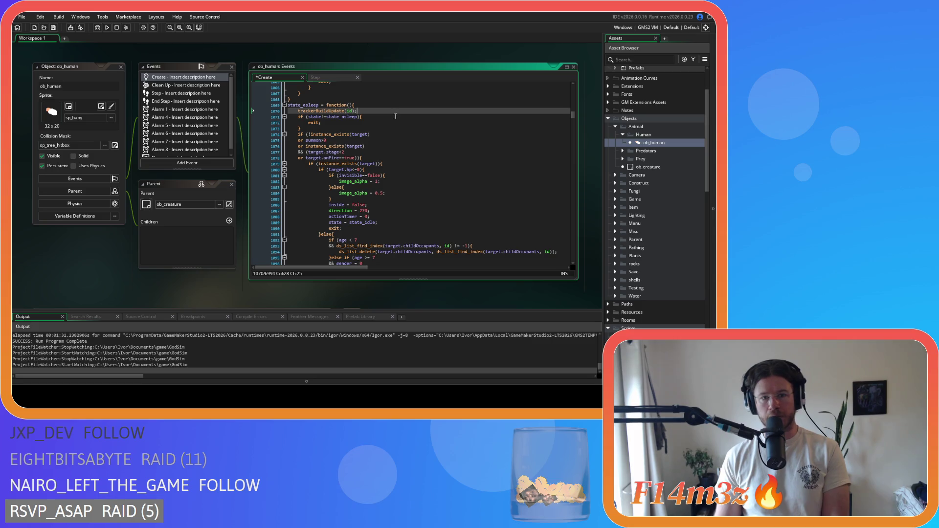
scroll(390, 122, down, 3)
scroll(390, 122, down, 15)
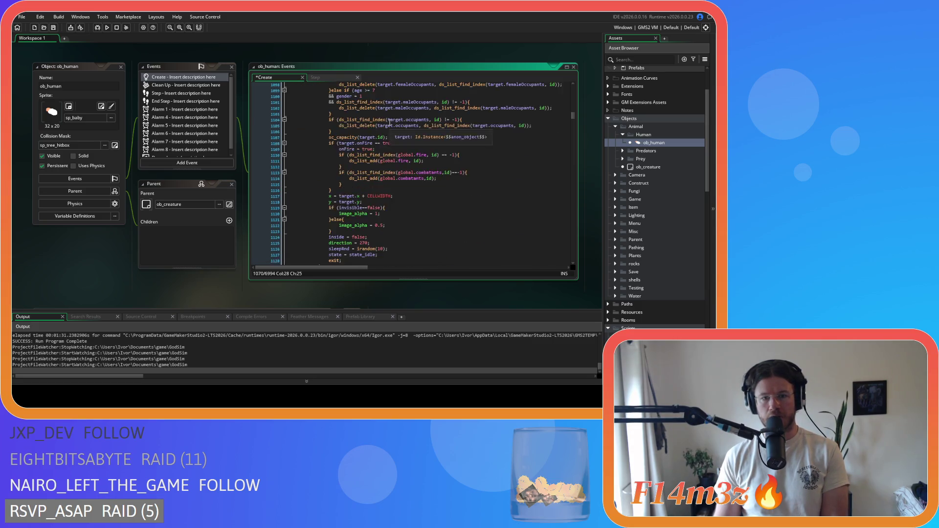
scroll(389, 149, down, 6)
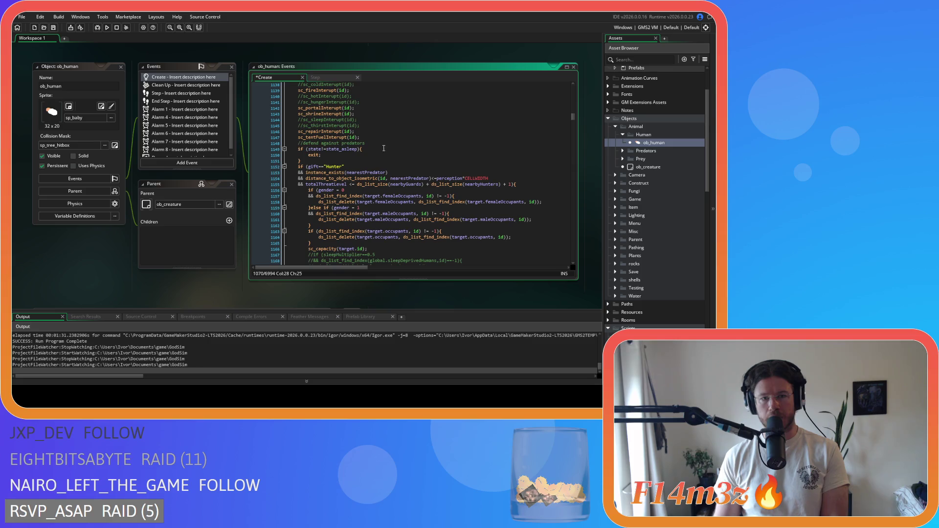
click(380, 149)
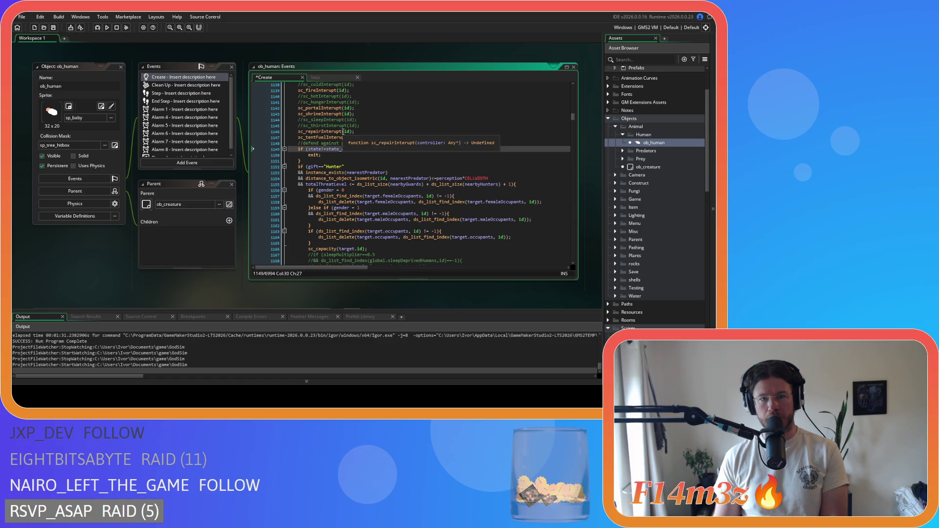
scroll(347, 140, up, 2)
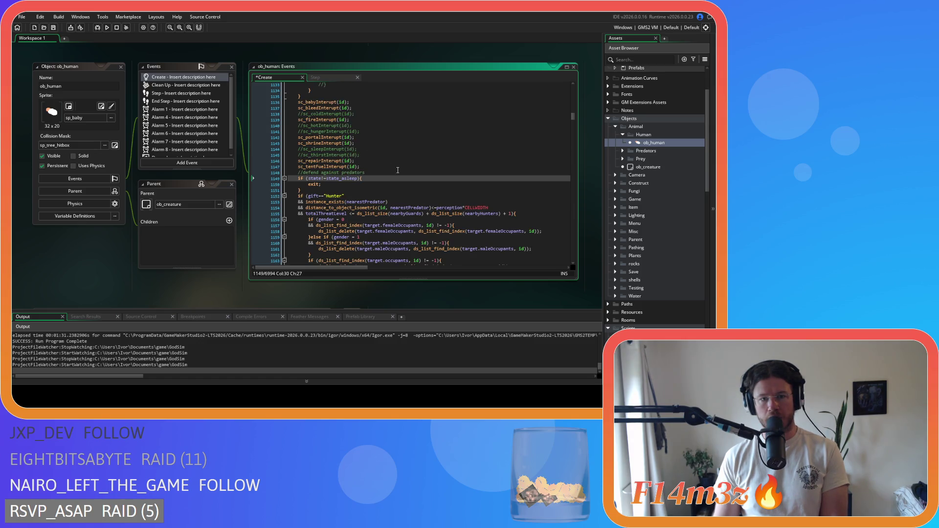
- Relocate the //defend against predators comment from line 1148 above the Hunter check and save
click(366, 173)
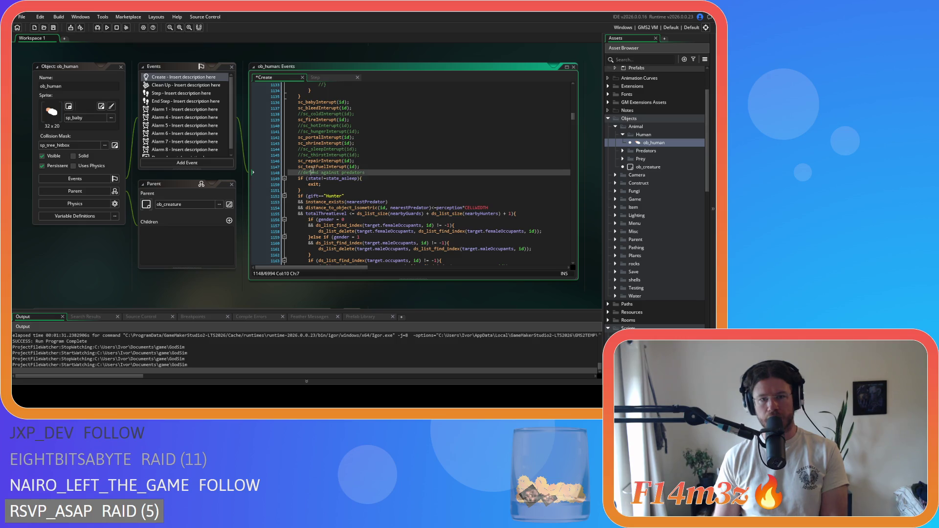
key(BackSpace)
key(BackSpace)
key(BackSpace)
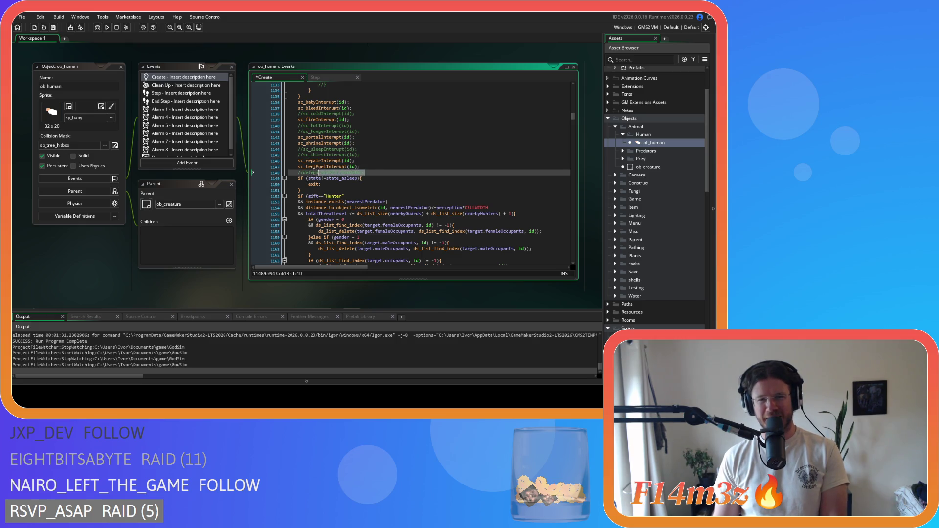
click(383, 184)
key(ctrl+z)
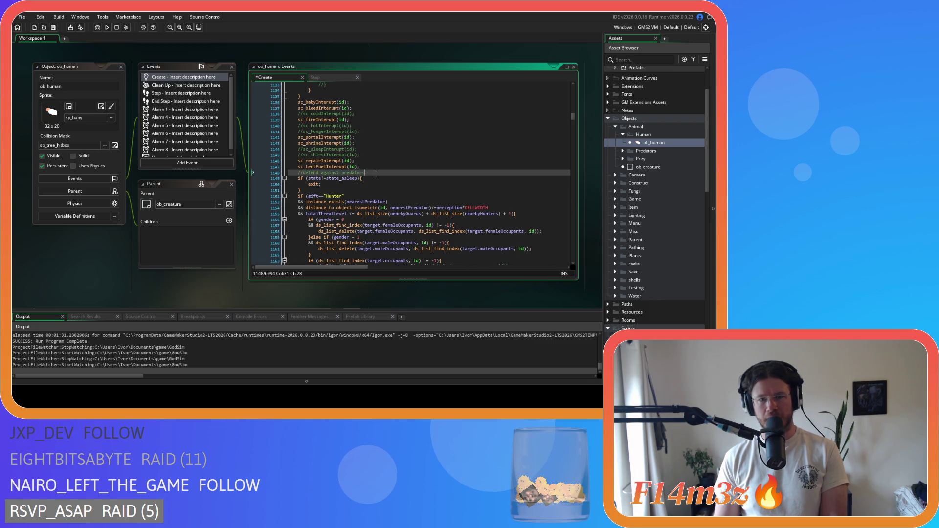
drag(376, 173, 297, 174)
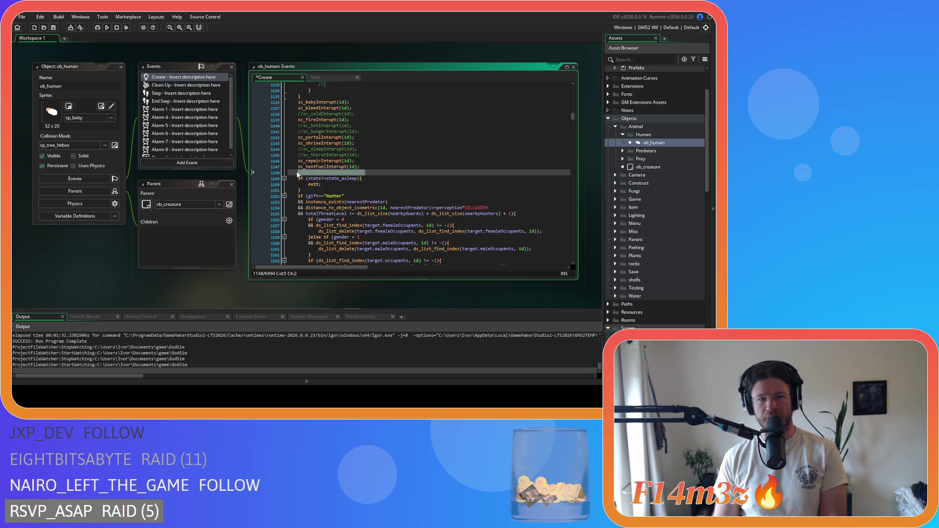
key(BackSpace)
key(BackSpace)
key(BackSpace)
click(372, 190)
key(ctrl+v)
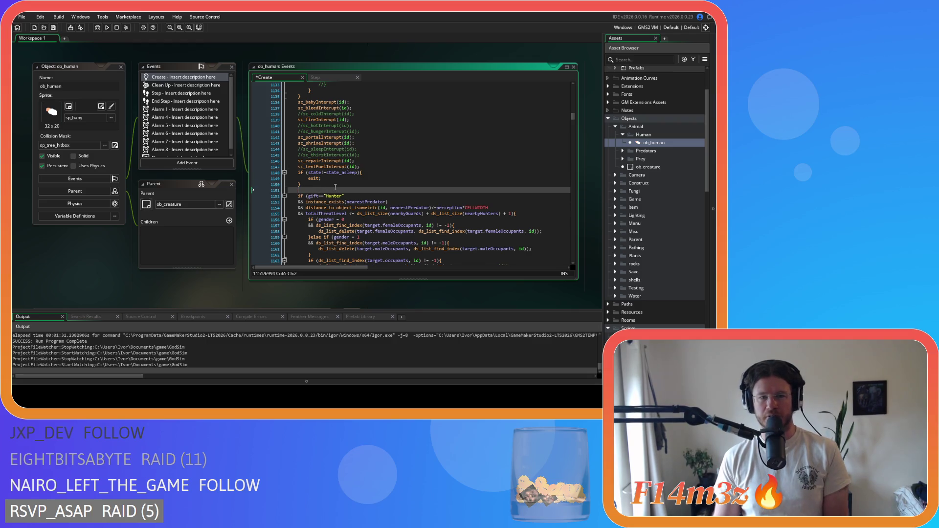
key(ctrl+s)
scroll(375, 197, down, 3)
drag(298, 155, 407, 230)
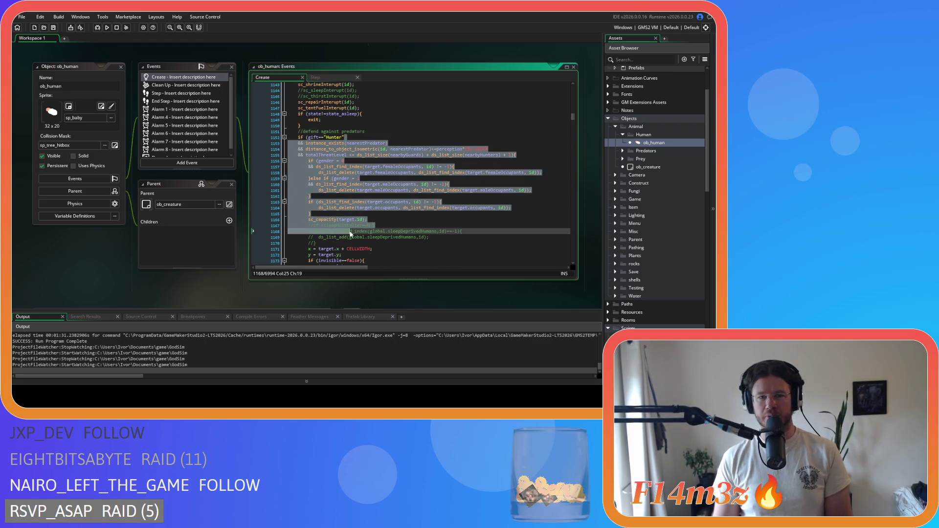
- Scroll through the predator-defence blocks below the Hunter check in the Create code
scroll(407, 231, down, 4)
scroll(407, 230, down, 5)
drag(317, 175, 333, 229)
scroll(334, 229, down, 14)
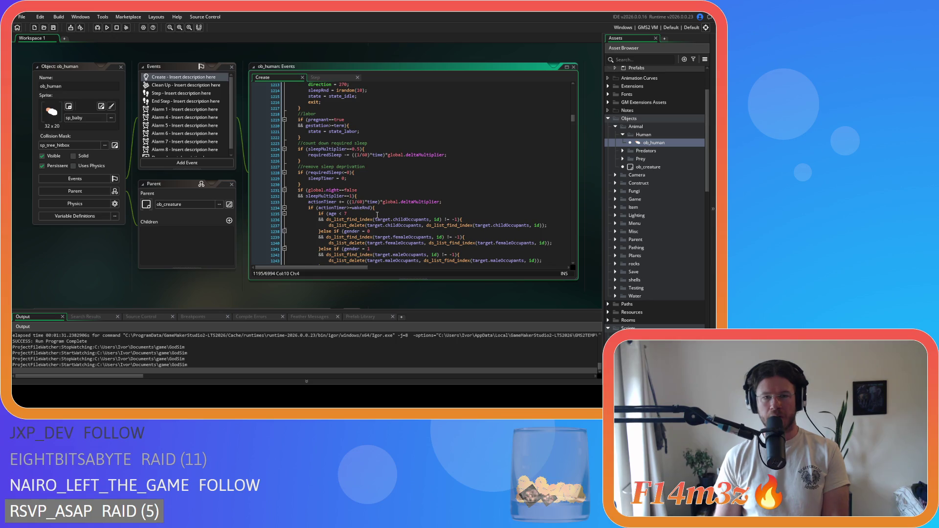
scroll(377, 215, down, 9)
scroll(378, 215, up, 17)
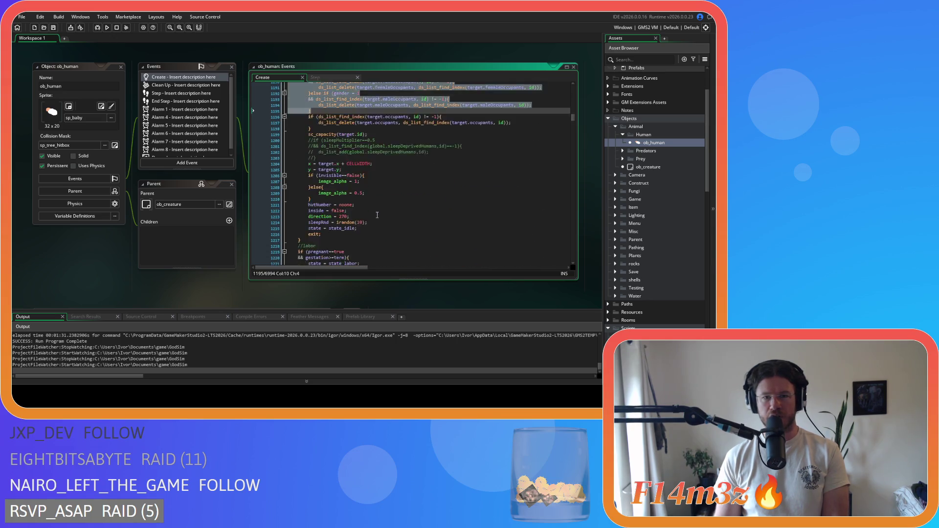
scroll(377, 215, up, 6)
scroll(377, 215, down, 5)
scroll(377, 216, up, 20)
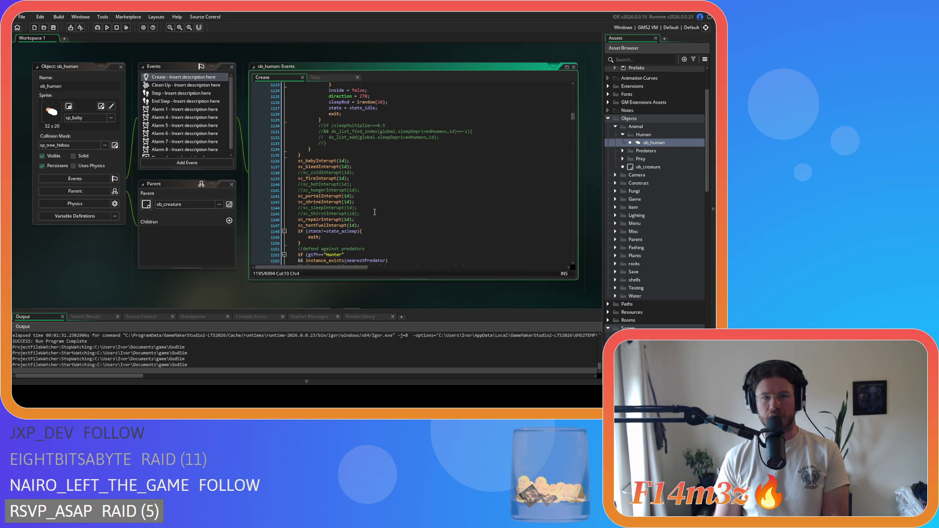
- Inspect the code around the sc_bleedInterupt call, lines 1139–1155
drag(384, 161, 342, 167)
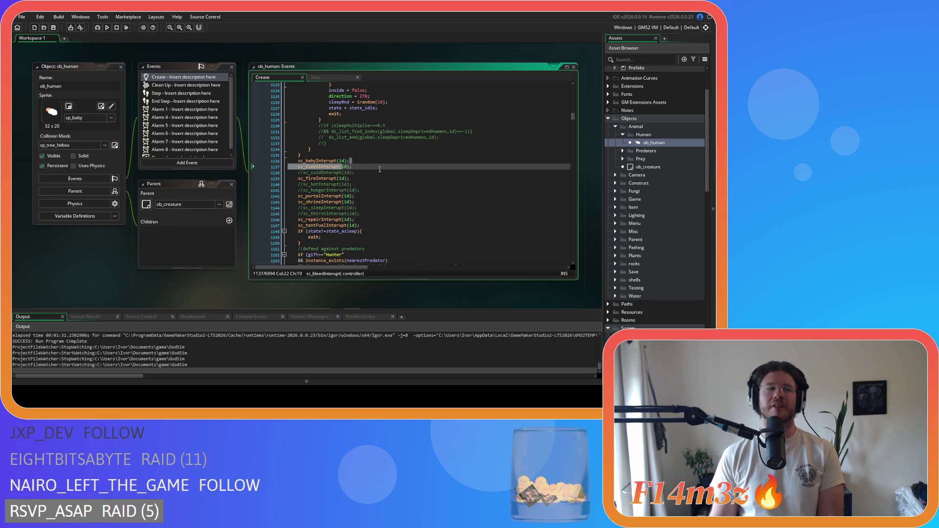
click(377, 178)
scroll(372, 157, down, 12)
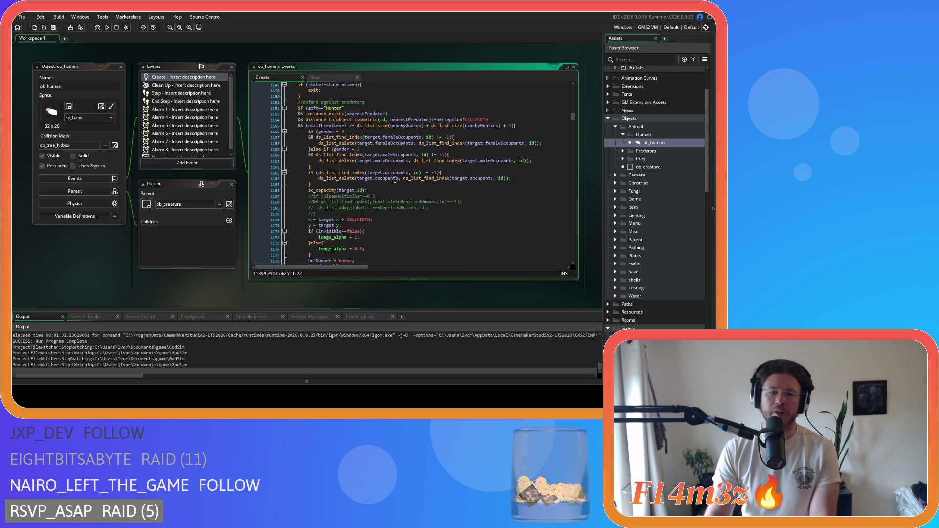
scroll(370, 143, up, 5)
click(322, 140)
scroll(375, 195, up, 10)
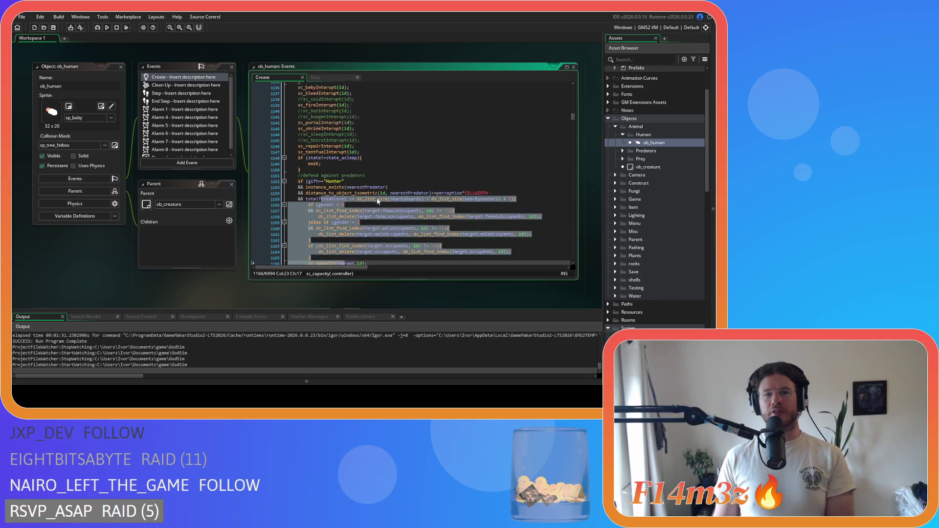
mouse_move(335, 164)
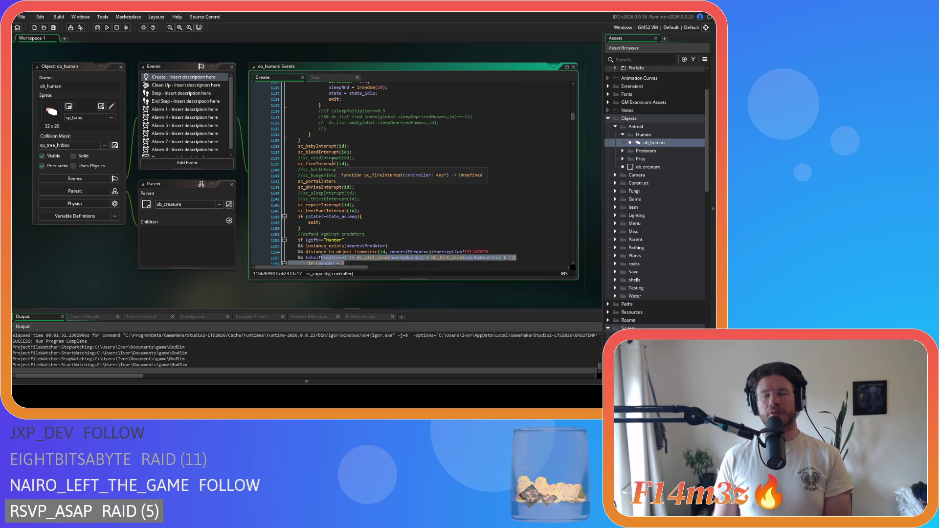
click(332, 76)
click(290, 78)
- Select both predator attack blocks, including lines 1212–1217, and check the editing options
scroll(372, 201, down, 5)
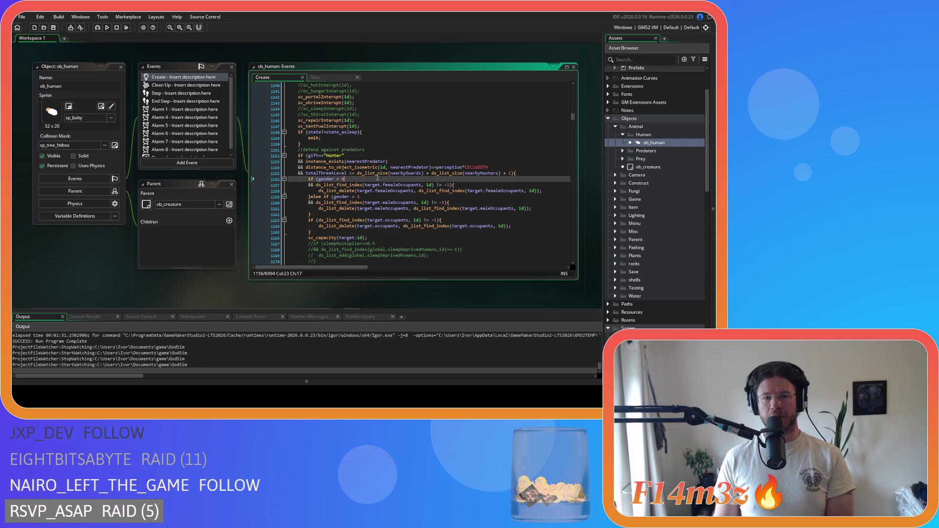
scroll(378, 177, down, 10)
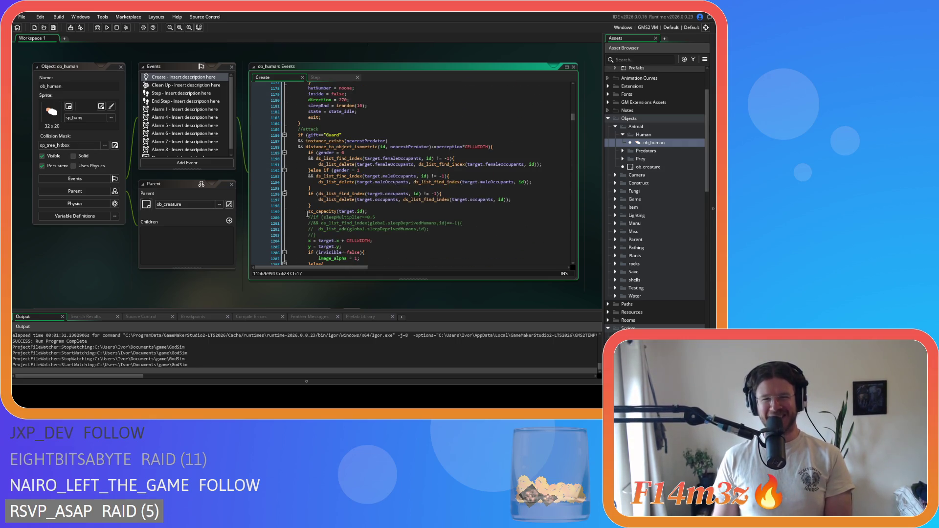
scroll(378, 177, down, 7)
drag(301, 229, 308, 199)
scroll(309, 157, up, 18)
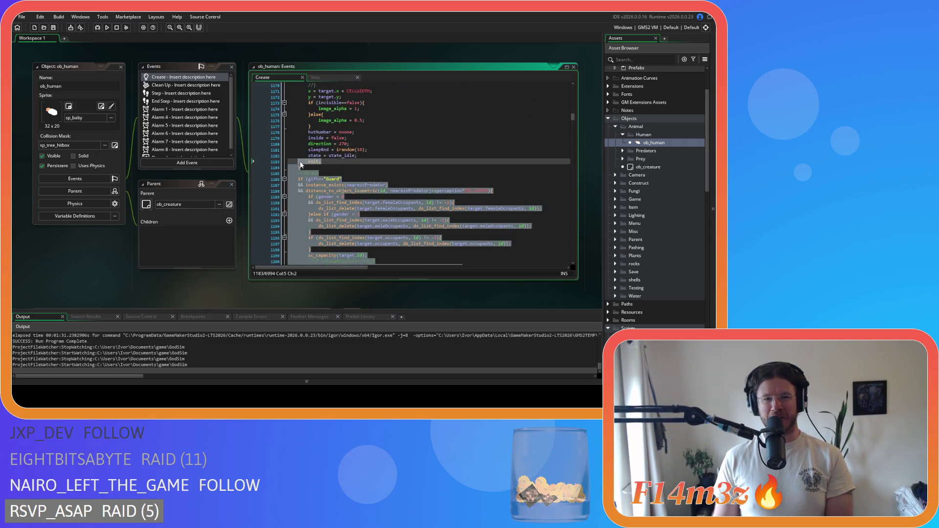
shift+click(298, 164)
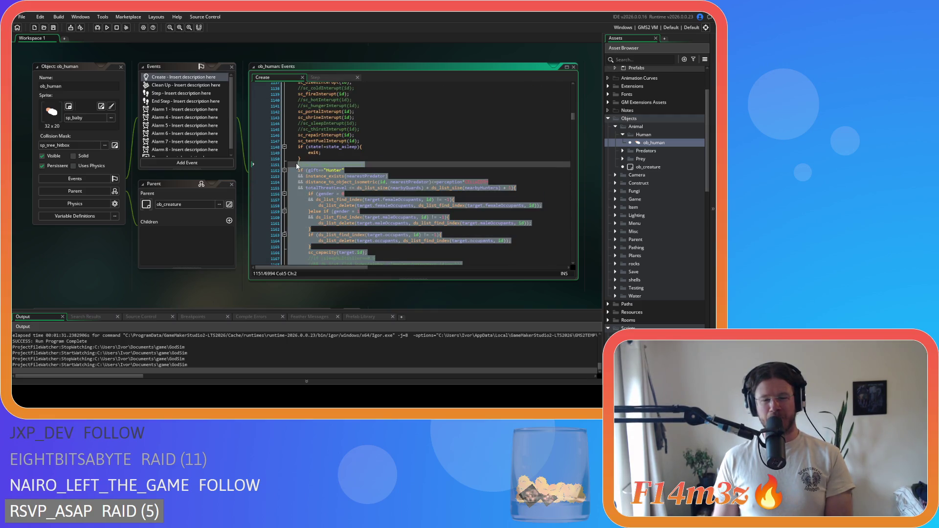
scroll(343, 176, down, 4)
scroll(357, 164, up, 4)
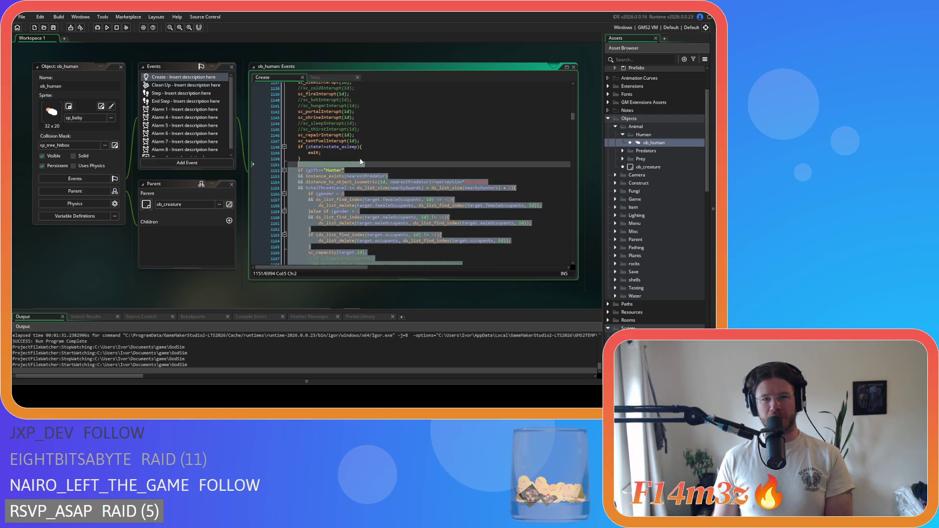
scroll(352, 169, down, 5)
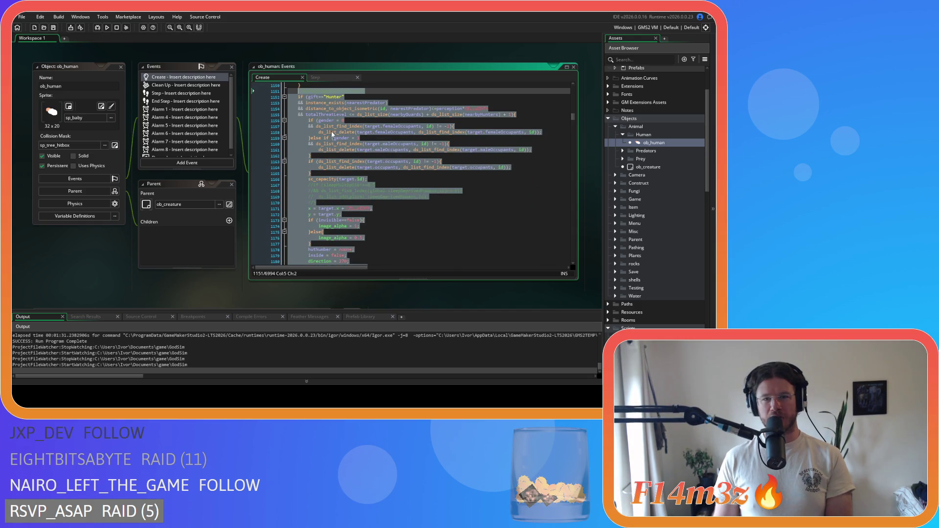
scroll(341, 179, down, 7)
right_click(328, 167)
click(346, 184)
- Switch to the Step event code at the drummer-boost and haste alarm checks
scroll(353, 176, up, 8)
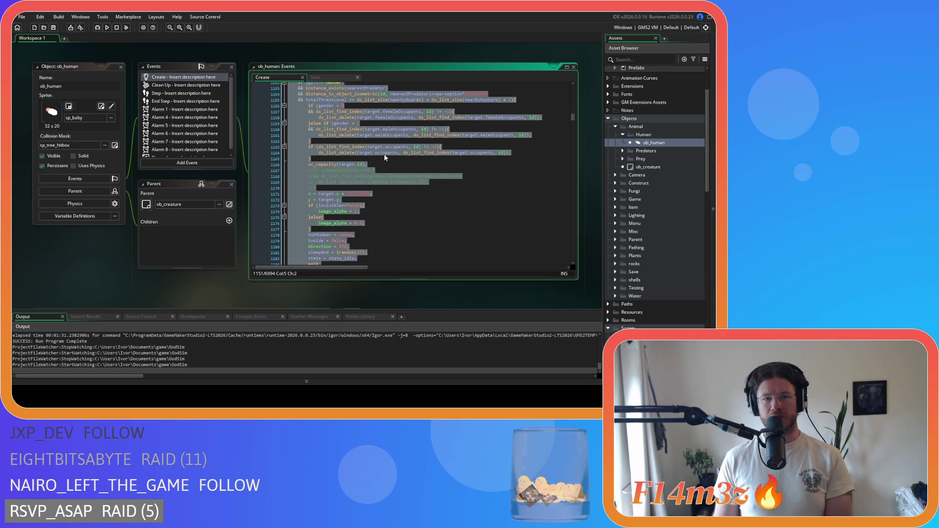
click(389, 143)
scroll(391, 167, down, 9)
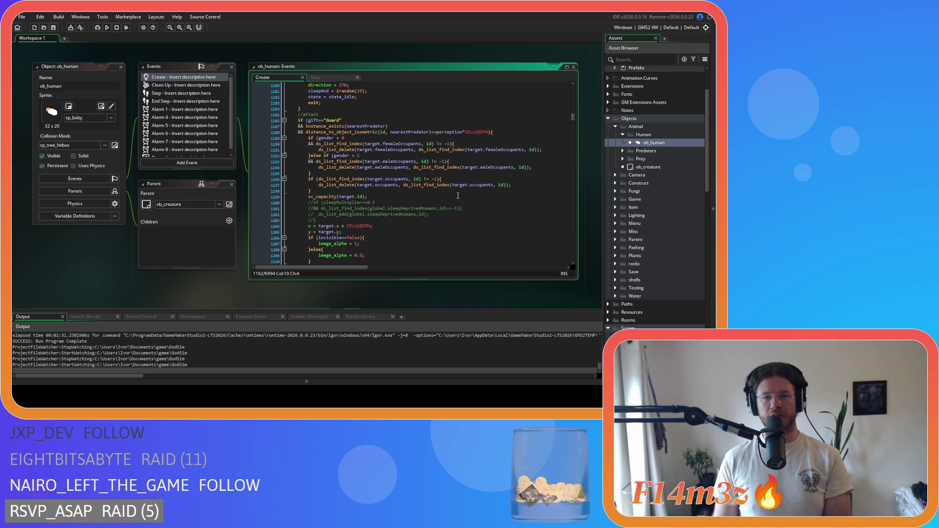
scroll(458, 196, down, 7)
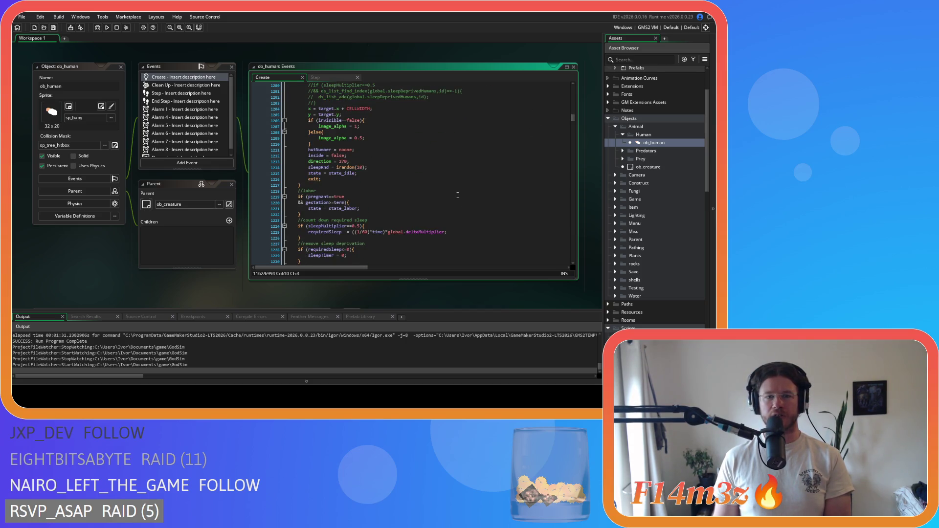
scroll(458, 195, down, 3)
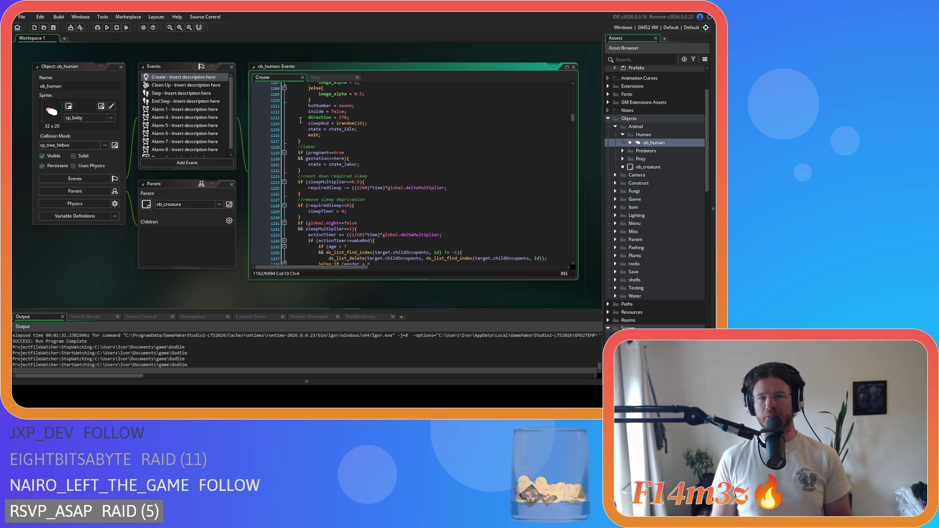
key(F3)
mouse_move(576, 207)
mouse_down()
mouse_move(577, 92)
mouse_move(587, 116)
mouse_up()
scroll(438, 174, down, 15)
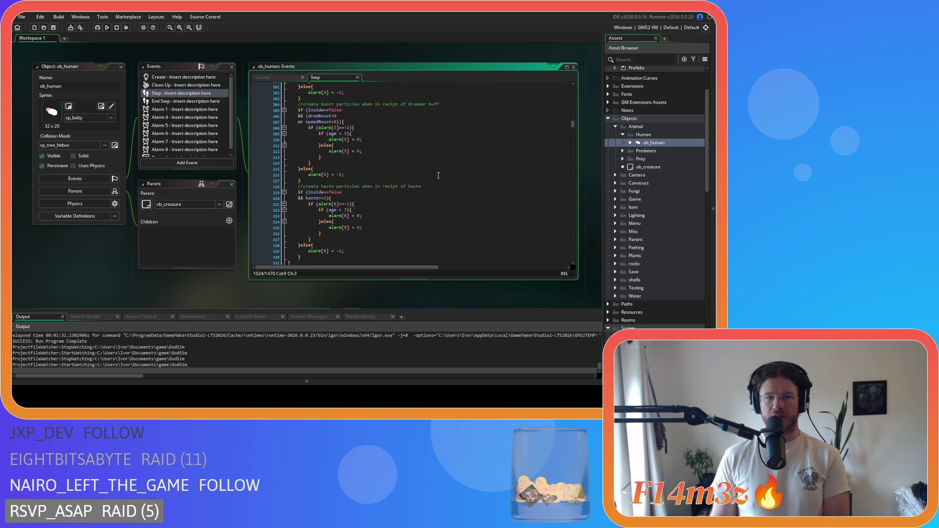
scroll(438, 175, up, 4)
click(375, 170)
click(388, 186)
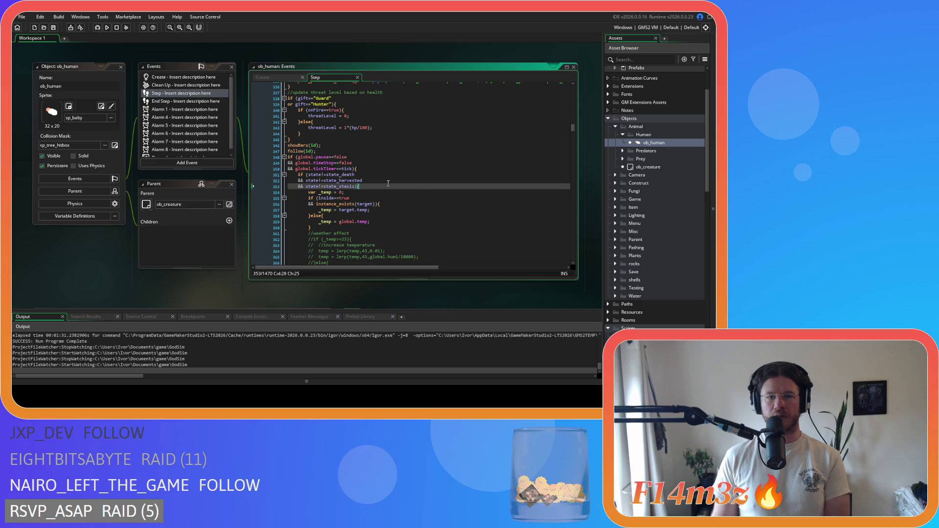
scroll(388, 184, down, 20)
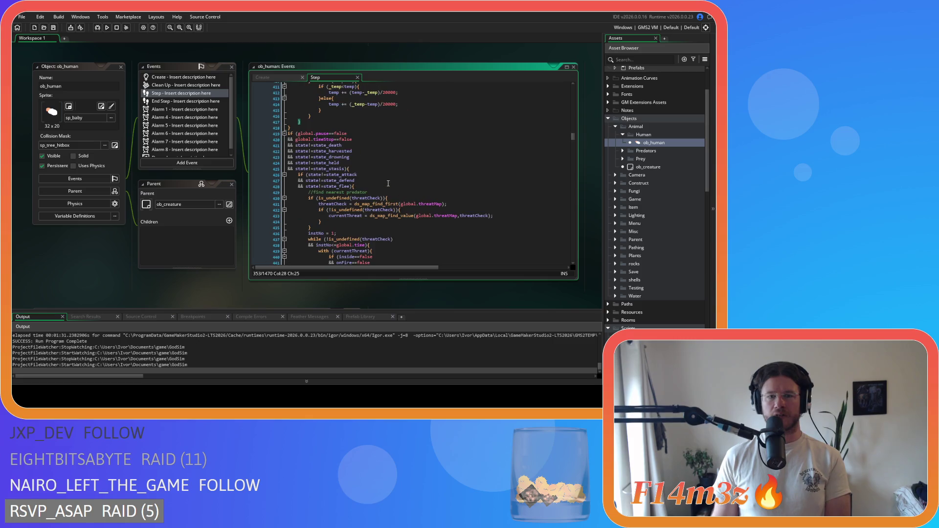
click(382, 168)
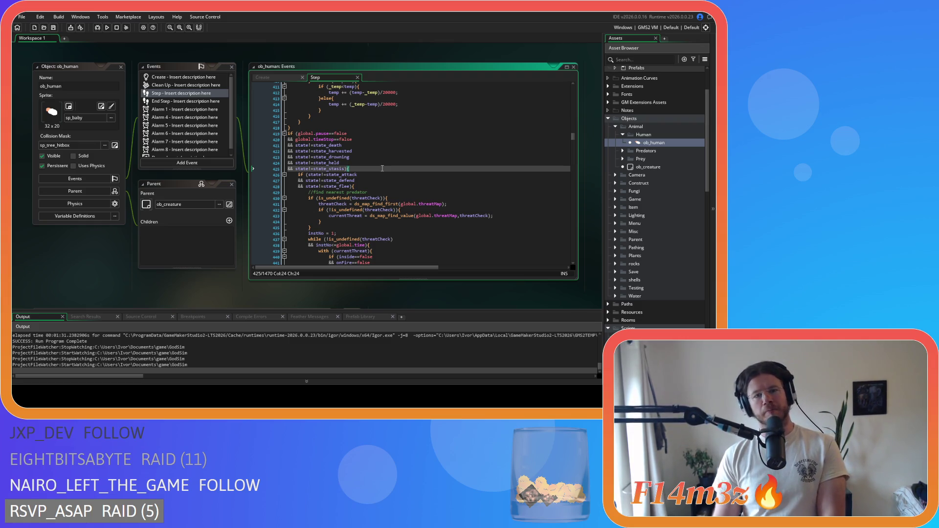
scroll(383, 166, down, 1)
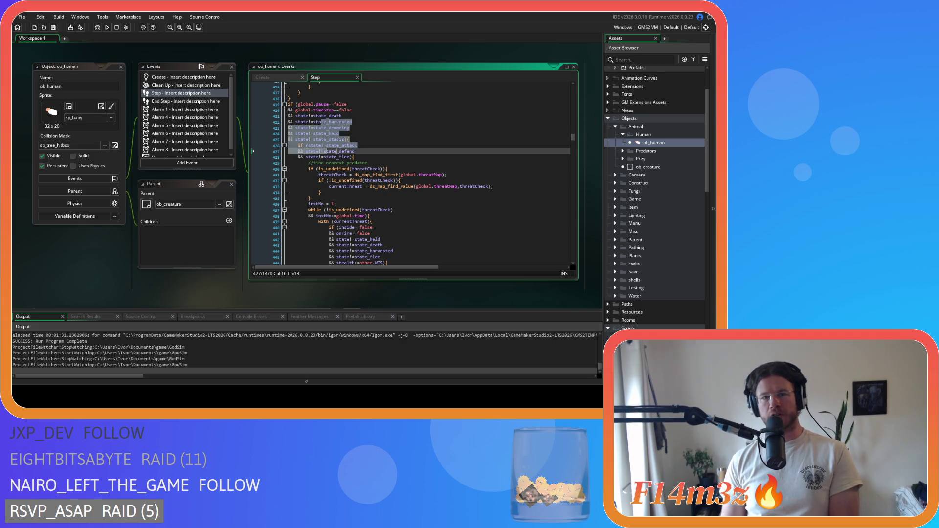
click(383, 139)
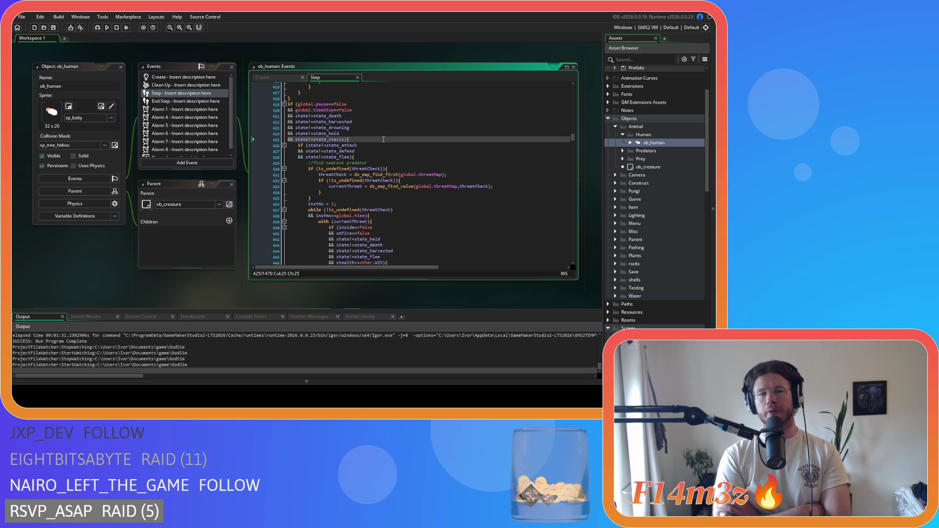
- In ob_human's Create event code, find the state_warming code with the search box
click(273, 78)
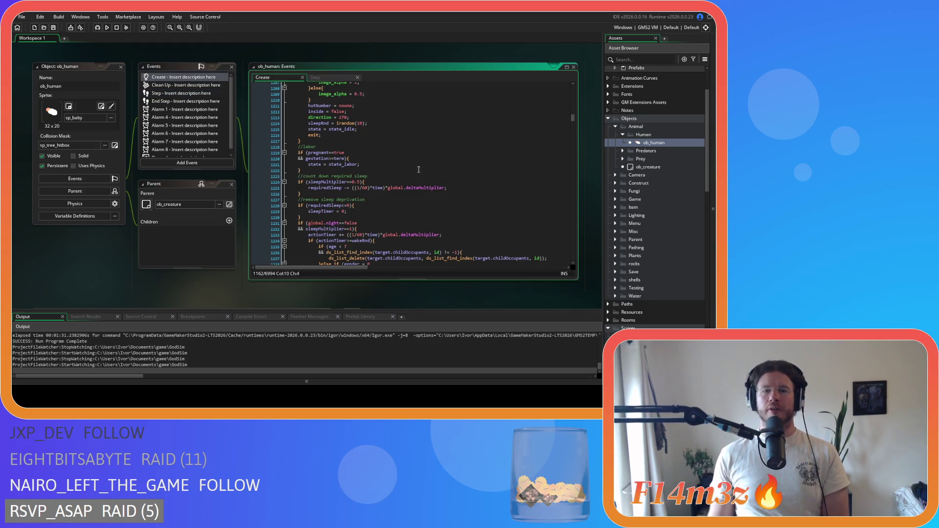
click(410, 147)
scroll(406, 157, up, 7)
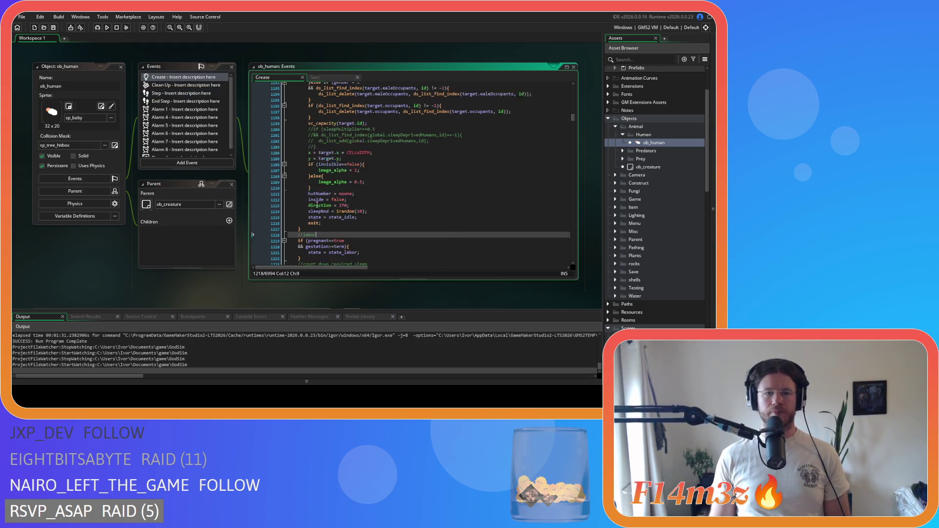
scroll(349, 239, down, 15)
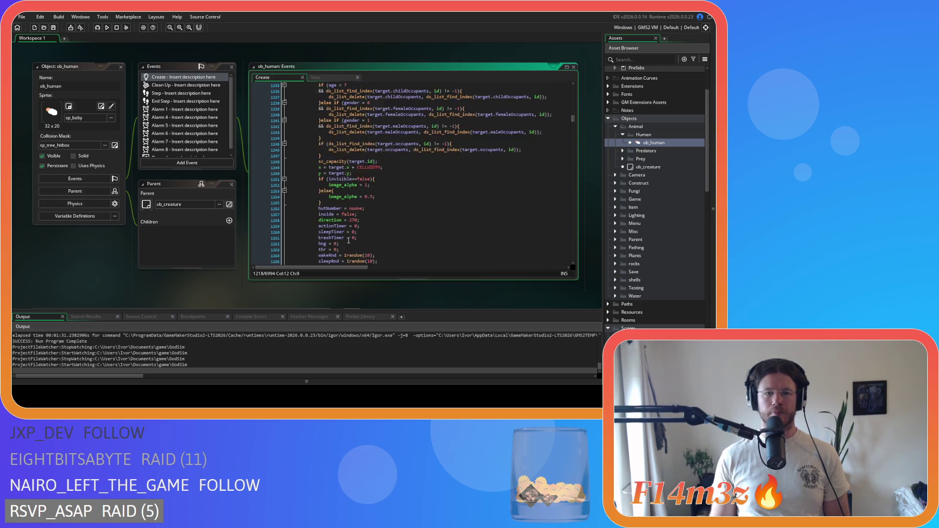
scroll(349, 240, down, 5)
scroll(338, 215, up, 6)
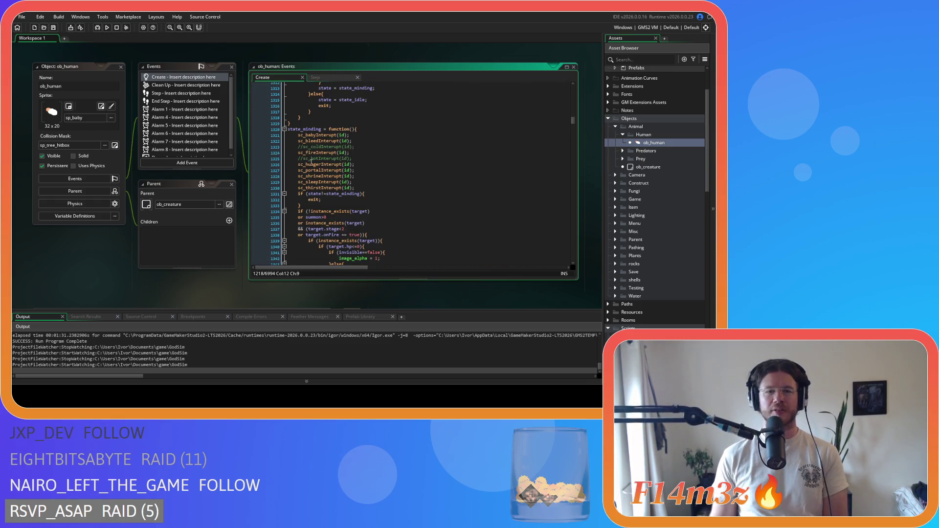
scroll(323, 188, down, 6)
scroll(325, 191, down, 9)
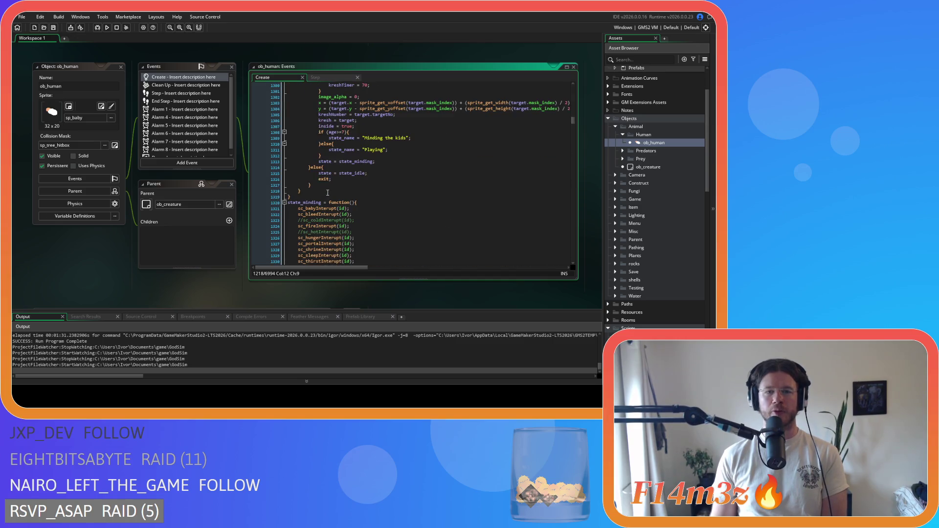
click(432, 179)
key(ctrl+f)
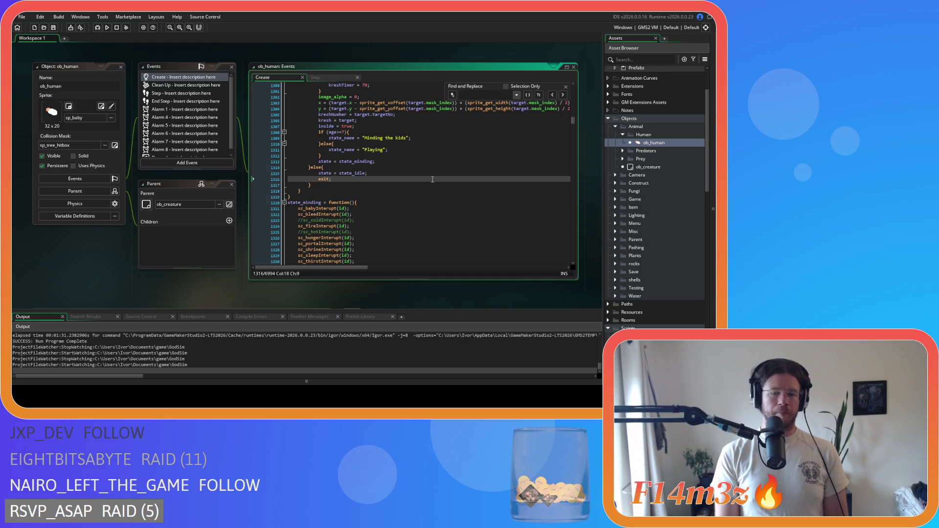
text(state)
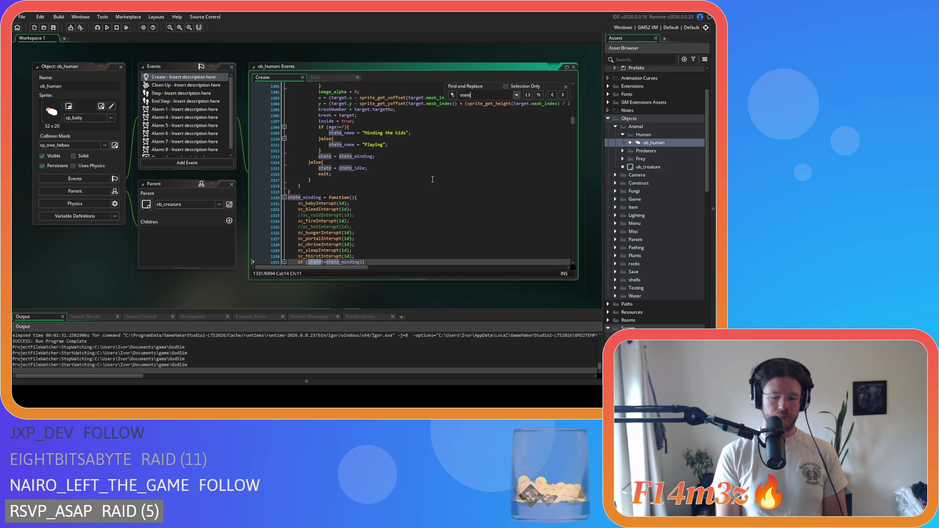
text(_warming)
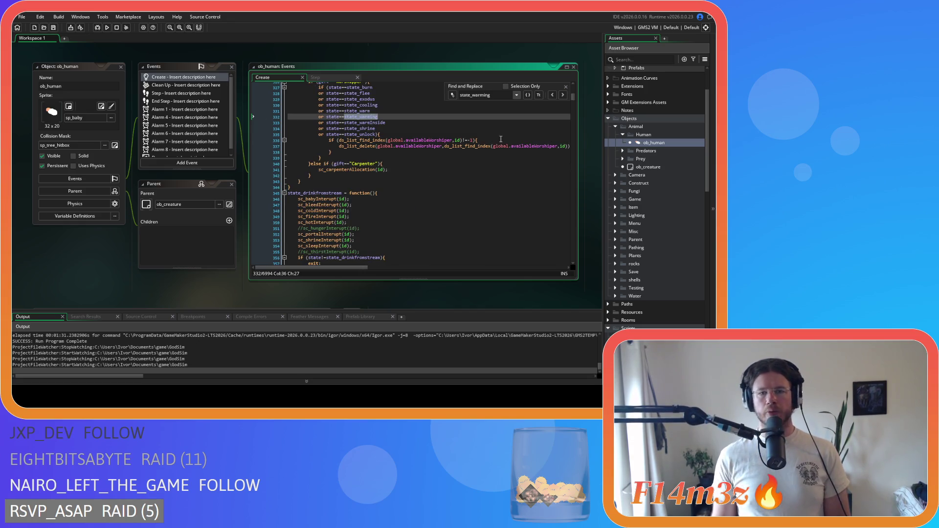
click(563, 95)
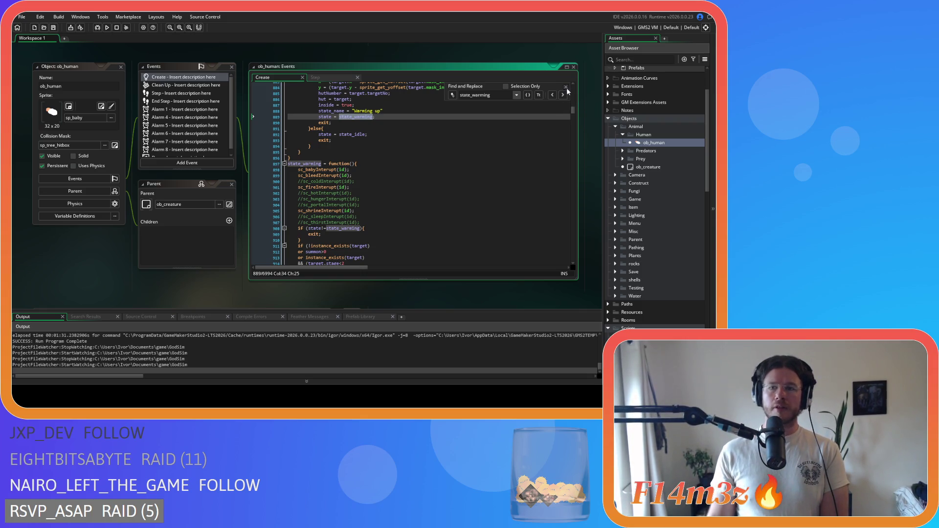
click(566, 86)
- Paste the Hunter predator-defence block on a new line after line 969 and save
scroll(404, 175, down, 5)
scroll(404, 175, down, 18)
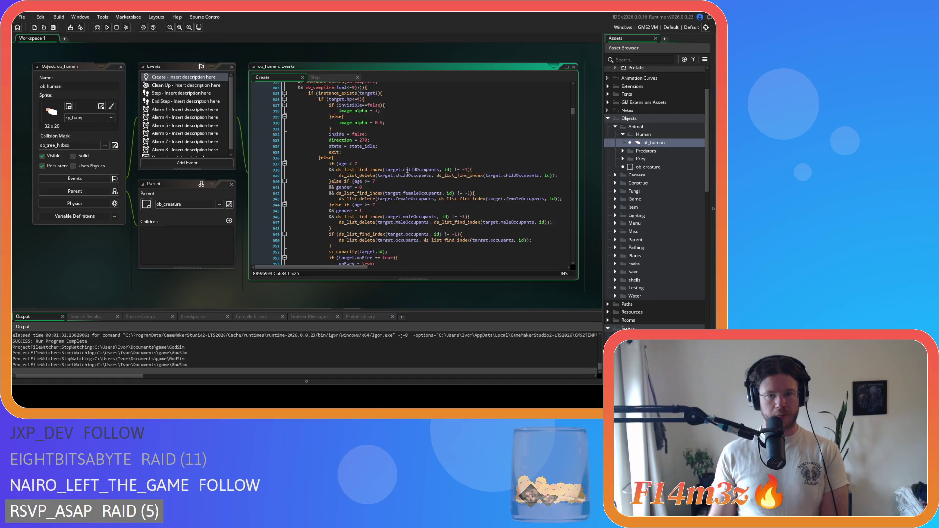
click(370, 174)
key(Return)
scroll(370, 173, down, 3)
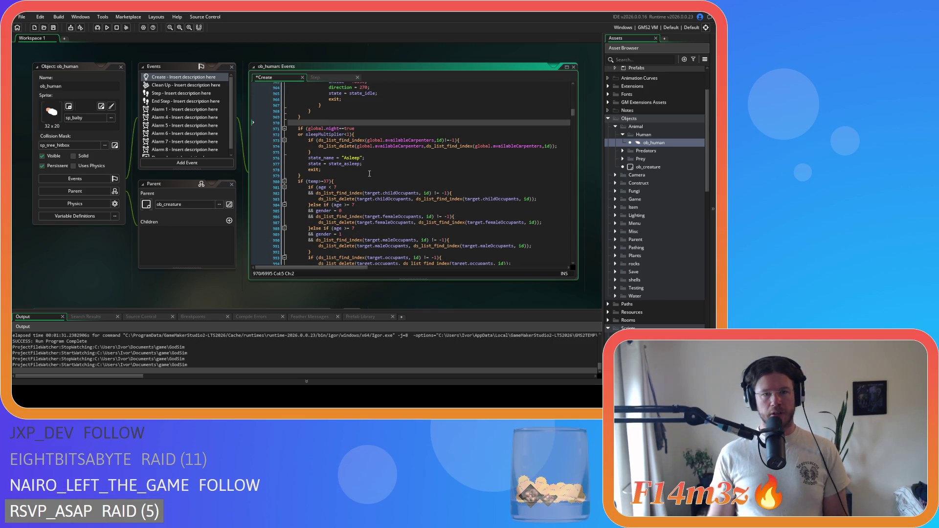
key(ctrl+v)
scroll(362, 179, up, 5)
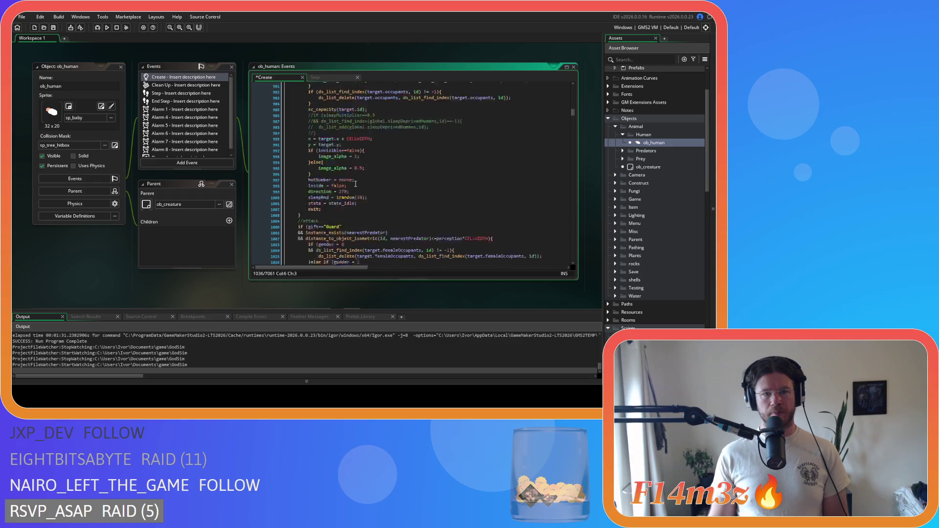
scroll(355, 184, up, 8)
click(378, 158)
key(ctrl+s)
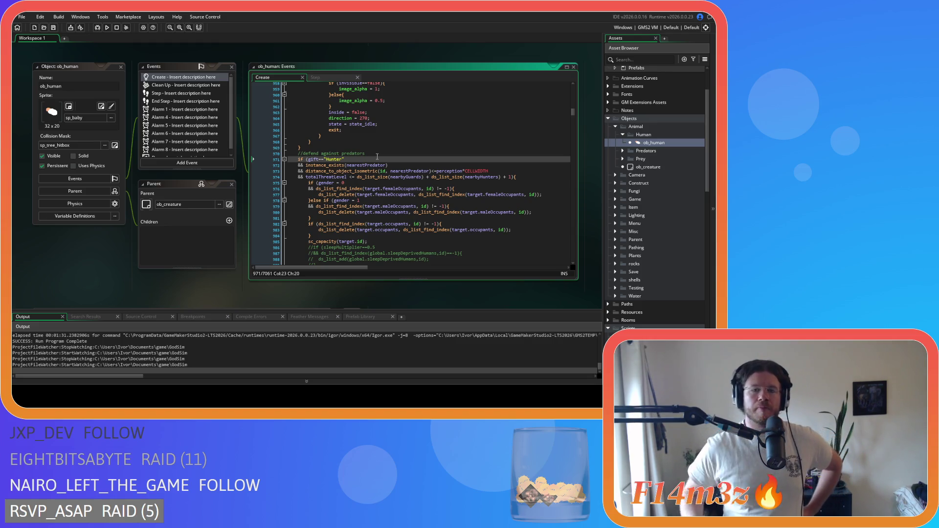
scroll(377, 157, down, 2)
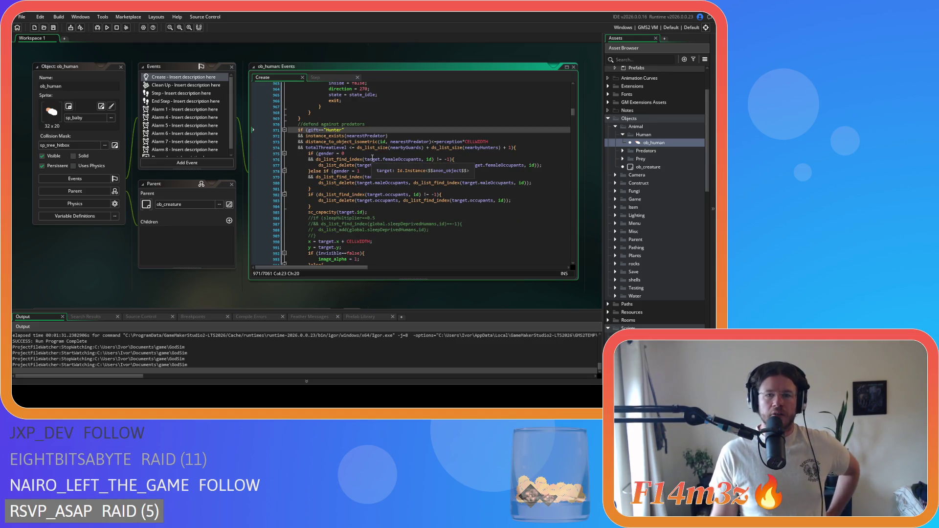
- Remove extra spaces on lines 973–976, including around the plus sign and before 0 and -1
click(390, 142)
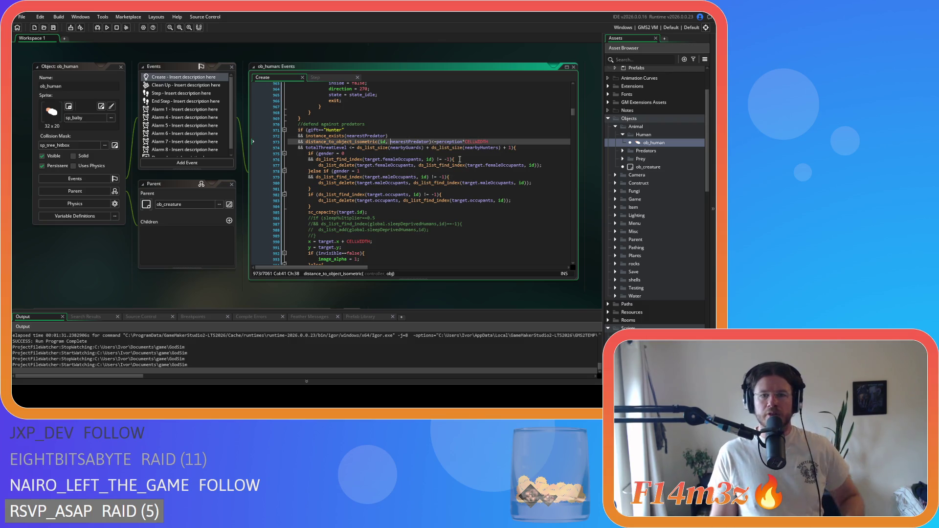
key(BackSpace)
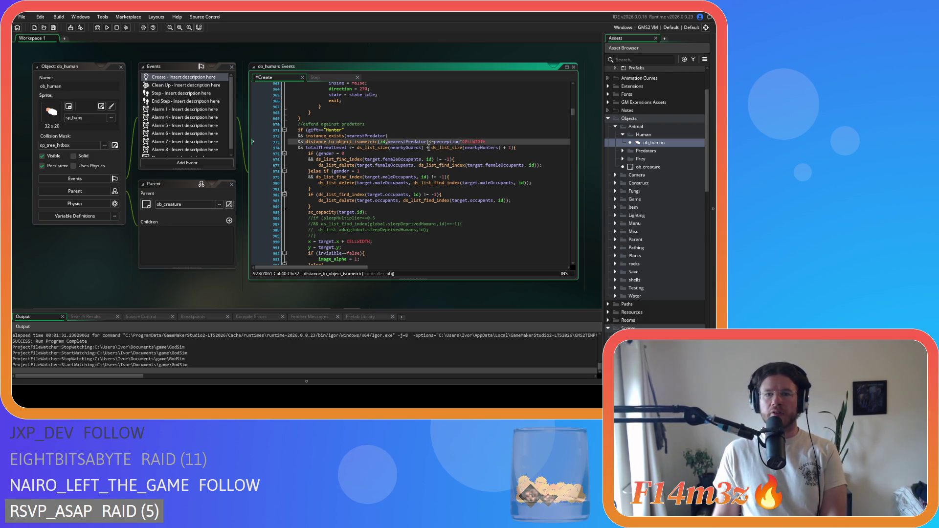
click(424, 148)
key(Delete)
key(Right)
key(Delete)
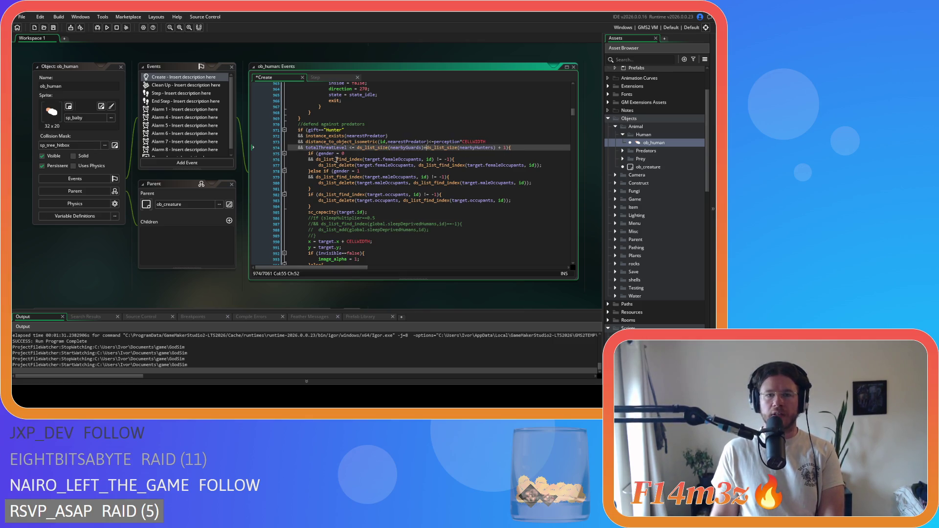
click(332, 153)
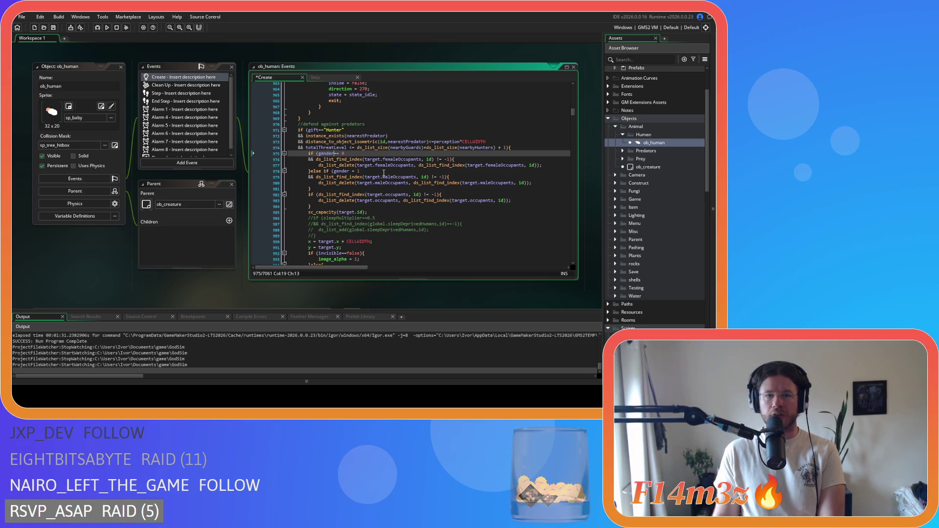
text(==)
key(Delete)
click(428, 159)
key(BackSpace)
key(Right)
key(Right)
key(Right)
key(Delete)
- Tighten spacing on line 977 and change line 978's check to 'gender==1'
click(416, 166)
key(Delete)
click(523, 165)
key(Delete)
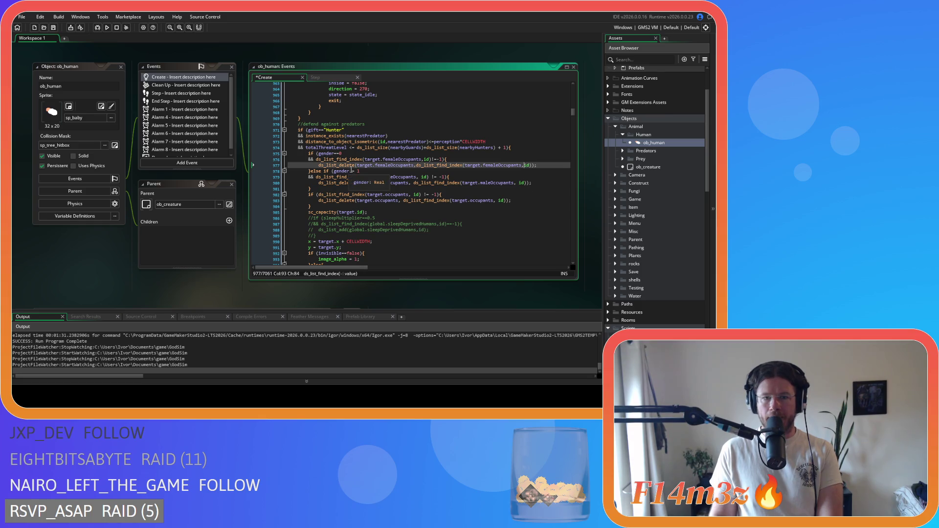
click(351, 171)
key(Delete)
text(==)
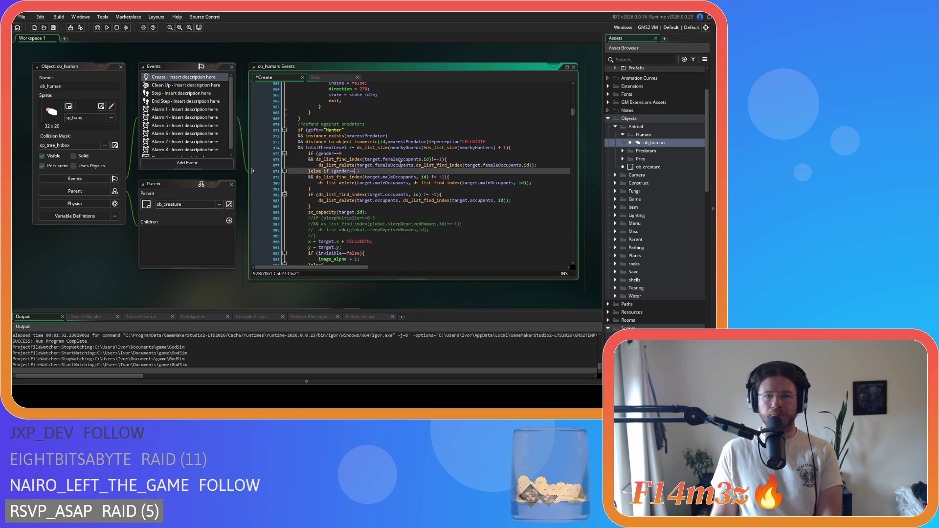
key(Delete)
- Remove the spaces around != on line 979 and before the id arguments on line 980
click(422, 177)
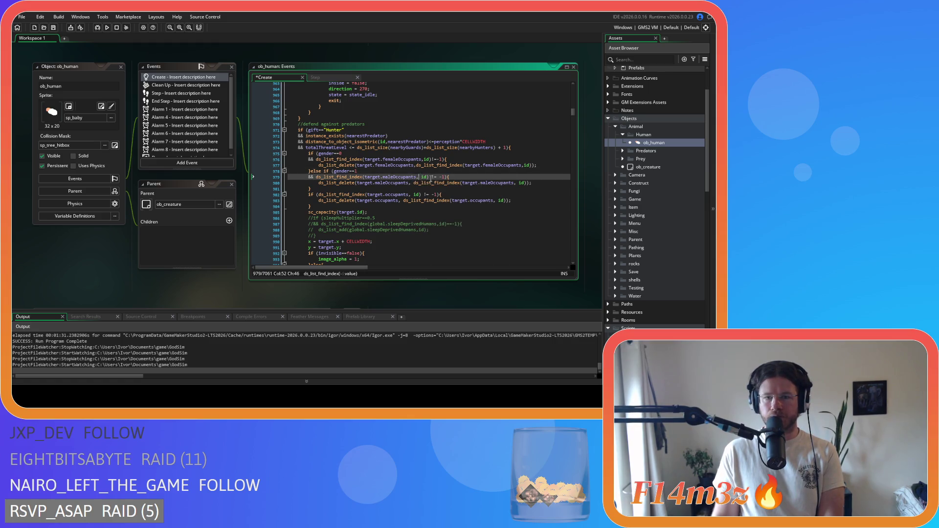
key(Right)
key(Right)
key(Delete)
key(Right)
key(Right)
key(Delete)
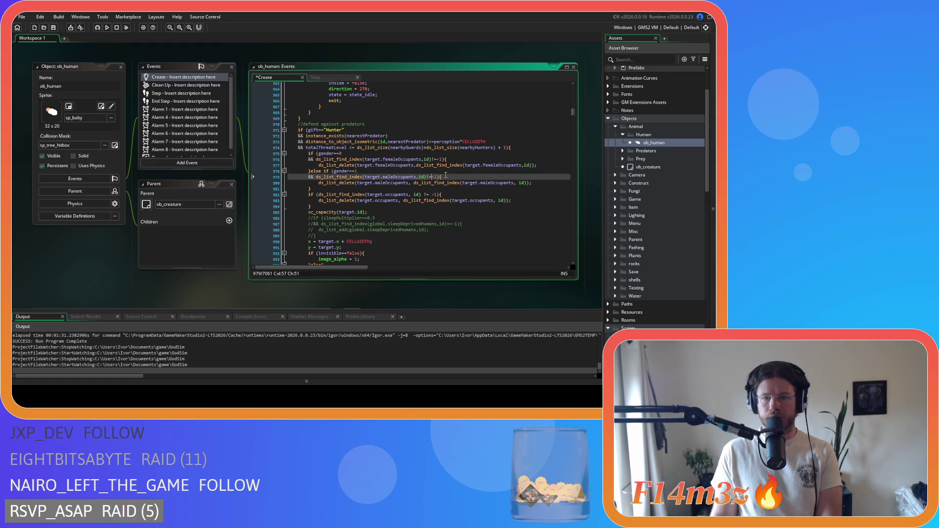
click(413, 183)
key(BackSpace)
click(513, 183)
key(Delete)
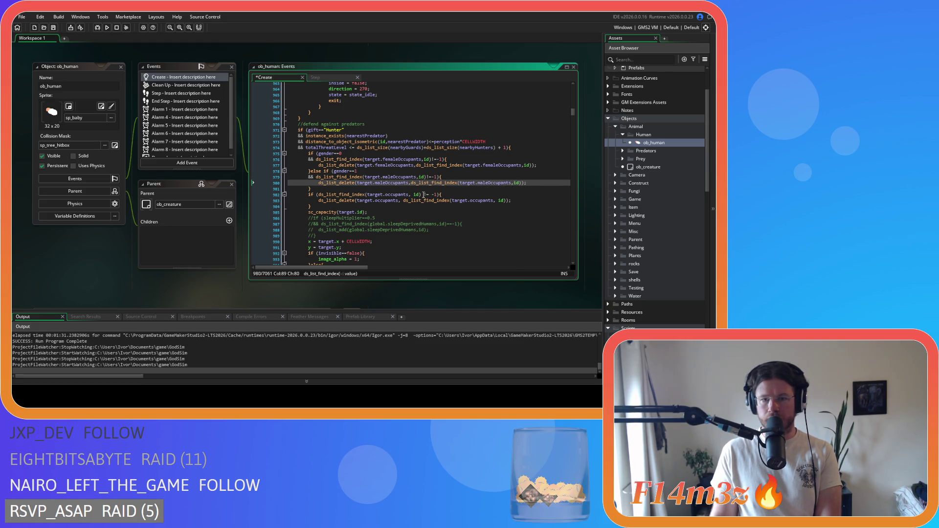
- Remove the spaces around id and != -1 on line 982 and around line 983's arguments
click(412, 194)
key(BackSpace)
key(Right)
key(Delete)
key(Right)
key(Delete)
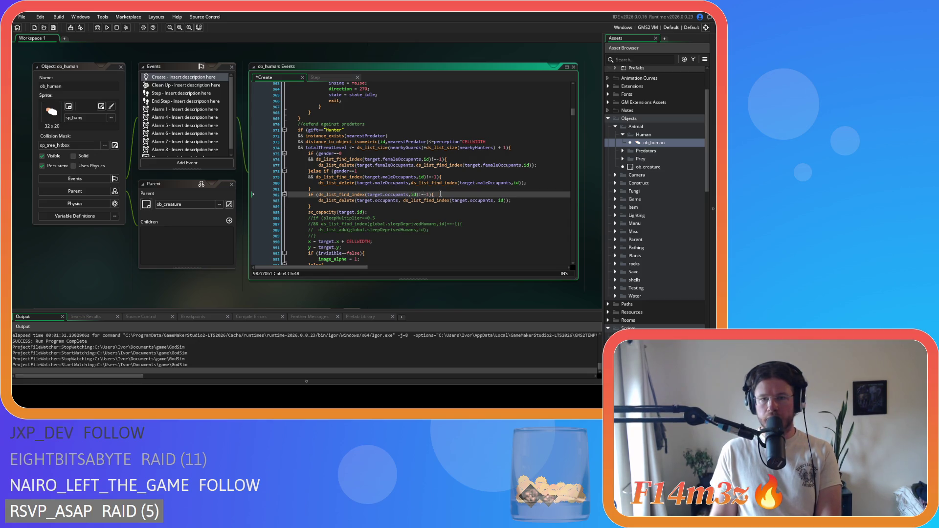
key(Down)
key(Home)
click(403, 201)
key(Delete)
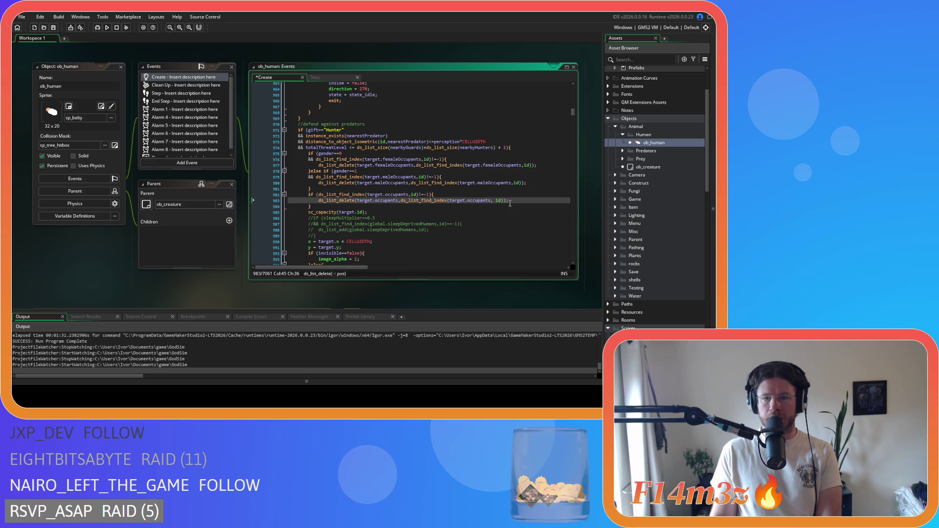
click(493, 200)
key(Delete)
scroll(375, 208, down, 5)
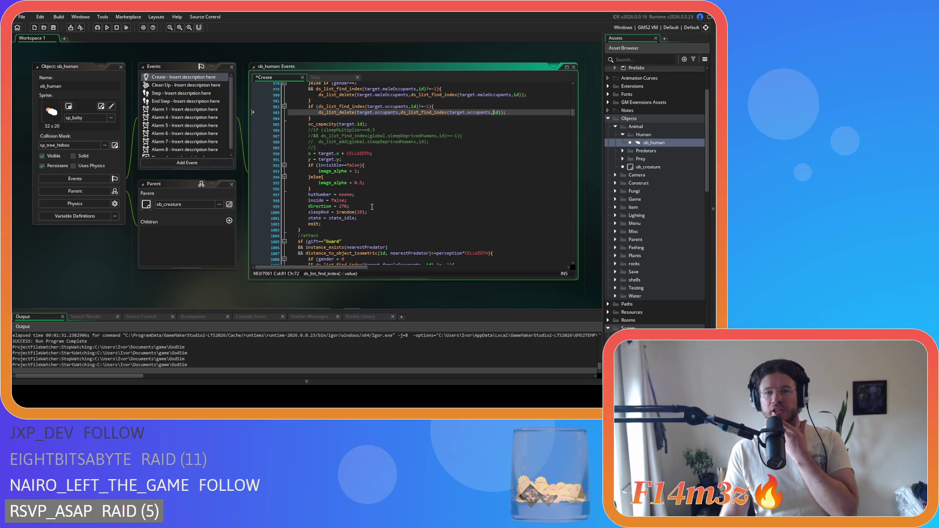
- Save the Create event code with the caret at the end of line 1000
mouse_move(331, 219)
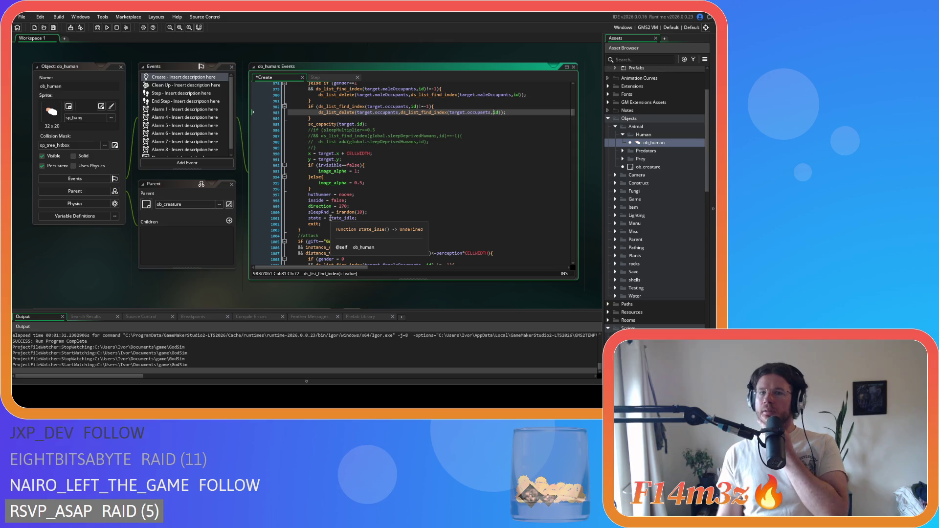
click(373, 201)
scroll(373, 208, down, 4)
click(394, 151)
key(ctrl+s)
scroll(396, 151, down, 3)
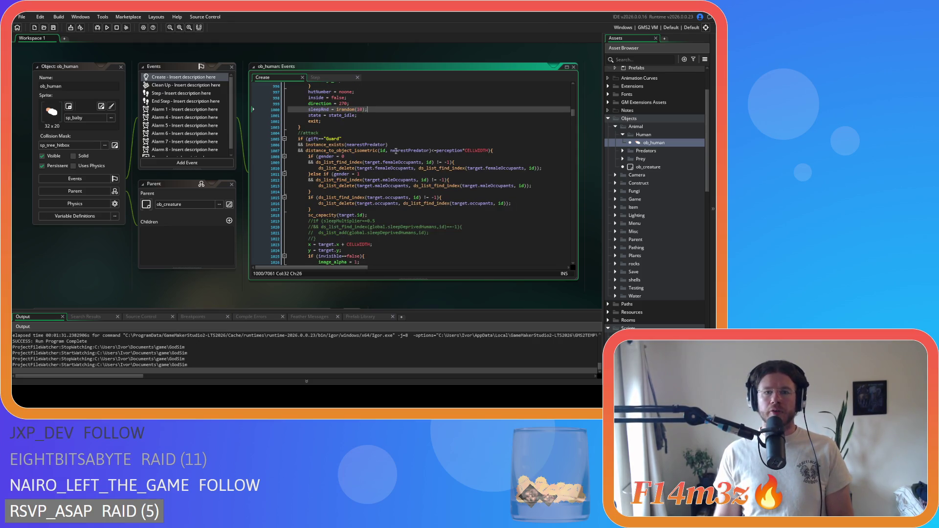
- Tighten line 1007 and change the gender comparisons on lines 1008 and 1011 to '=='
click(388, 150)
key(Delete)
click(339, 157)
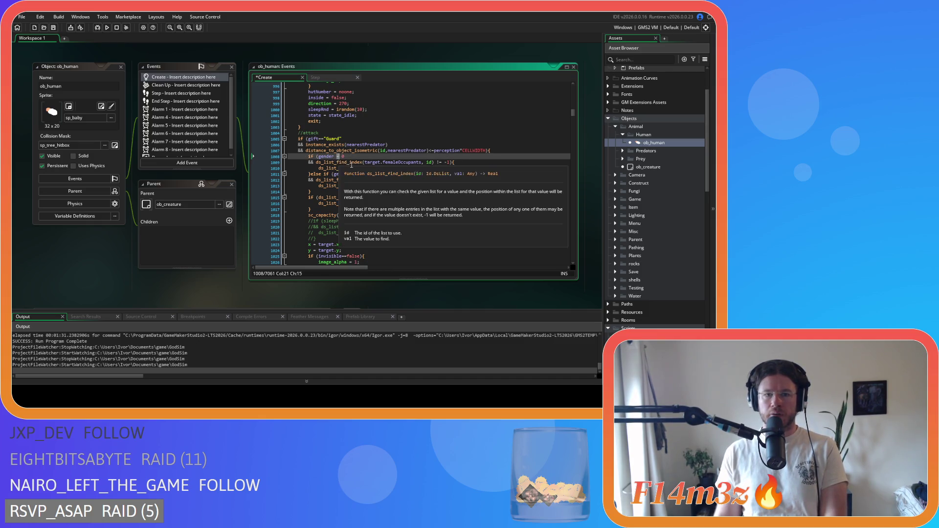
key(BackSpace)
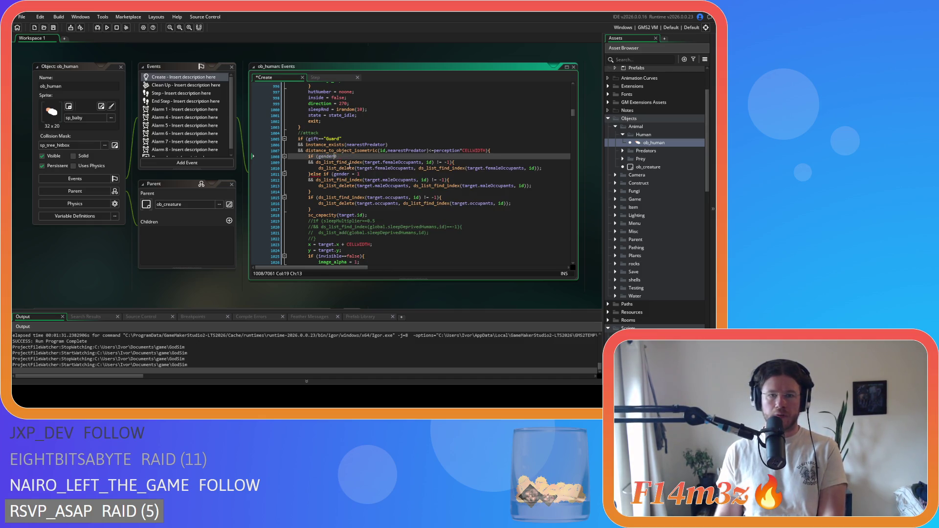
text(==)
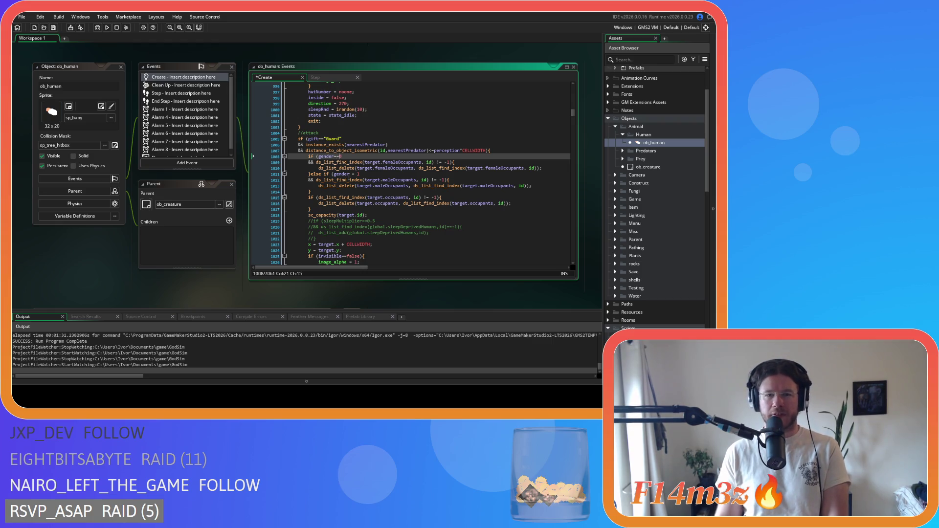
drag(349, 175, 359, 175)
text(==)
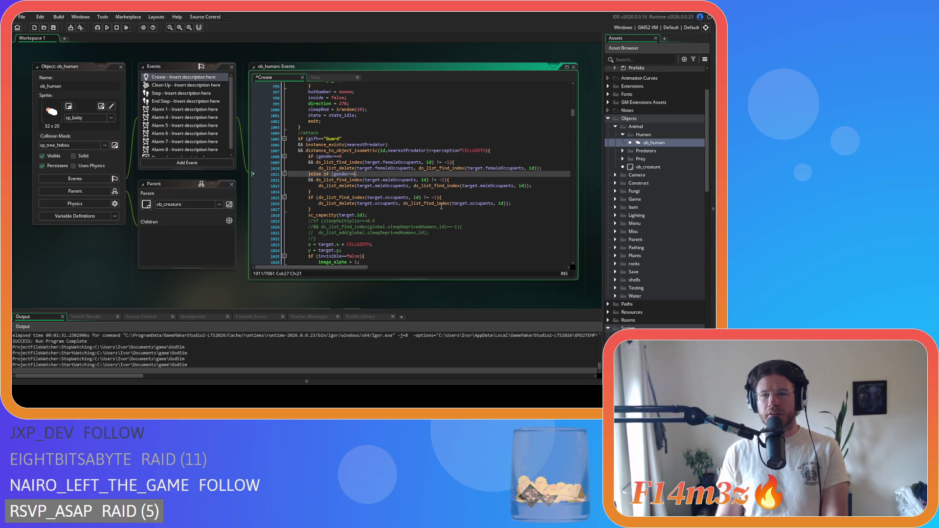
- Remove the extra spaces around id and != on lines 1009, 1012 and 1013
click(425, 162)
key(BackSpace)
key(Delete)
key(Right)
key(Right)
key(Delete)
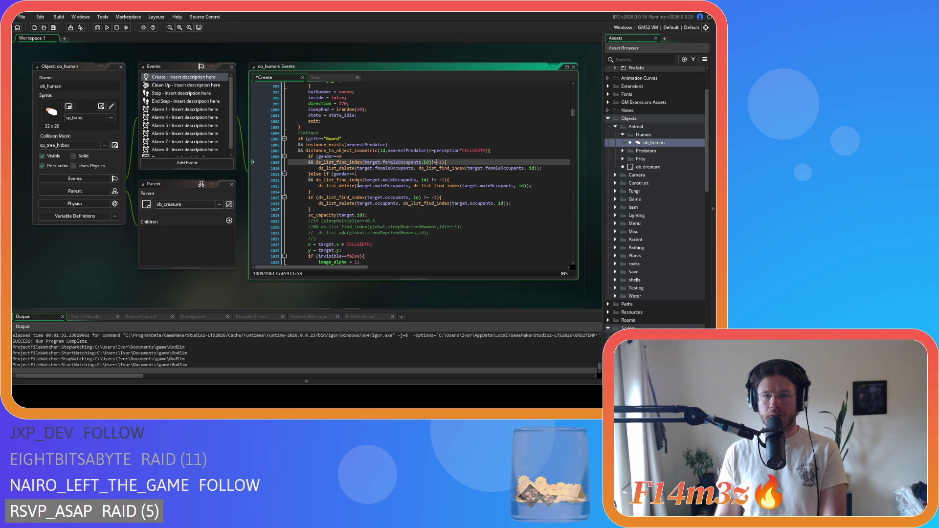
click(420, 180)
key(BackSpace)
key(Right)
key(Right)
key(Right)
key(Delete)
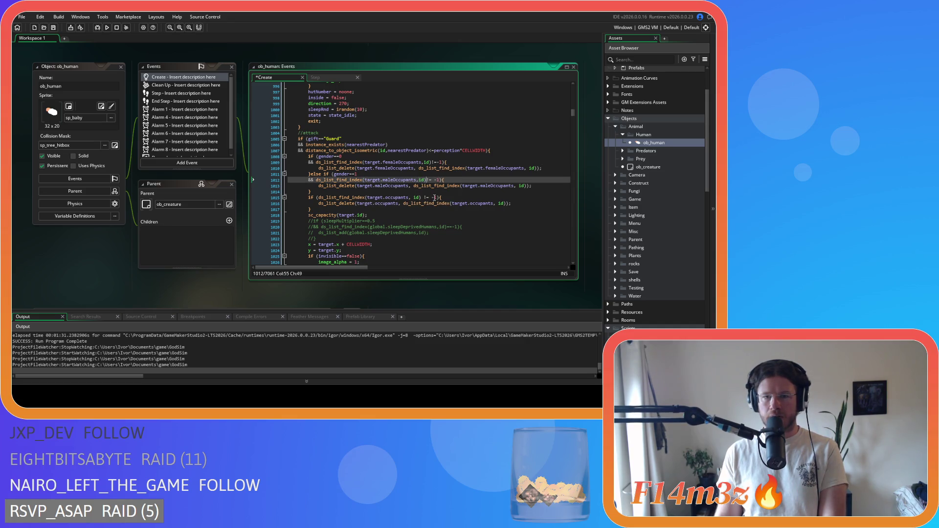
click(414, 186)
key(BackSpace)
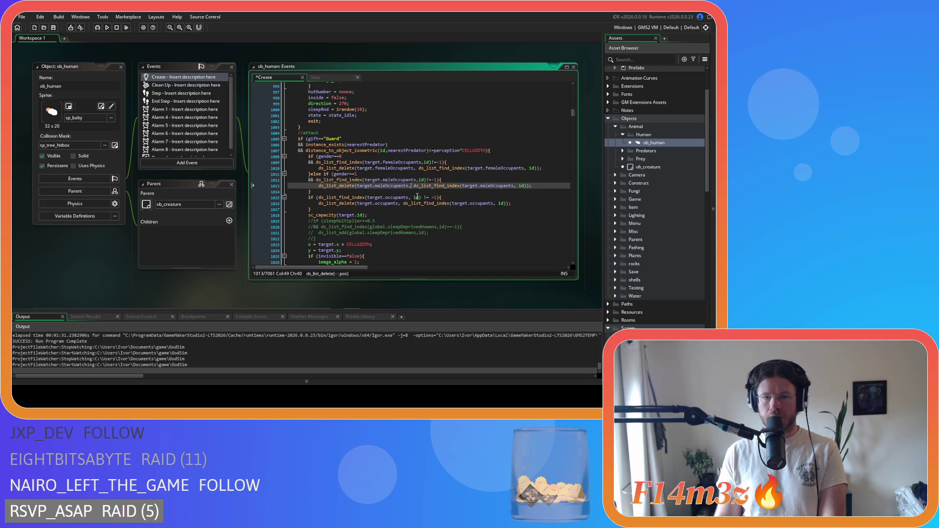
click(514, 186)
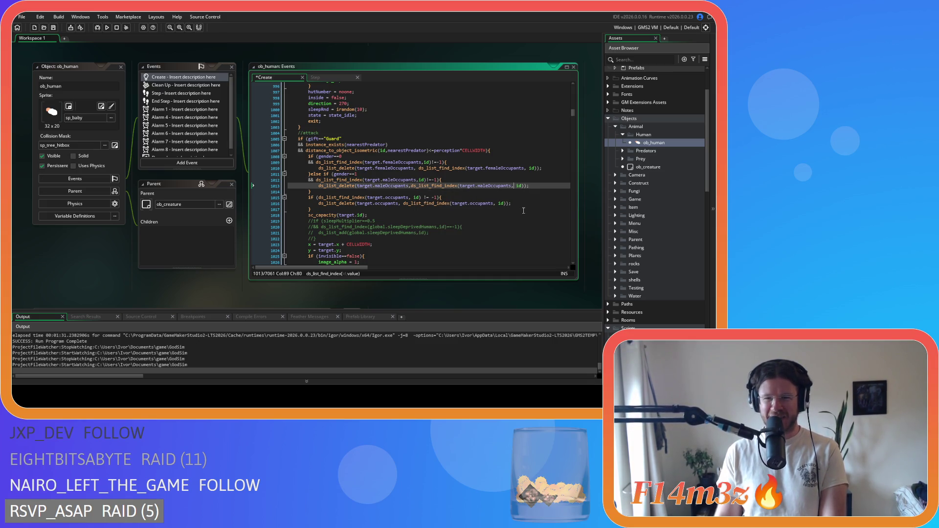
- Remove the spaces before id and inside != -1 on lines 1010, 1015 and 1016, then save
click(527, 168)
key(BackSpace)
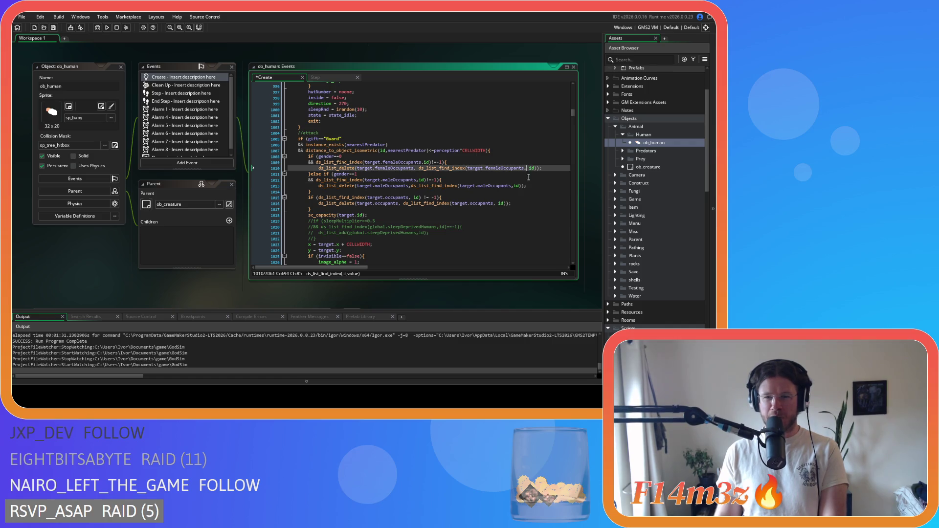
key(Down)
click(414, 198)
key(BackSpace)
key(Delete)
click(404, 204)
key(BackSpace)
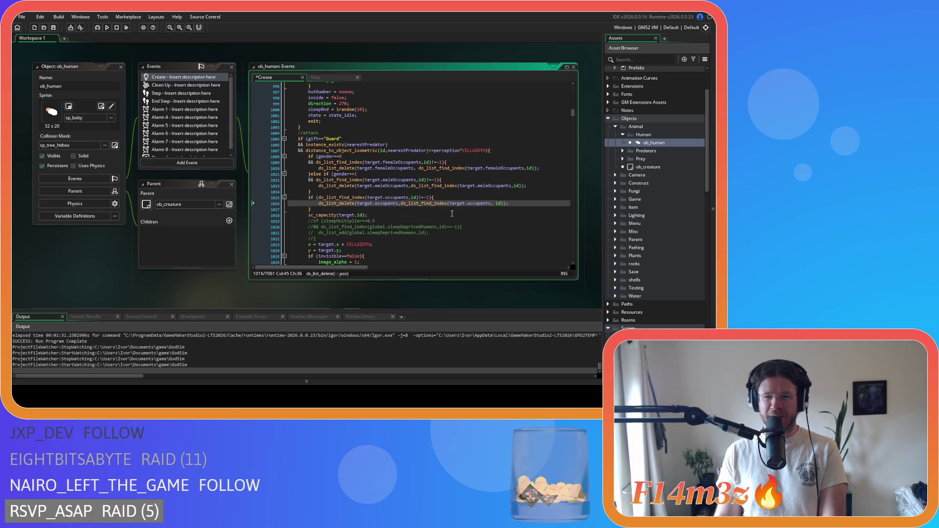
click(496, 204)
key(BackSpace)
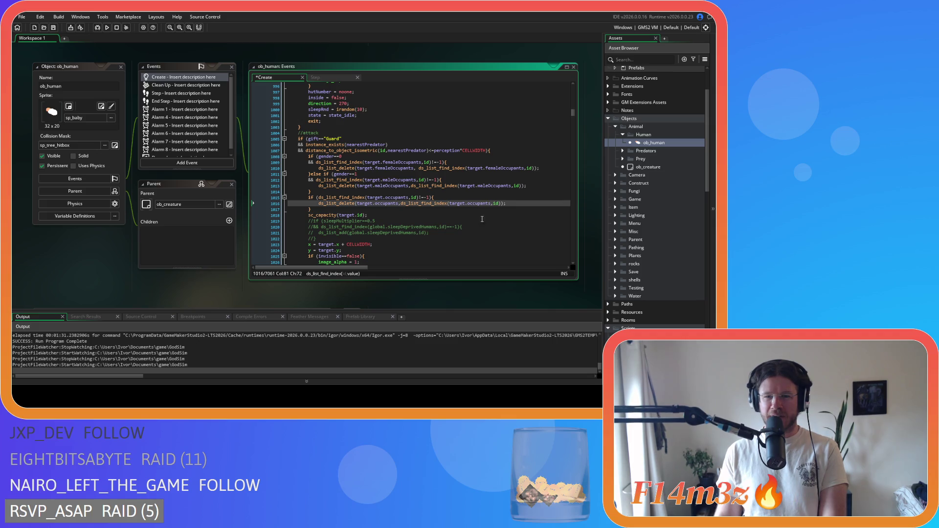
key(ctrl+s)
scroll(387, 214, down, 3)
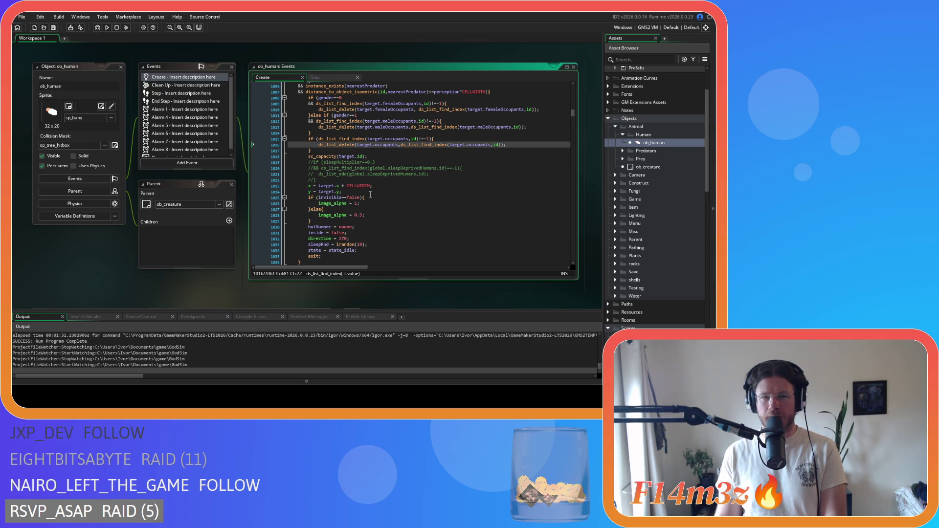
- Delete the commented sleep-deprivation lines 1019–1022 and 986–989
click(328, 180)
drag(328, 180, 234, 157)
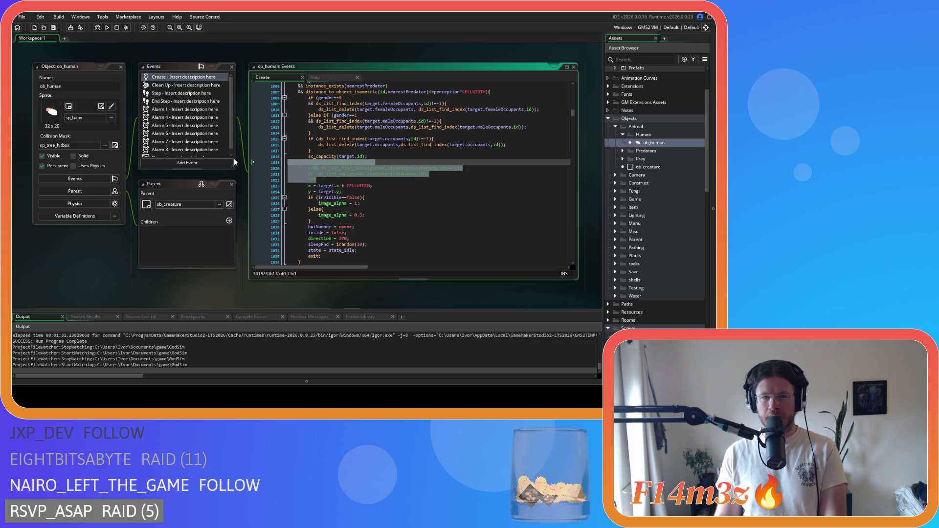
key(BackSpace)
key(BackSpace)
scroll(371, 193, up, 10)
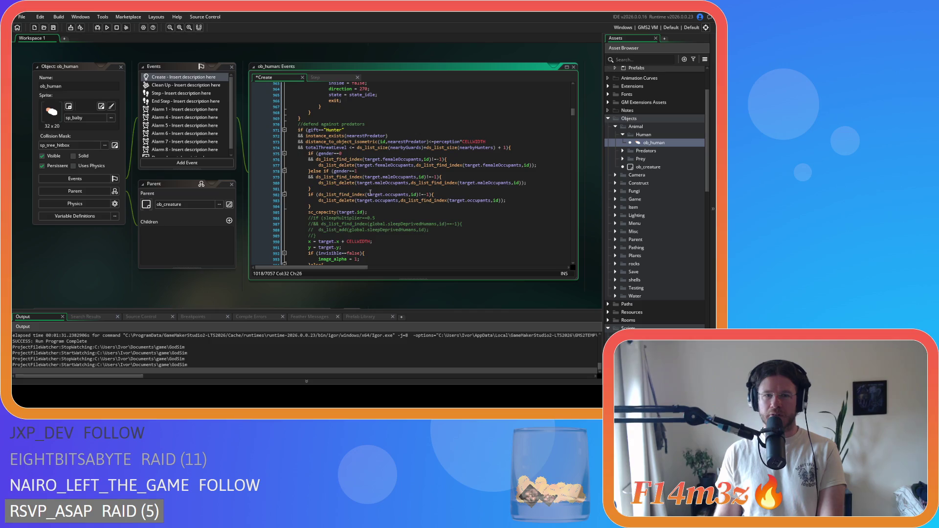
drag(329, 236, 256, 215)
key(BackSpace)
scroll(359, 232, up, 2)
scroll(359, 232, down, 5)
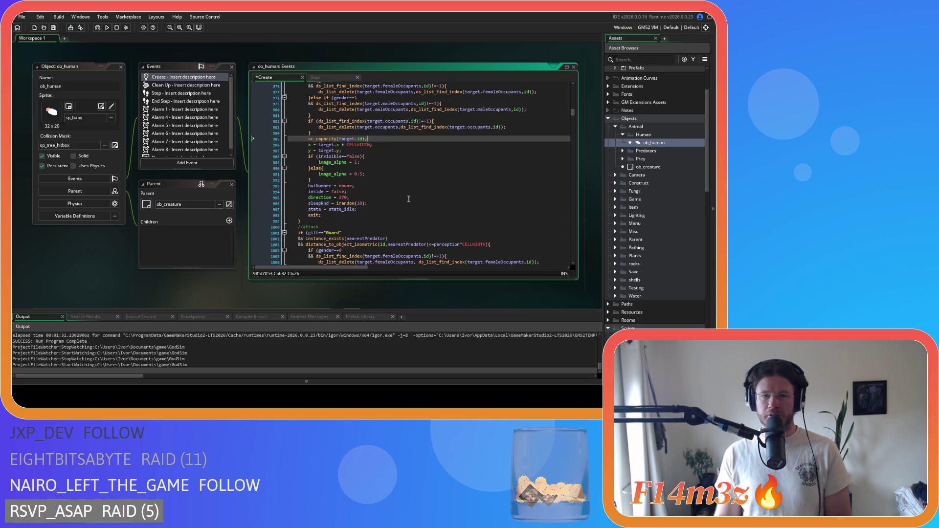
scroll(408, 198, down, 8)
- Search for state_asleep and step back through its previous matches
click(405, 142)
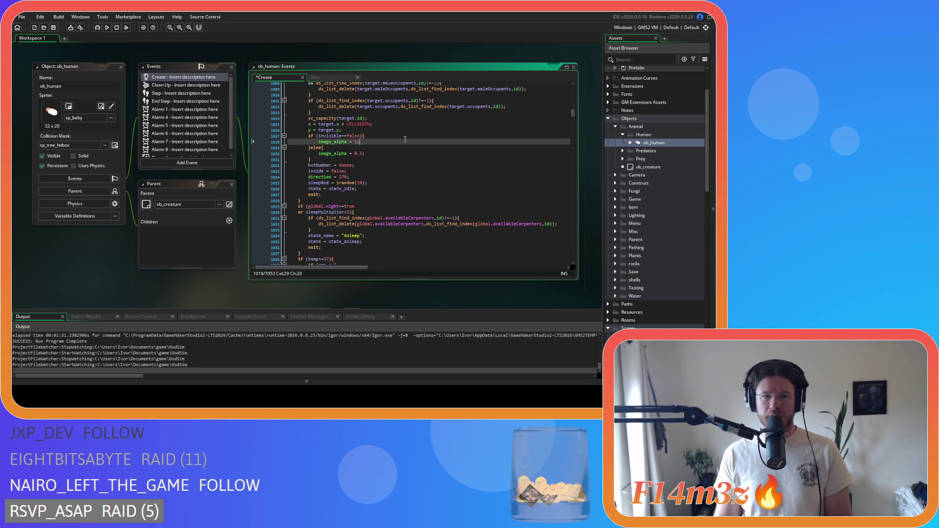
key(ctrl+f)
text(state)
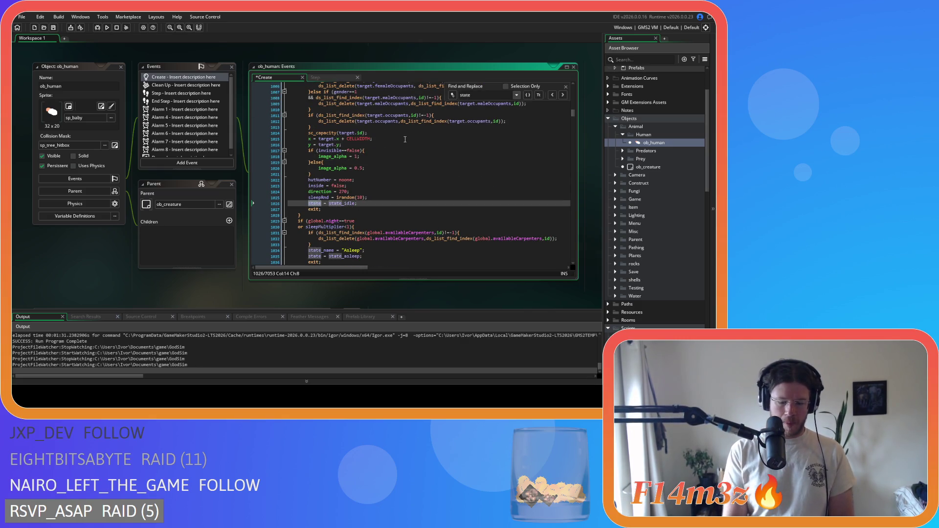
text(_asleep)
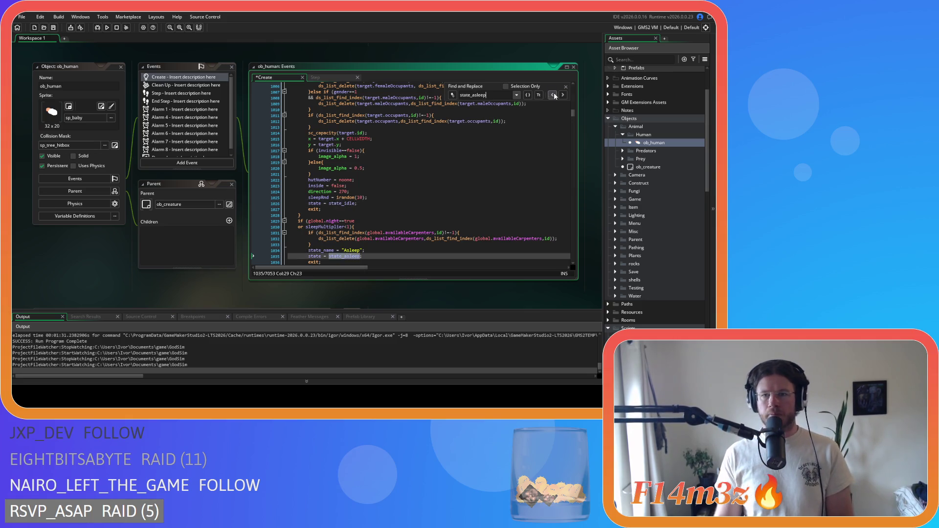
click(553, 96)
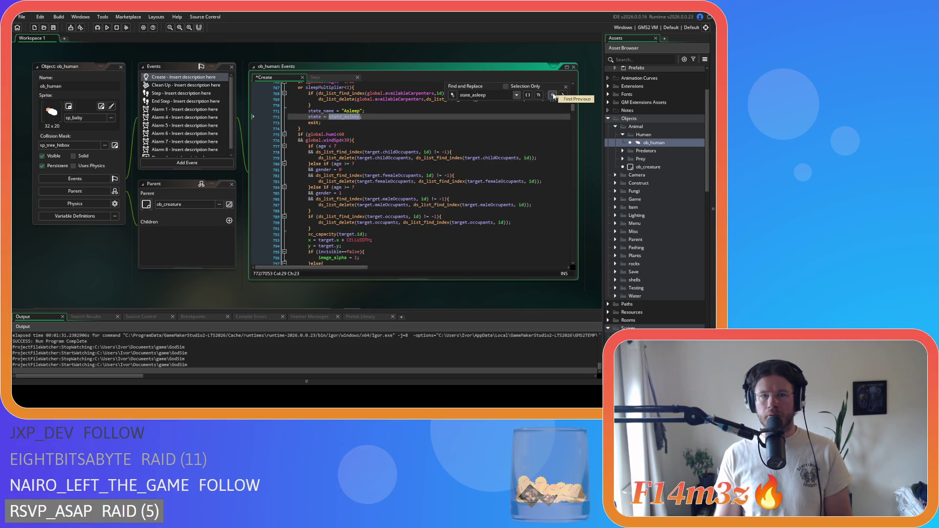
click(553, 96)
click(553, 96)
click(553, 95)
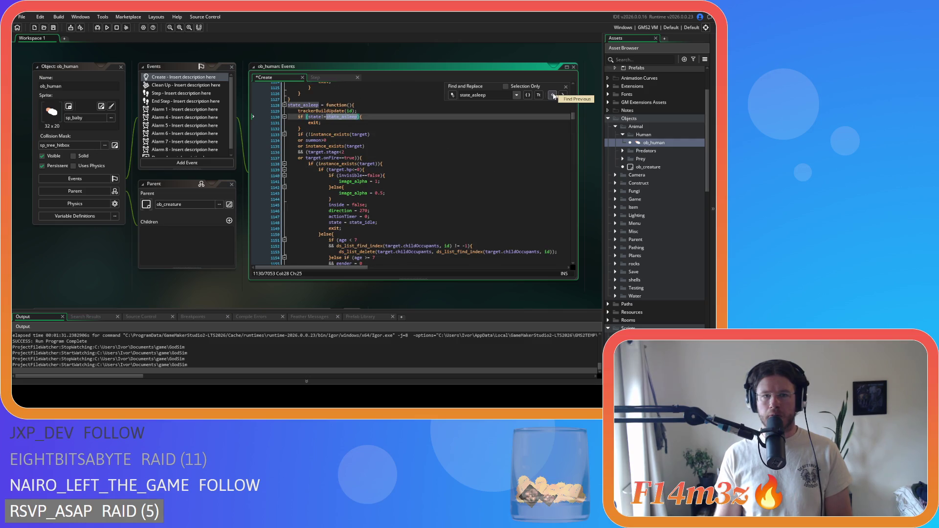
click(566, 87)
scroll(436, 197, down, 10)
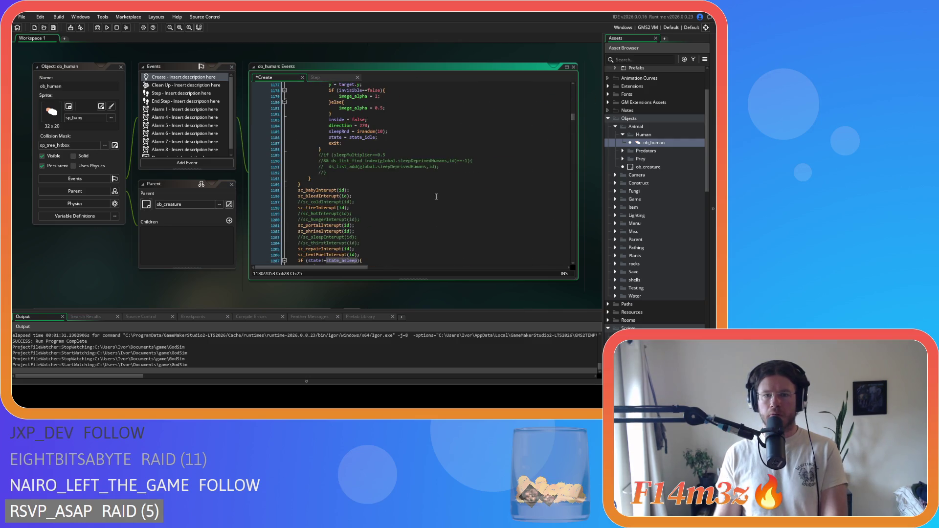
- Delete the commented sleep blocks near lines 1190, 1222–1225 and 1251–1254, then save
drag(343, 173, 254, 153)
key(Delete)
scroll(348, 182, down, 12)
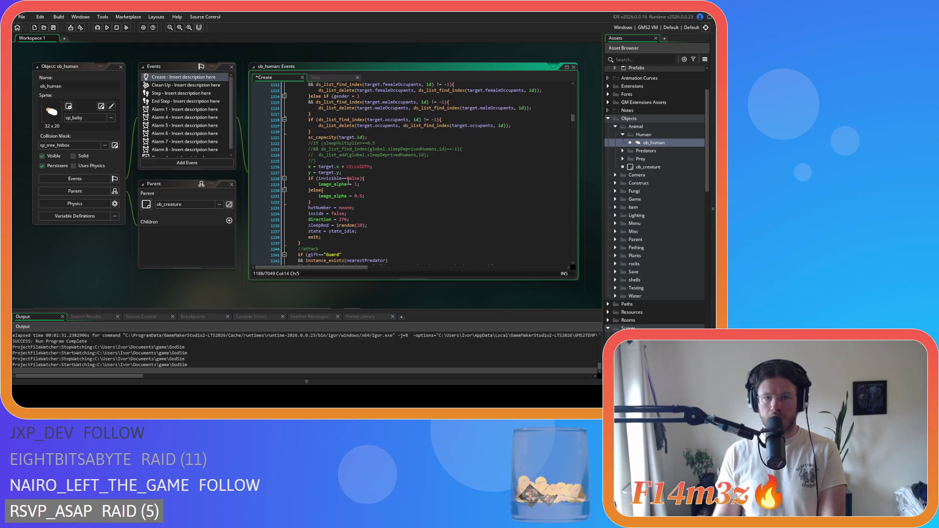
drag(316, 161, 219, 140)
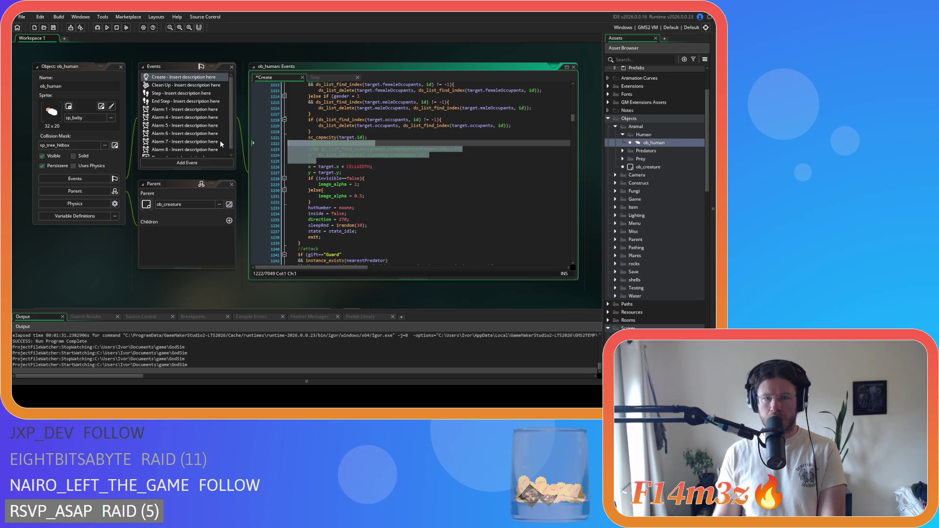
key(Delete)
scroll(343, 186, down, 8)
click(315, 198)
drag(315, 198, 288, 181)
key(Delete)
click(380, 177)
key(ctrl+s)
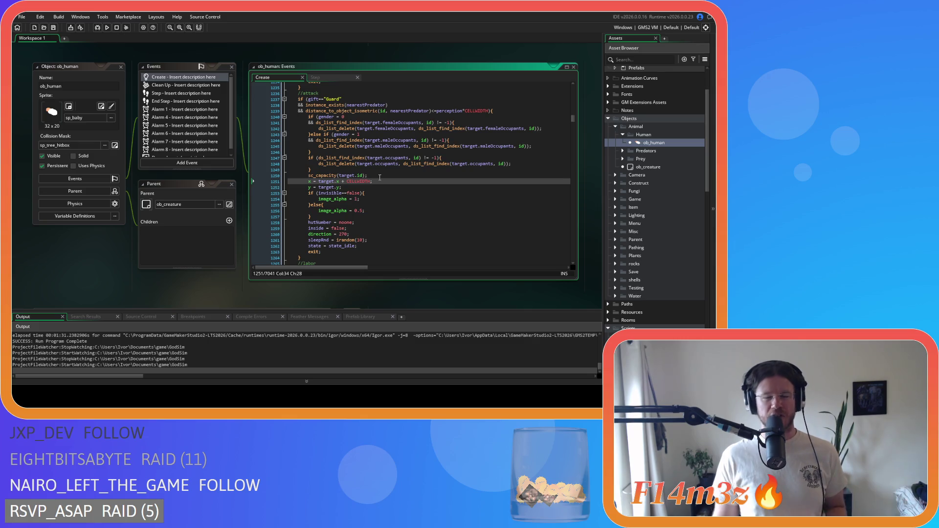
- Scroll down through the code to the hutNumber line around line 1313
scroll(379, 178, down, 3)
scroll(379, 177, down, 10)
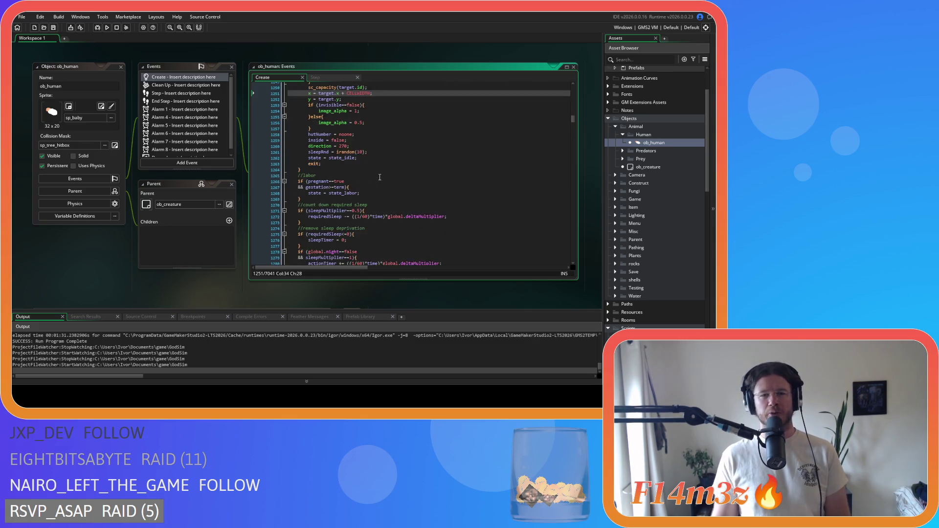
scroll(379, 141, down, 3)
click(453, 193)
scroll(453, 193, down, 3)
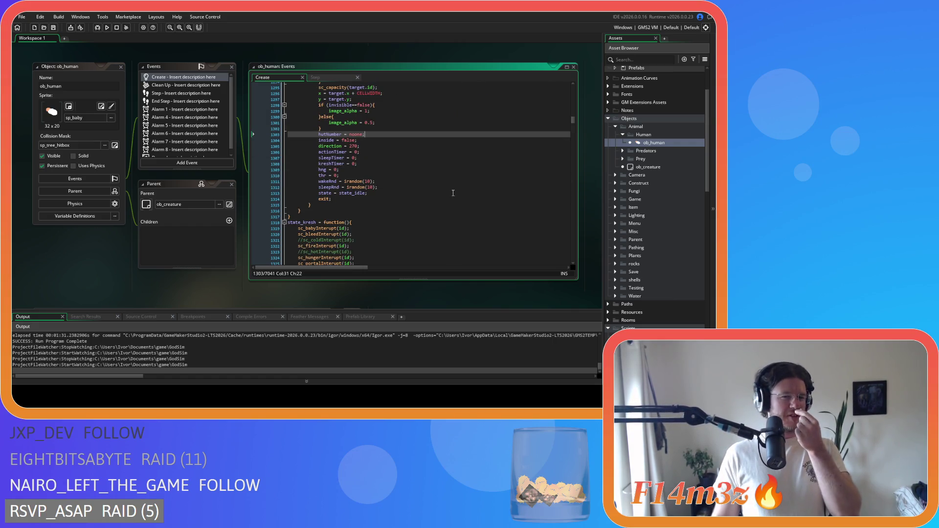
click(399, 193)
scroll(399, 193, down, 10)
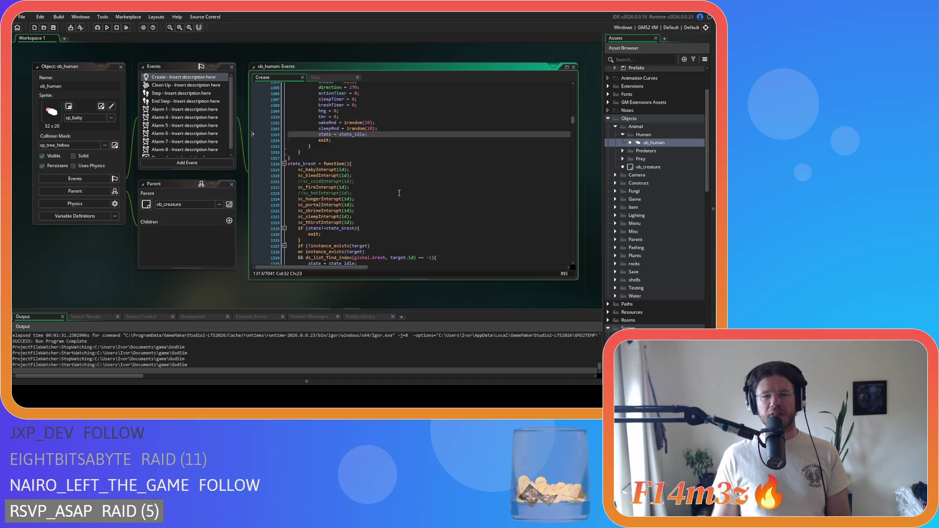